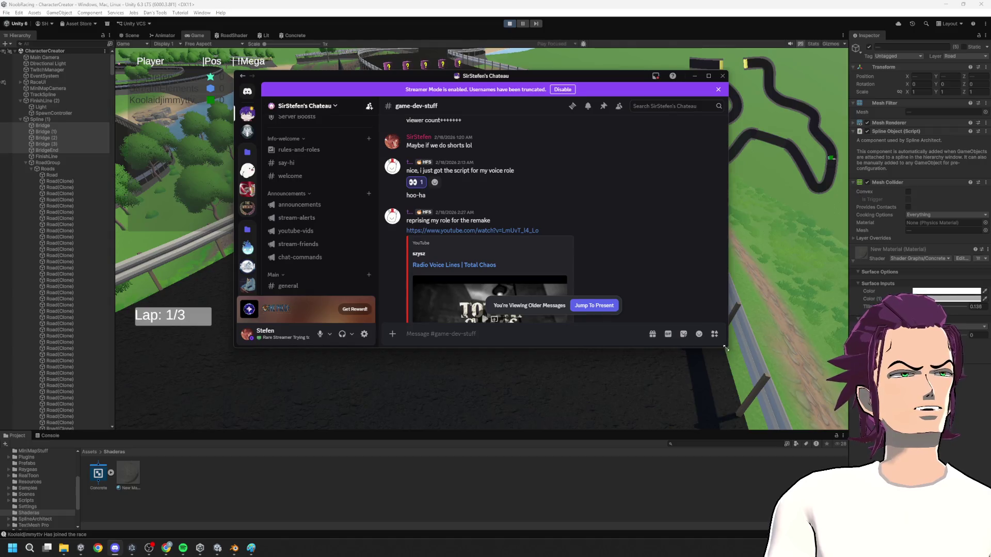
# - Jump to the newest game-dev-stuff posts and inspect the shared screenshot zoomed in and out
pyautogui.scroll(-10, 697, 321)
pyautogui.scroll(-10, 769, 389)
pyautogui.click(653, 467)
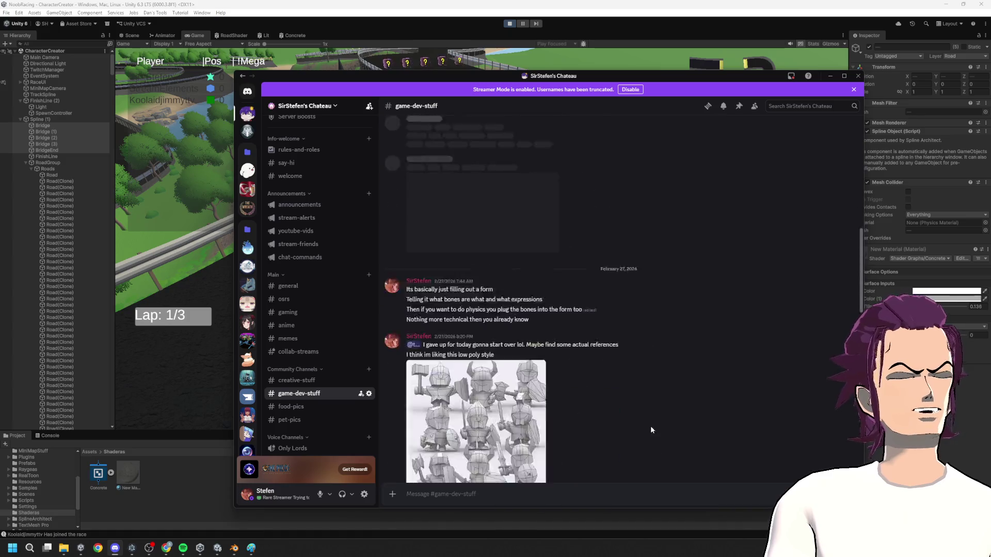
pyautogui.click(541, 408)
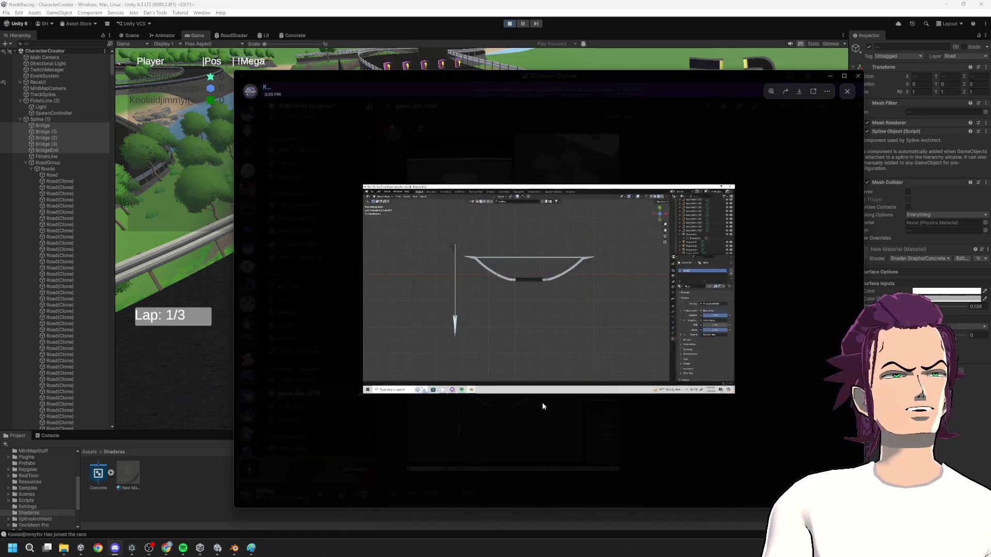
pyautogui.click(557, 274)
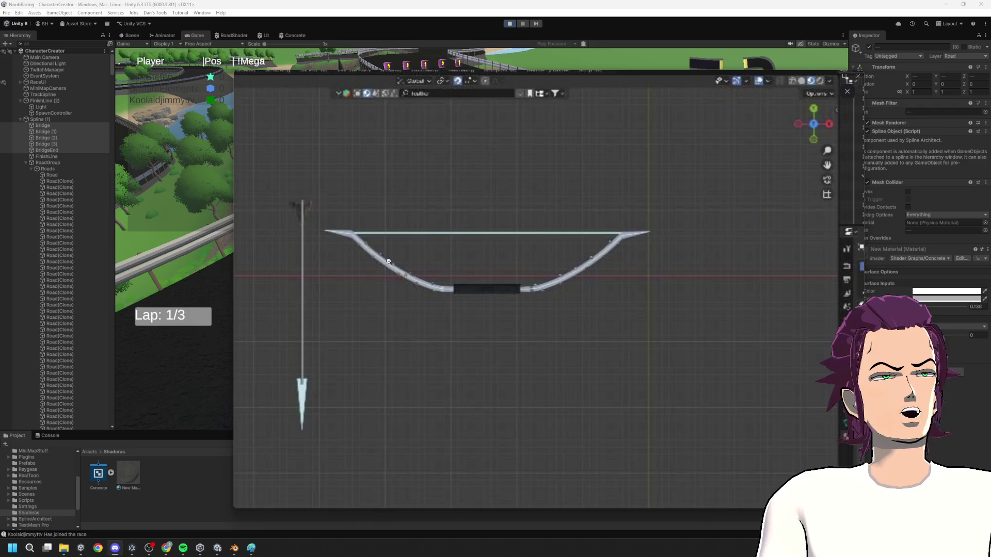
pyautogui.click(405, 275)
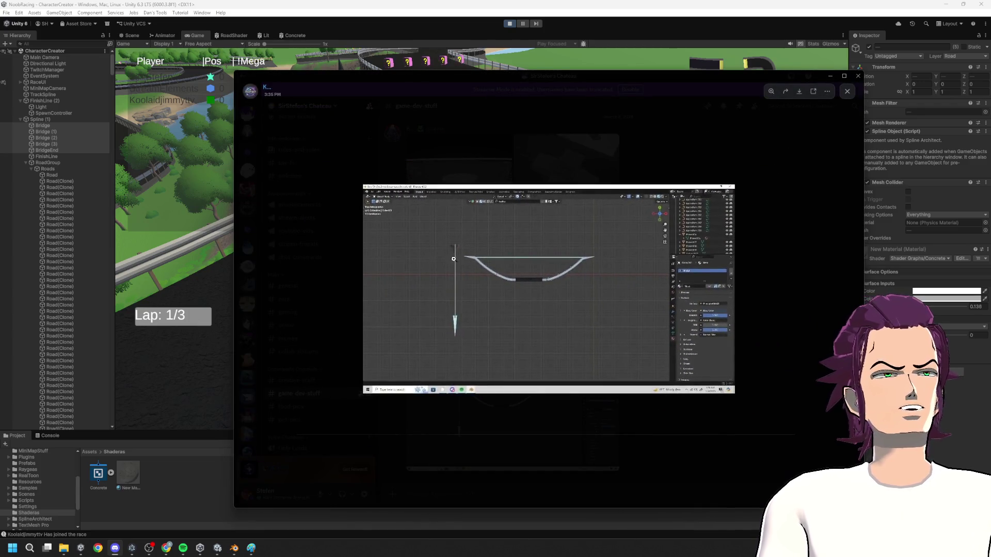
pyautogui.click(621, 408)
# - View the enlarged Blender screenshot, then minimize Discord to return to Unity
pyautogui.scroll(2, 554, 407)
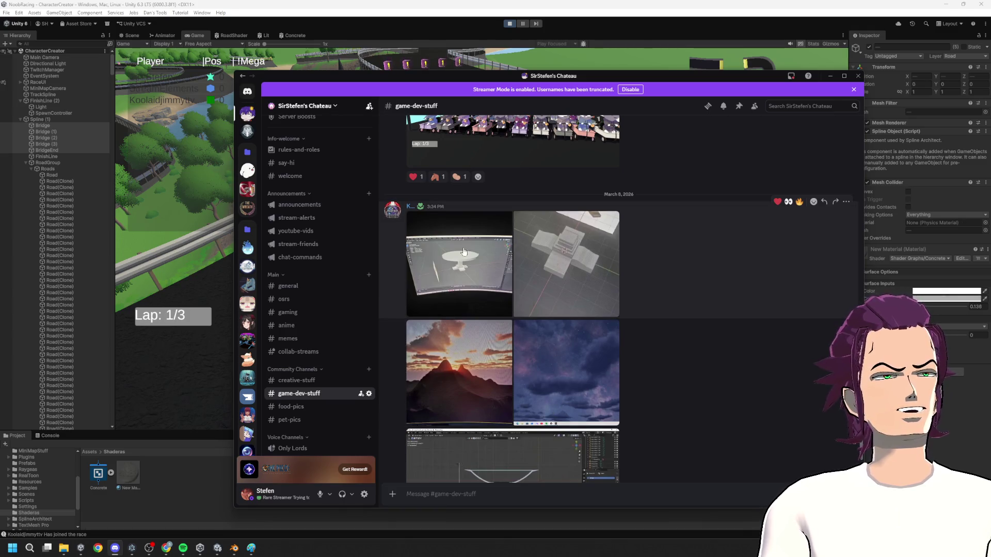
pyautogui.click(463, 247)
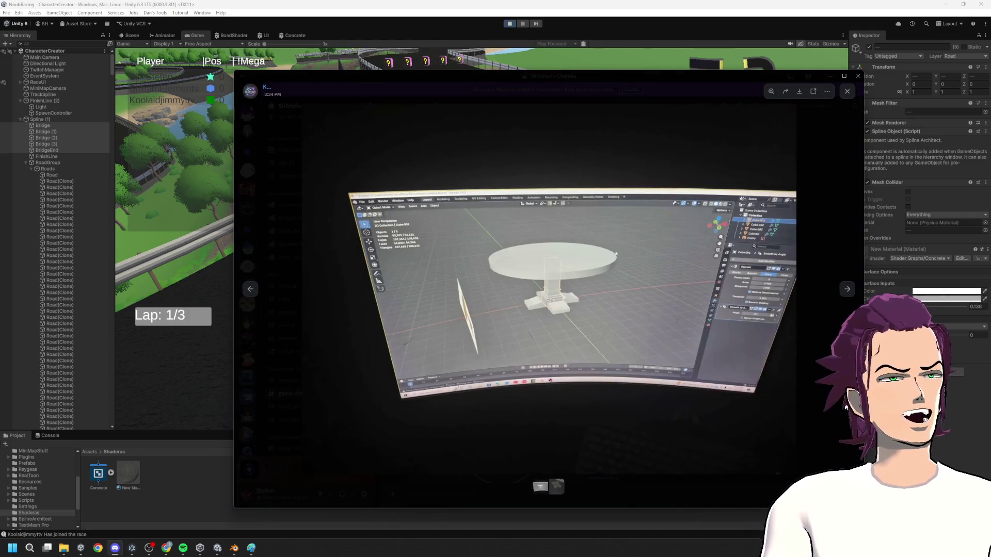
pyautogui.click(845, 400)
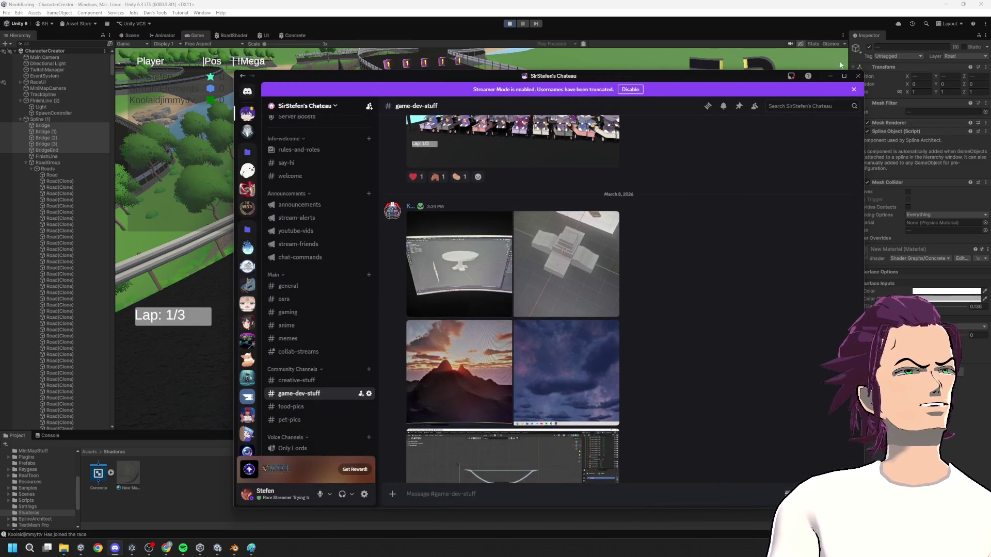
pyautogui.click(830, 77)
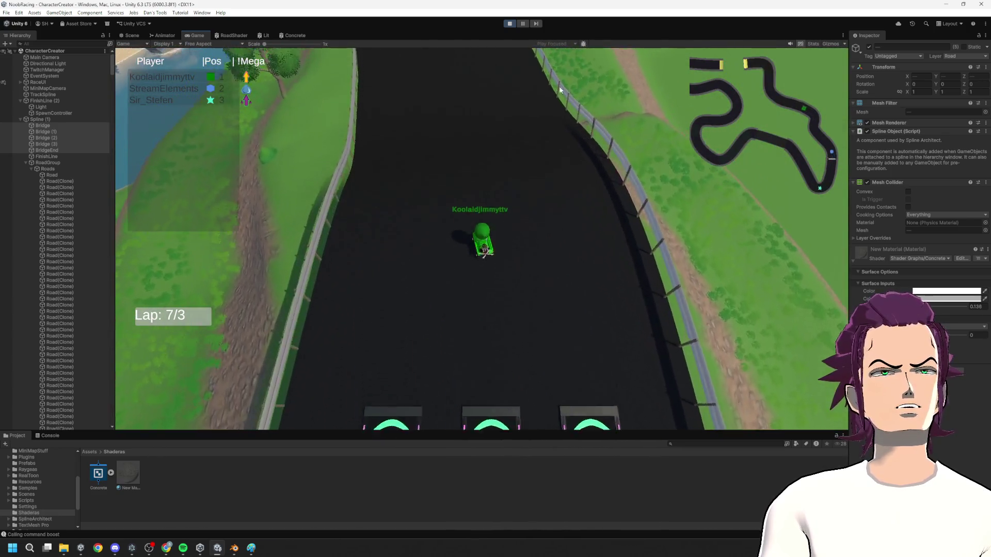
# - Exit Play mode, return to the Game view, and expand RaceUI in the Hierarchy
pyautogui.click(507, 25)
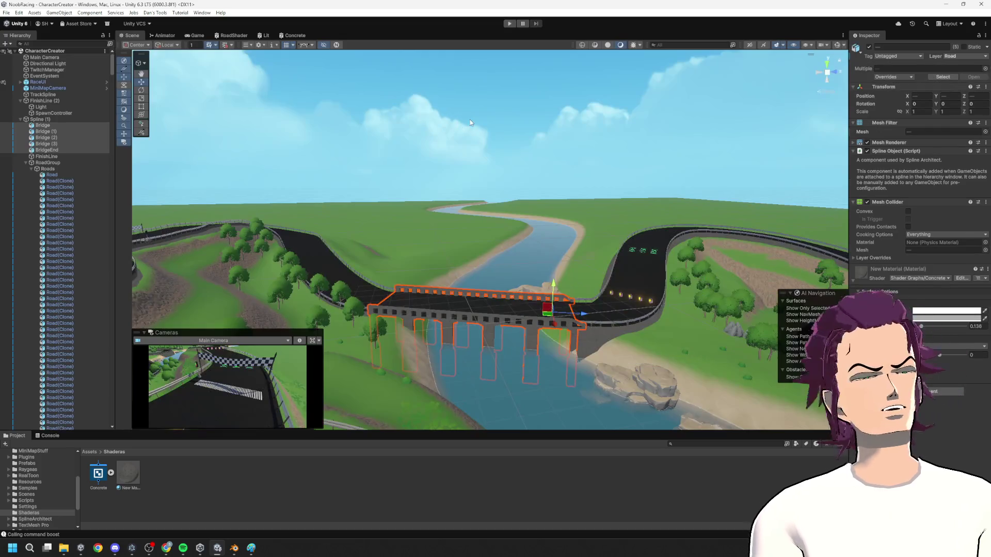
pyautogui.click(196, 36)
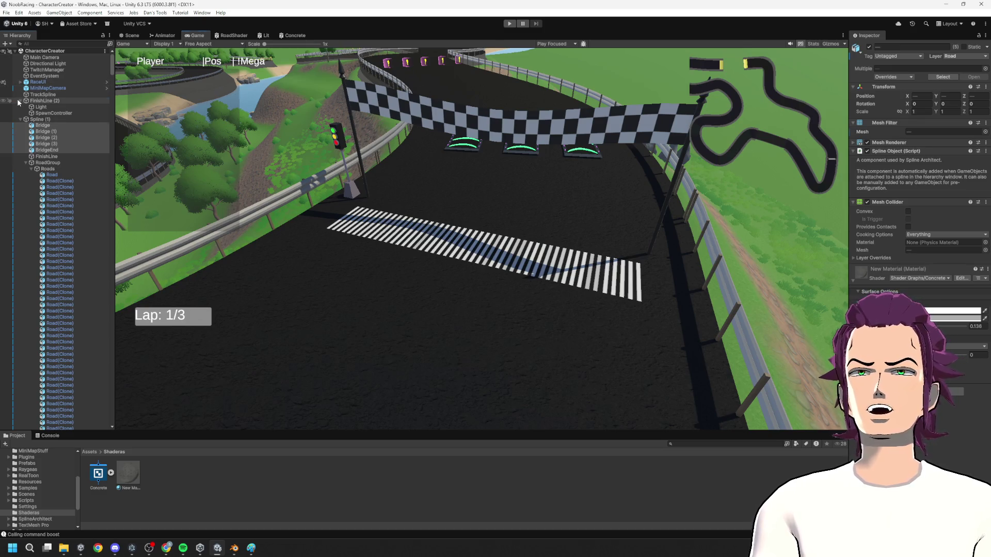
pyautogui.click(17, 107)
pyautogui.click(18, 120)
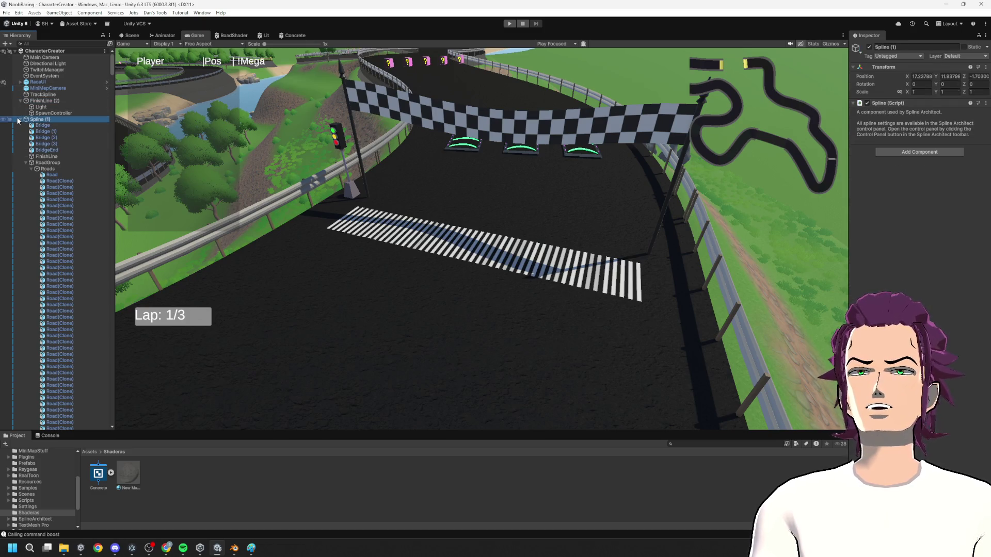
pyautogui.click(20, 83)
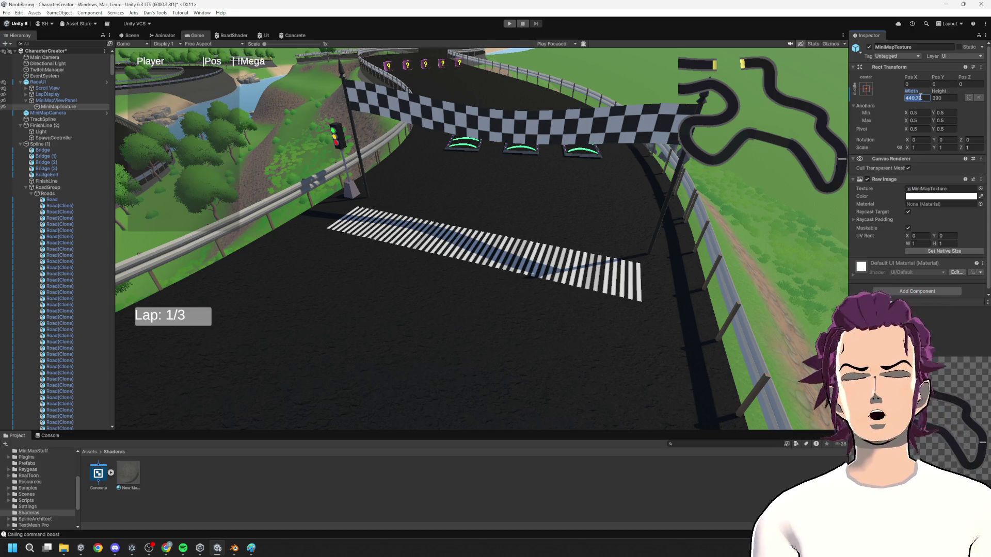
# - Size the MiniMapTexture rect to 600 × 500 and scrub Pos Y and Pos X to move it lower-left
pyautogui.write('500')
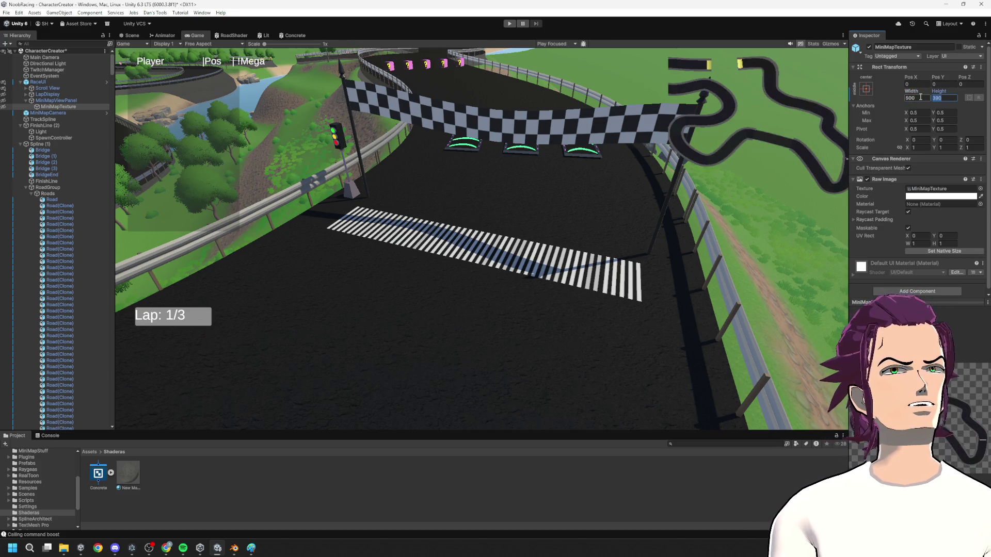
pyautogui.write('500')
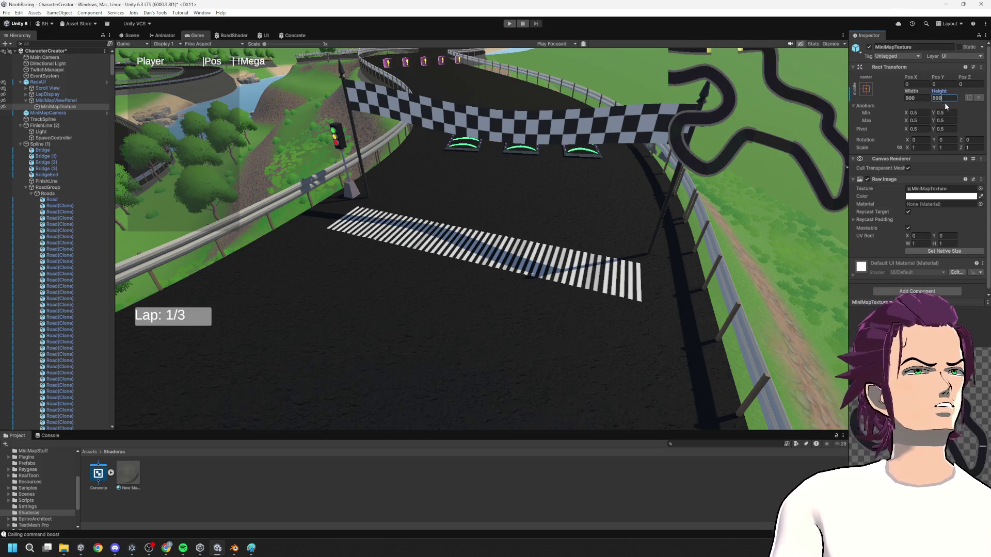
pyautogui.moveTo(944, 78); pyautogui.dragTo(285, 95)
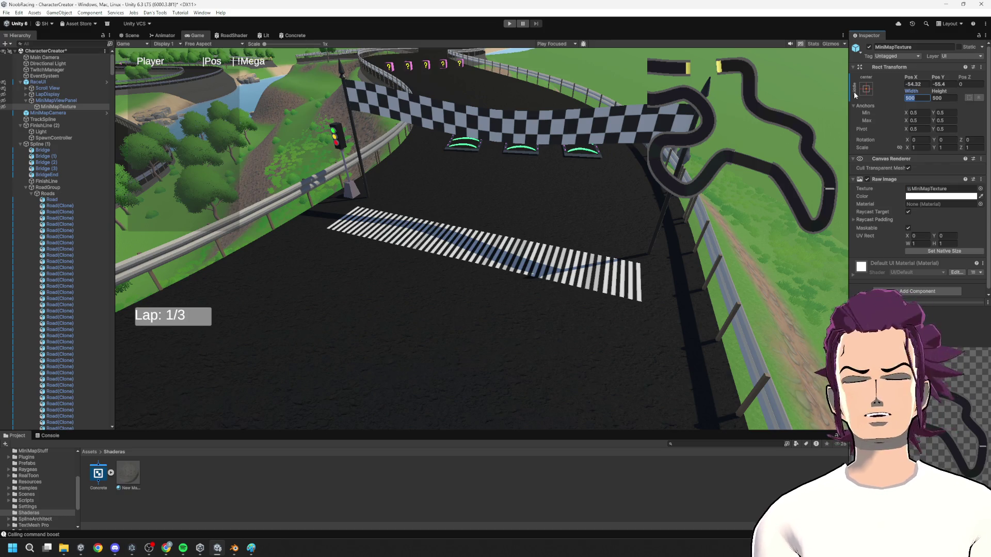
pyautogui.write('5')
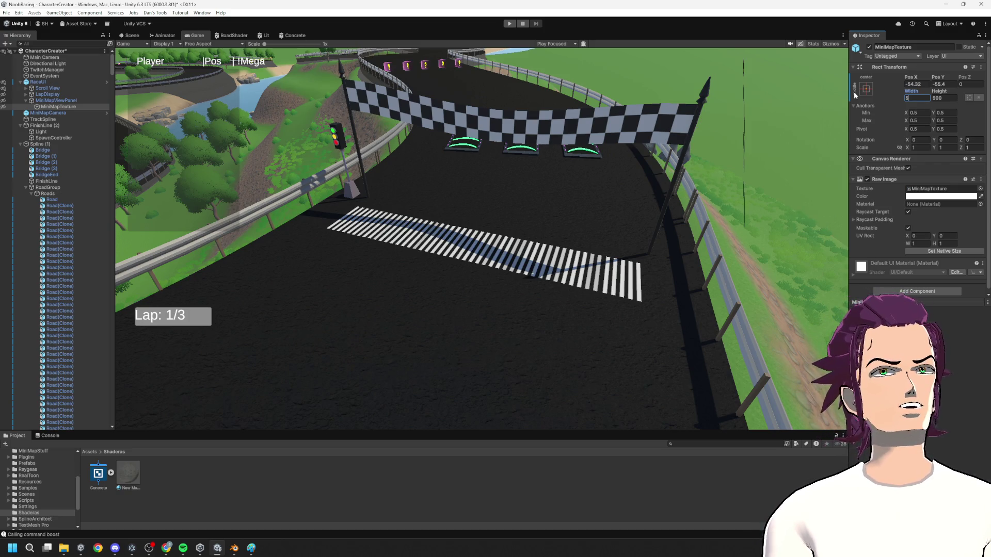
pyautogui.write('50')
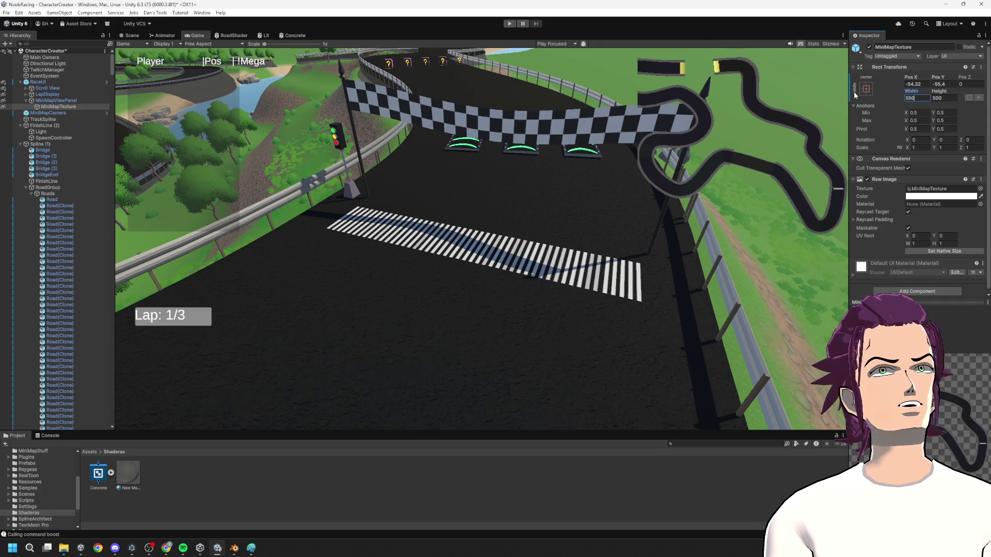
pyautogui.press('BackSpace')
pyautogui.press('BackSpace')
pyautogui.press('BackSpace')
pyautogui.write('600')
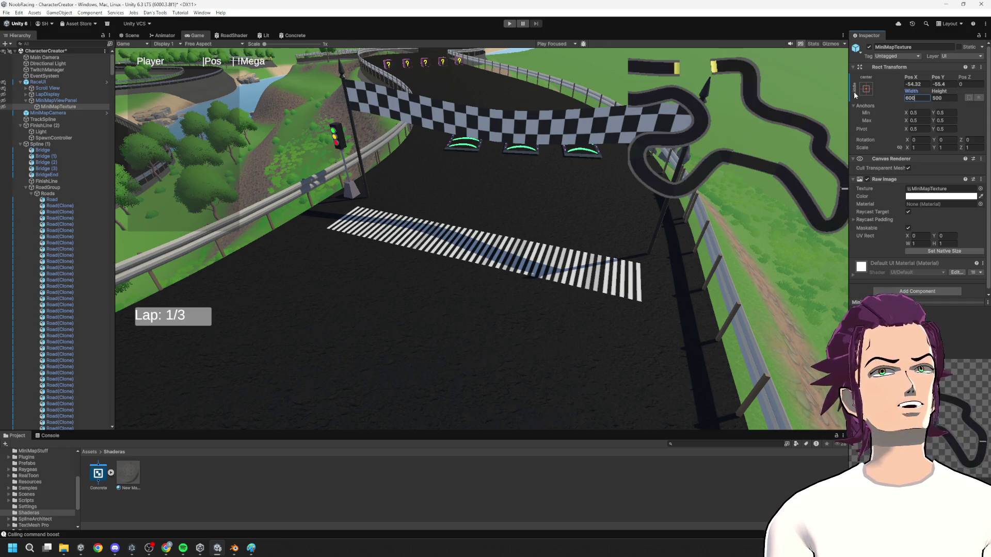
pyautogui.press('Tab')
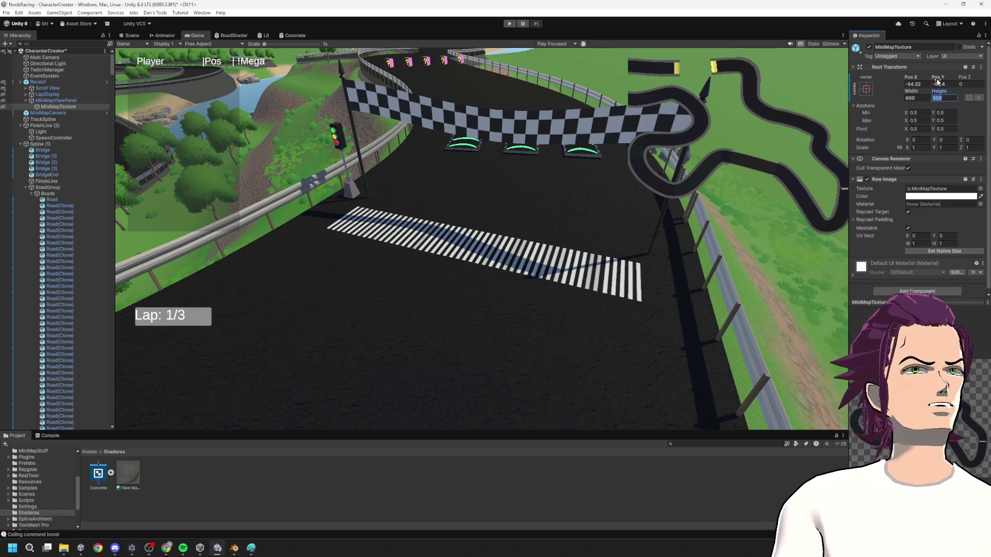
pyautogui.moveTo(876, 75); pyautogui.dragTo(753, 112)
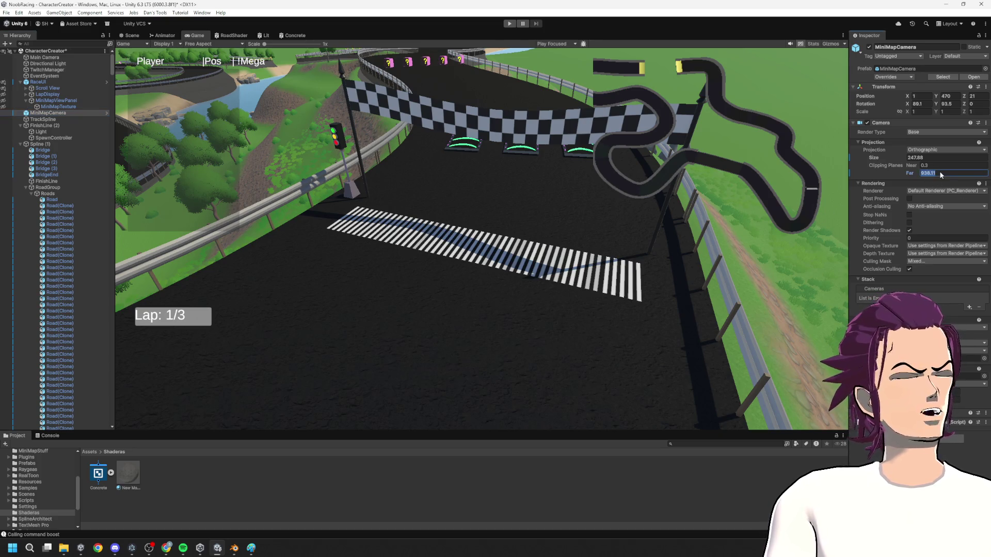
# - Set the MiniMapCamera far clipping plane to 1000 and orthographic size to 289.4
pyautogui.press('Return')
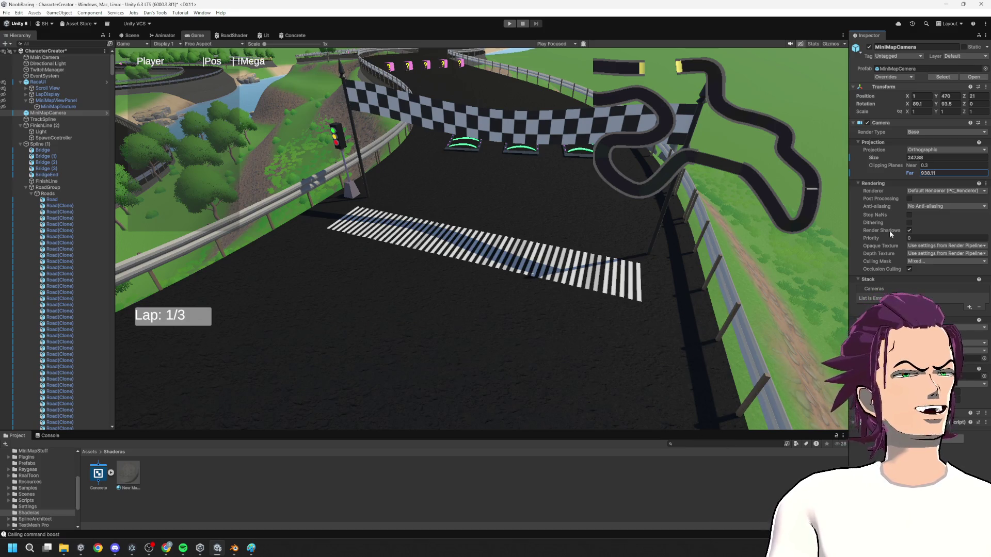
pyautogui.moveTo(915, 174); pyautogui.dragTo(939, 174)
pyautogui.write('10')
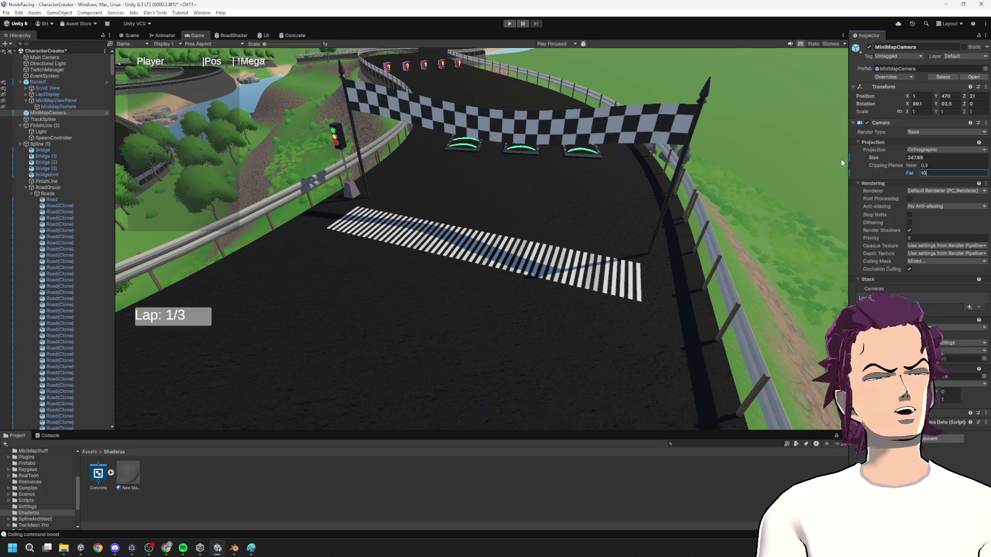
pyautogui.write('00')
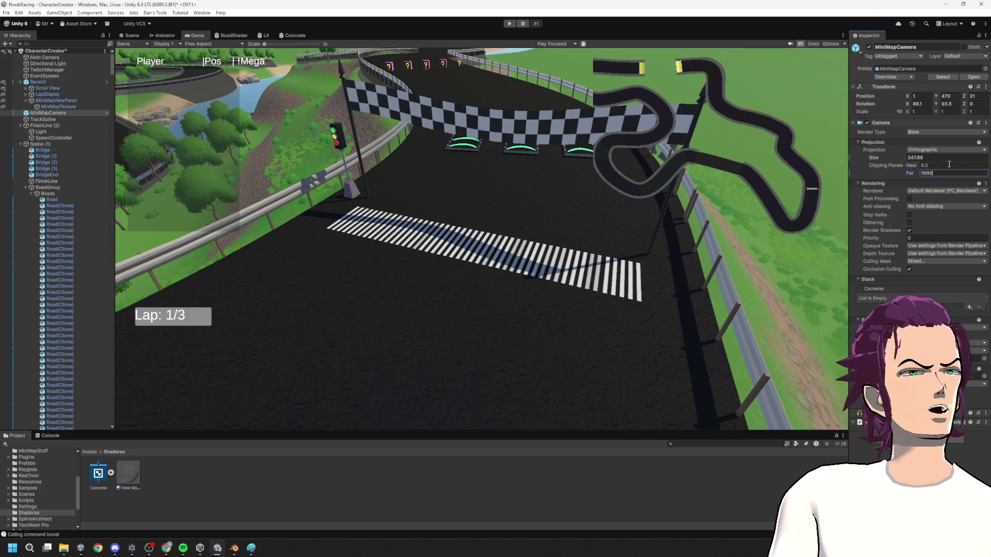
pyautogui.moveTo(899, 160); pyautogui.dragTo(919, 162)
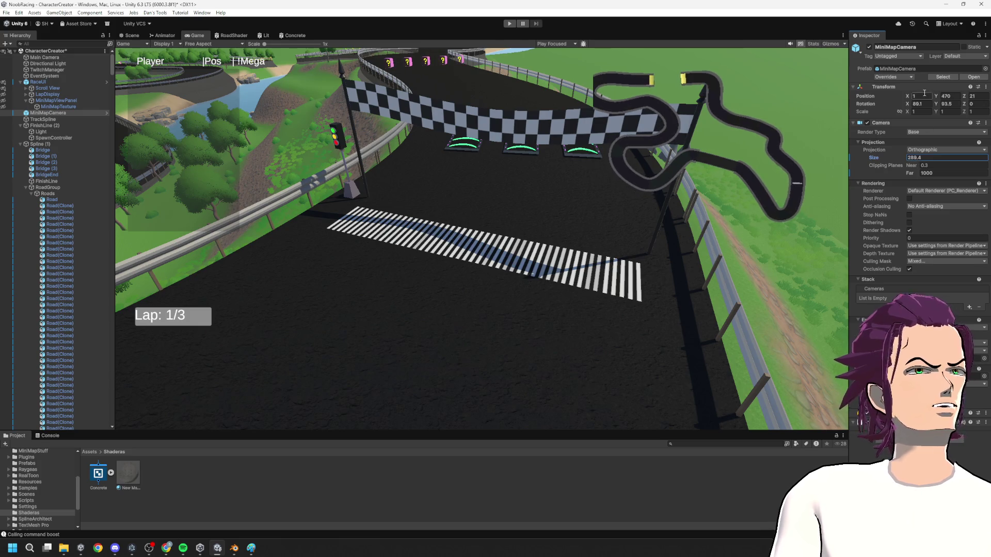
# - Shift the minimap camera's Position Z to about 55.71, undoing a stray X rotation tweak
pyautogui.moveTo(911, 107)
pyautogui.mouseDown()
pyautogui.moveTo(924, 105)
pyautogui.moveTo(915, 110)
pyautogui.mouseUp()
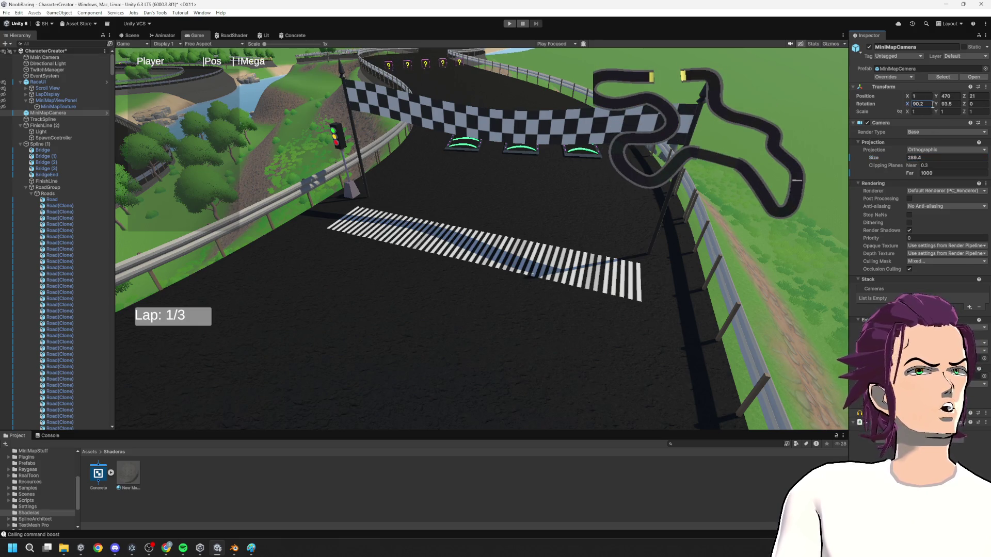
pyautogui.hotkey('ctrl', 'z')
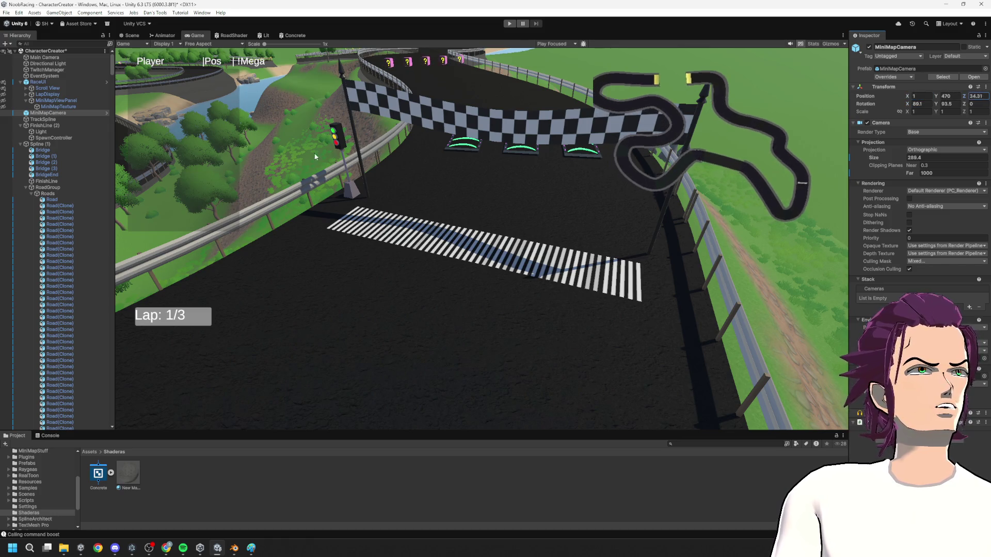
pyautogui.moveTo(254, 147); pyautogui.dragTo(817, 208)
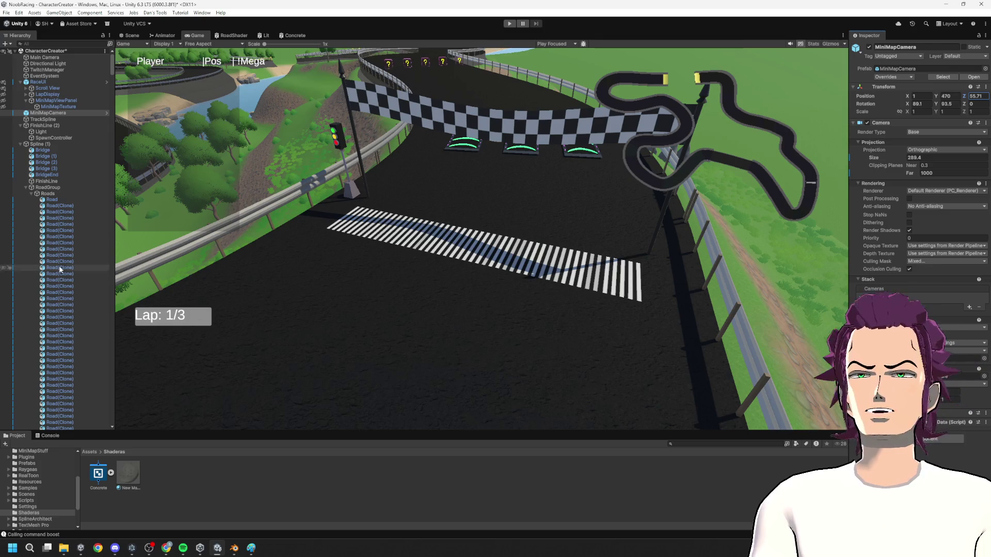
pyautogui.click(21, 146)
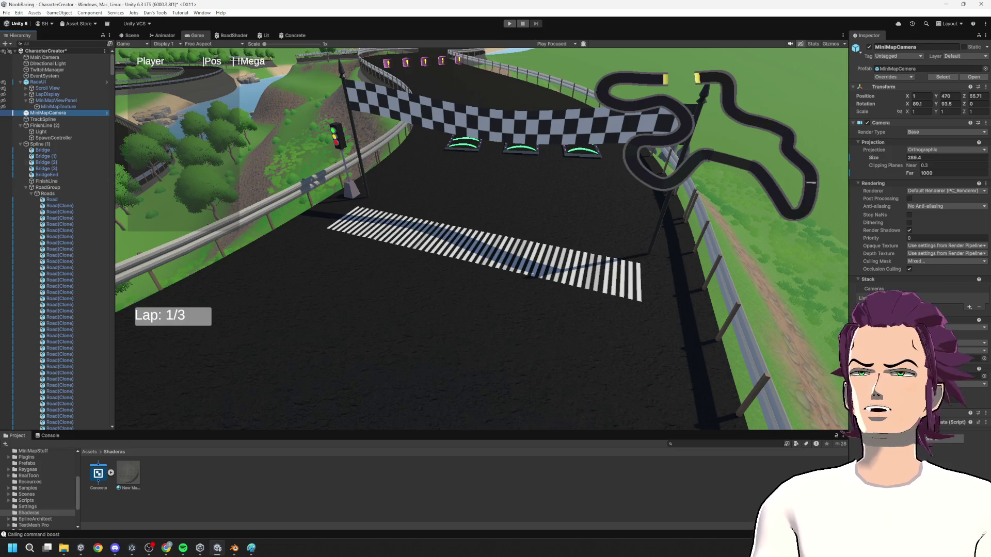
pyautogui.click(20, 145)
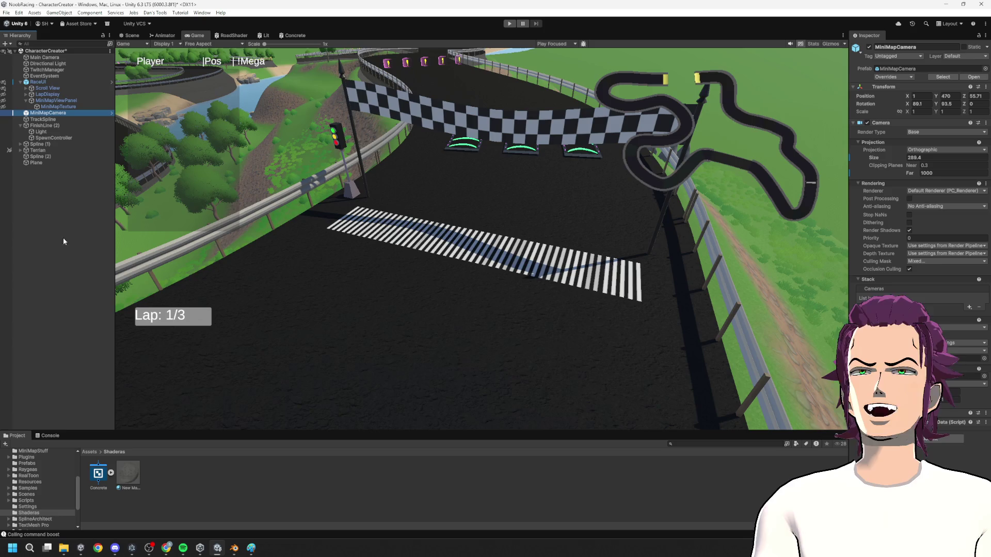
pyautogui.scroll(2, 15, 458)
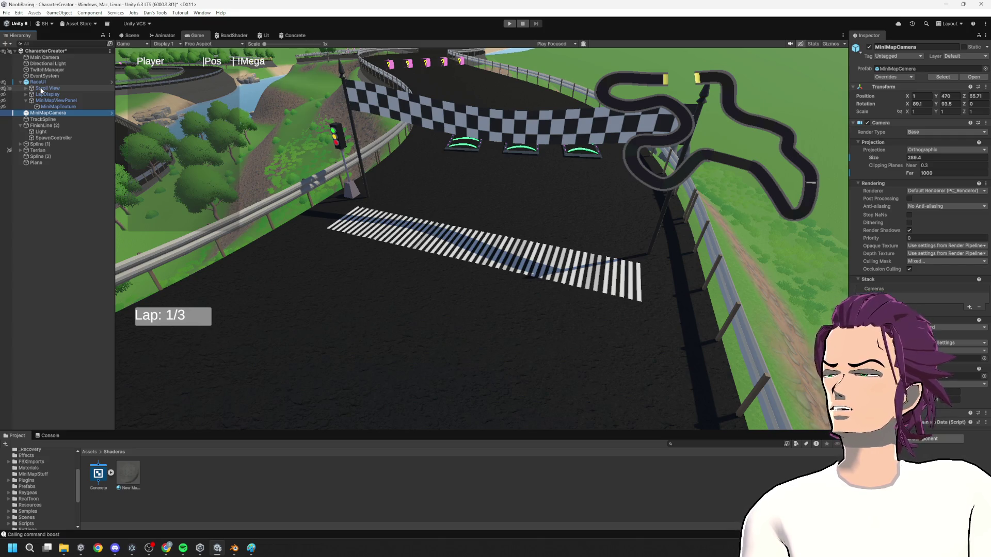
pyautogui.hotkey('alt', 'Tab')
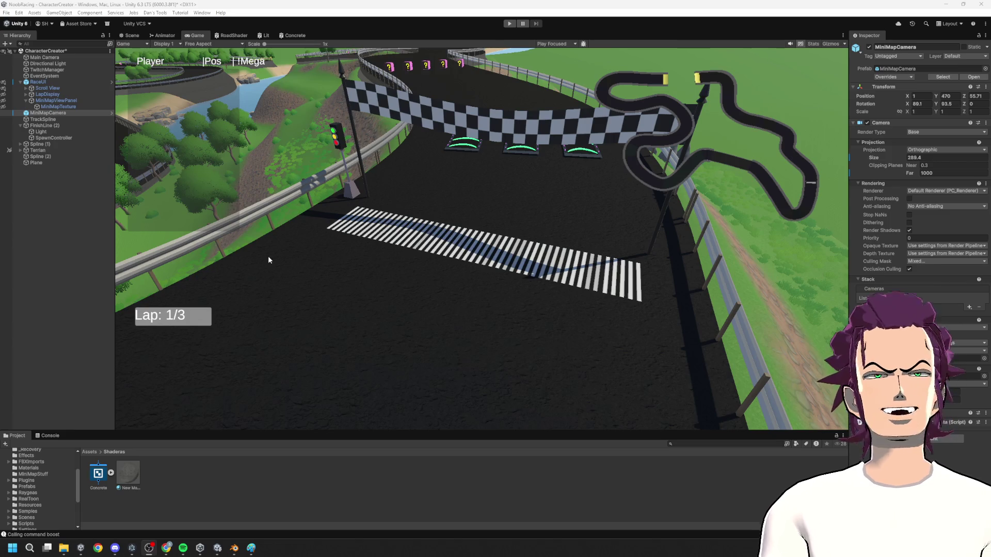
pyautogui.click(60, 119)
pyautogui.press('Up')
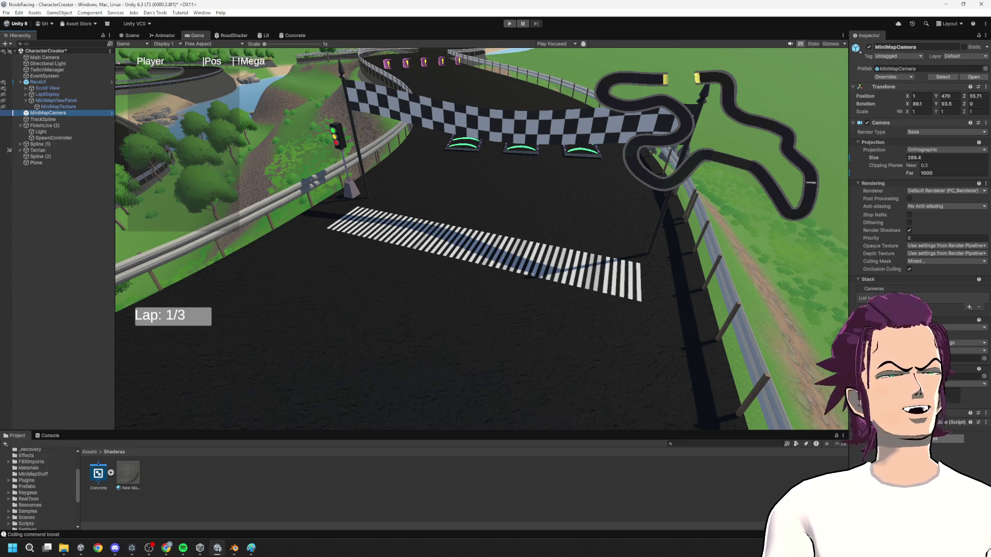
pyautogui.click(54, 119)
pyautogui.click(54, 113)
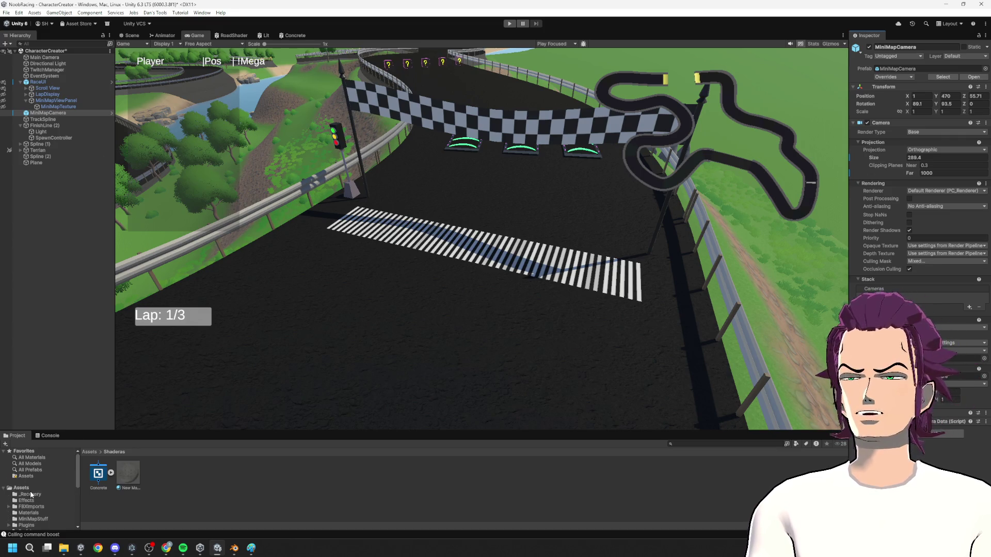
# - Search the Project for 'rende' and ping MiniMapCamera's Output Texture, MiniMapTexture, in MiniMapStuff
pyautogui.click(735, 441)
pyautogui.write('rend')
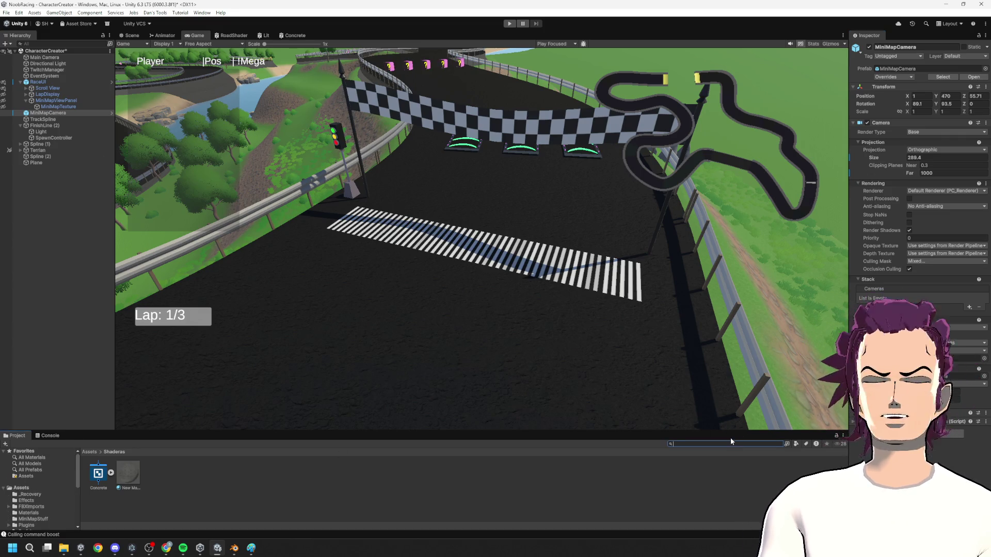
pyautogui.write('e')
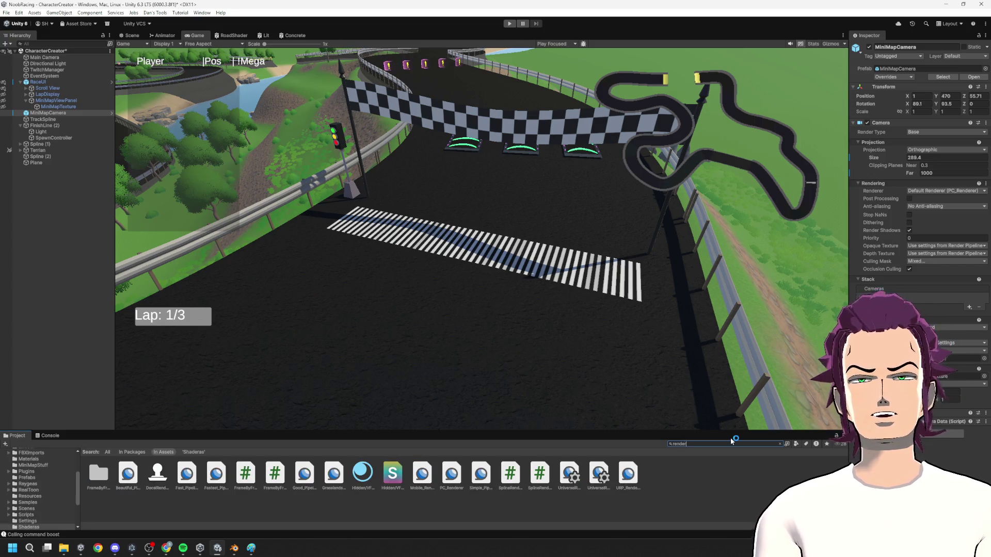
pyautogui.click(58, 106)
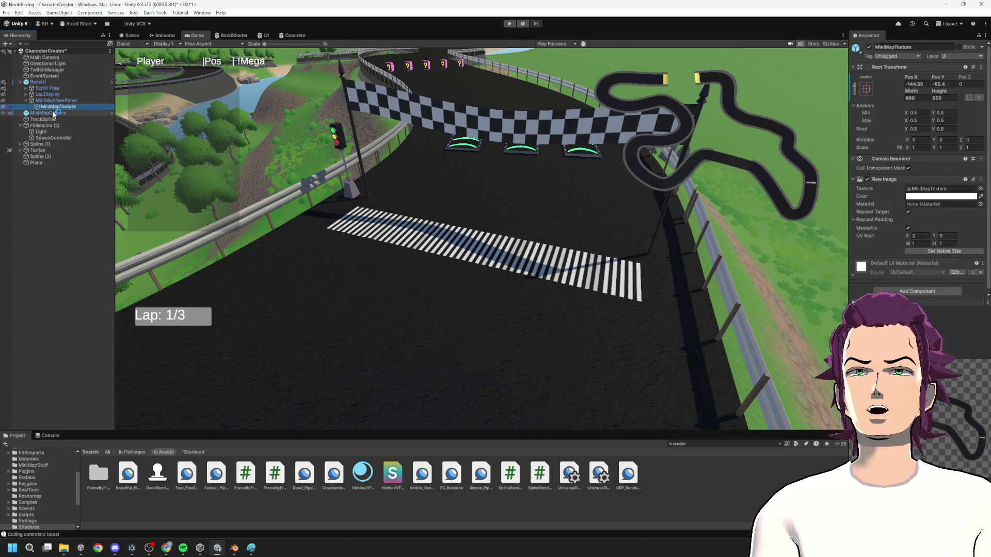
pyautogui.click(47, 113)
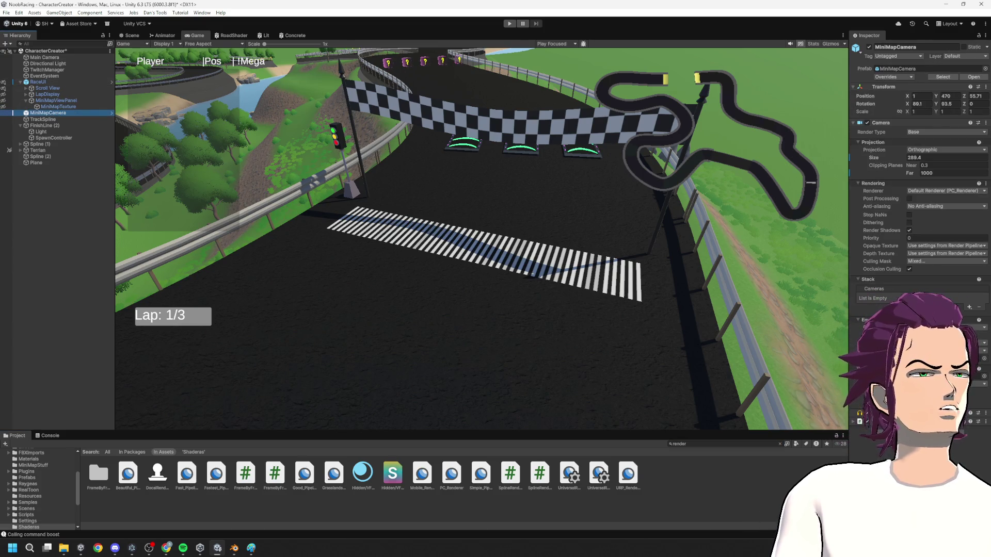
pyautogui.click(970, 376)
pyautogui.click(159, 483)
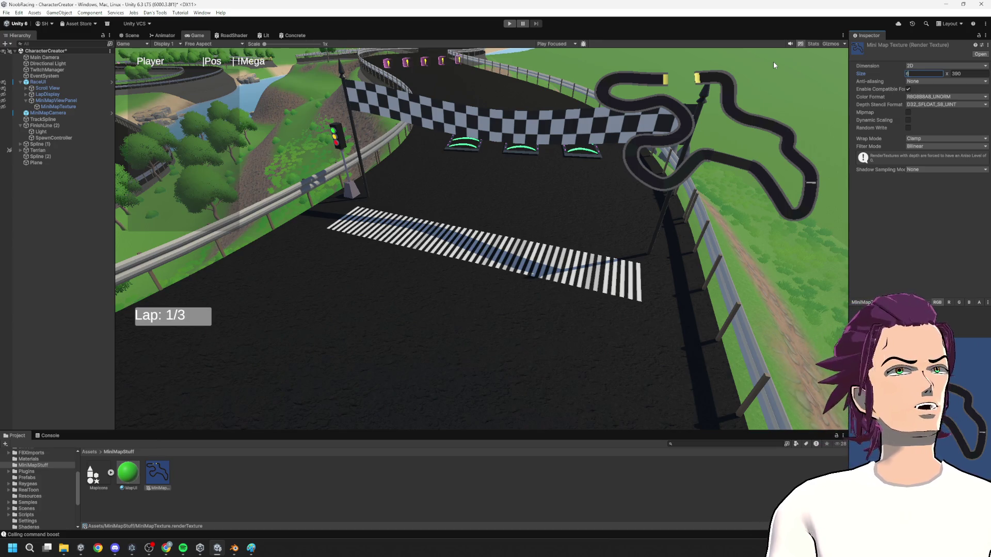
# - Set the MiniMapTexture render texture size to 600 × 500, then go to the Scene view
pyautogui.write('600')
pyautogui.press('Tab')
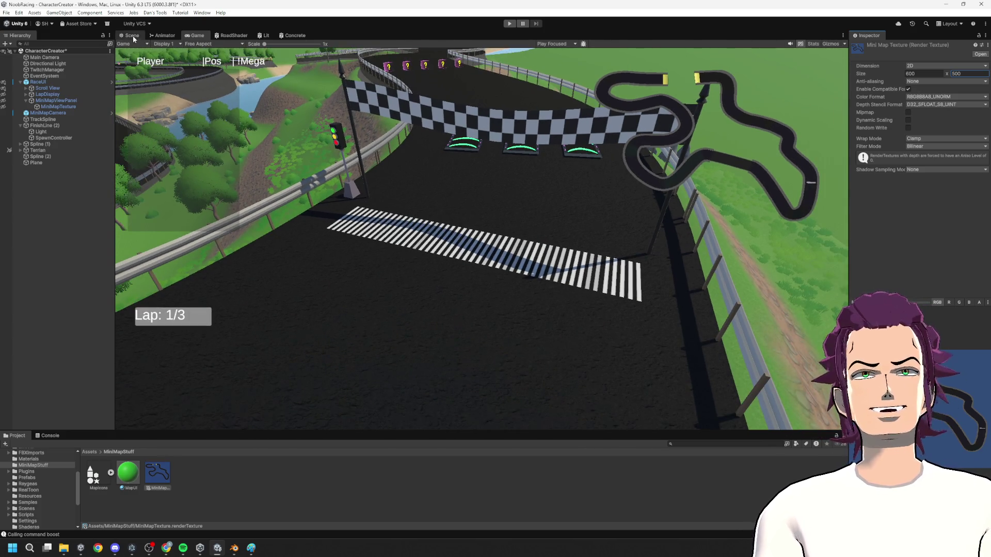
pyautogui.click(132, 36)
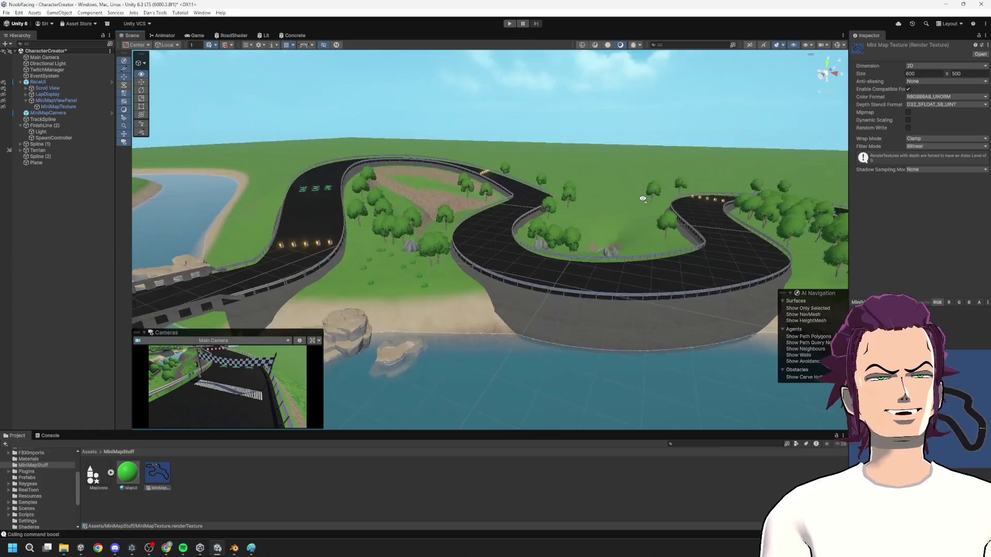
# - Fly the Scene view over the hillside track down to a close view of the river, then deselect
pyautogui.press('w')
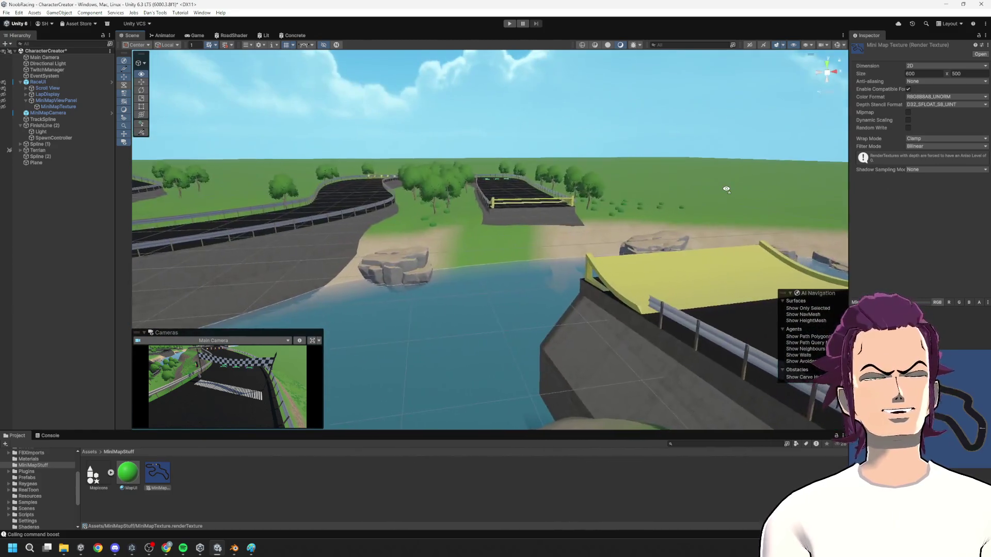
pyautogui.moveTo(726, 190)
pyautogui.mouseDown()
pyautogui.moveTo(464, 148)
pyautogui.moveTo(400, 153)
pyautogui.moveTo(437, 142)
pyautogui.moveTo(755, 217)
pyautogui.moveTo(582, 281)
pyautogui.moveTo(544, 270)
pyautogui.moveTo(577, 195)
pyautogui.moveTo(537, 204)
pyautogui.moveTo(568, 196)
pyautogui.mouseUp()
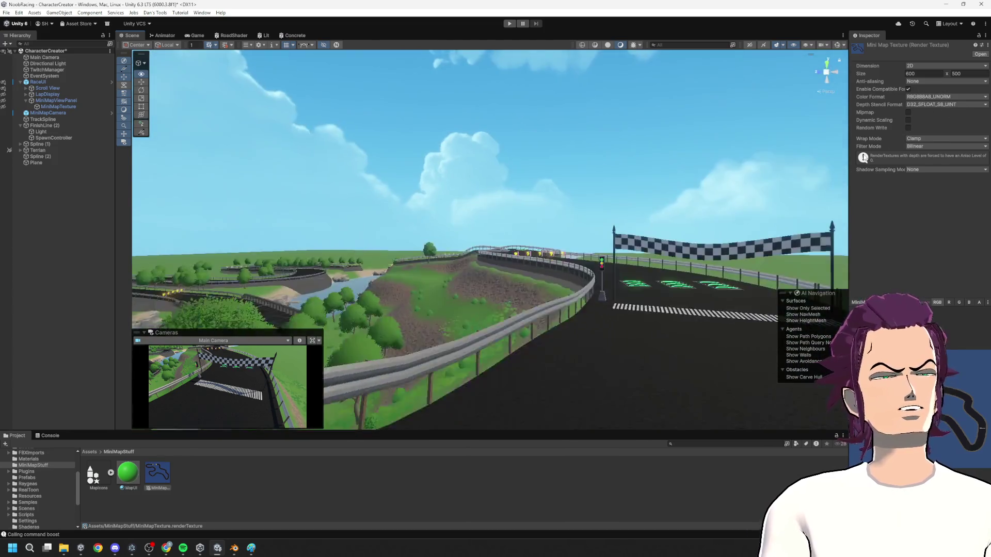
pyautogui.moveTo(670, 217)
pyautogui.mouseDown()
pyautogui.moveTo(700, 182)
pyautogui.moveTo(805, 181)
pyautogui.mouseUp()
pyautogui.moveTo(583, 196); pyautogui.dragTo(579, 196)
pyautogui.click(579, 196)
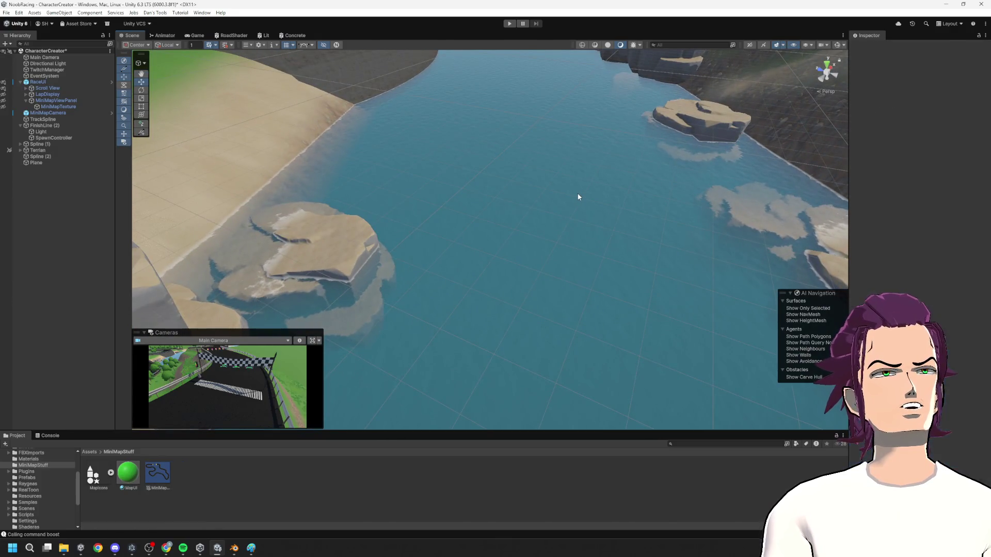
# - Select the water Plane and remove its Mesh Collider component
pyautogui.click(542, 183)
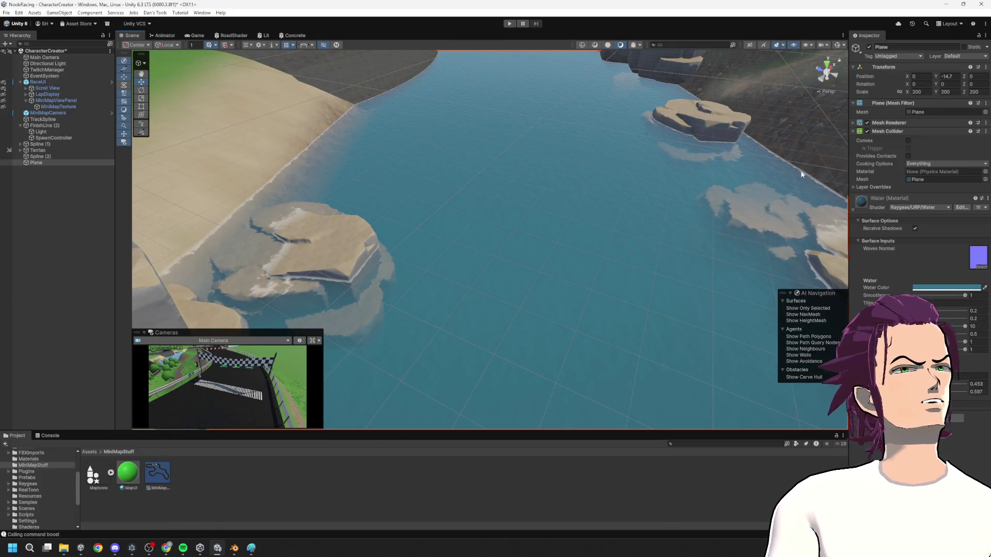
pyautogui.rightClick(884, 131)
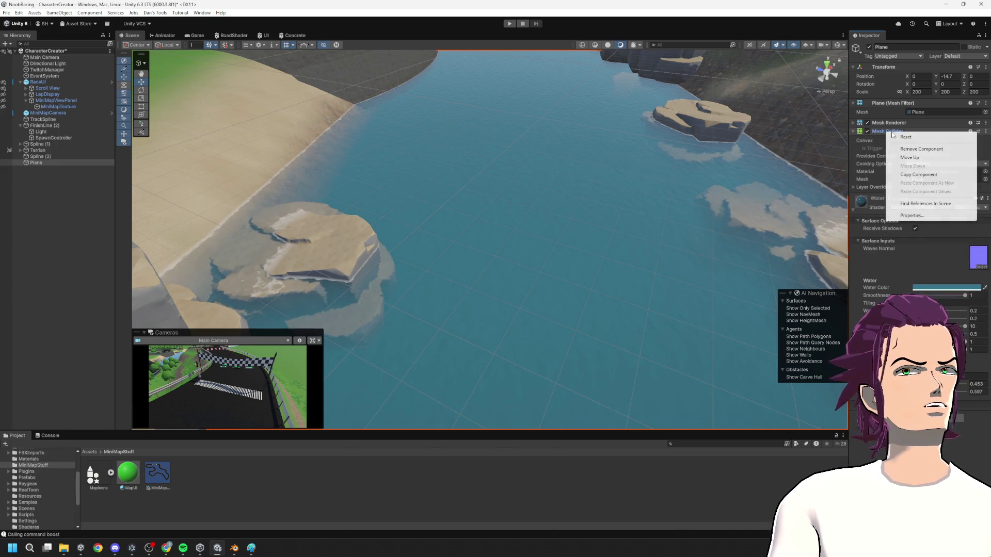
pyautogui.click(921, 150)
pyautogui.scroll(-10, 697, 175)
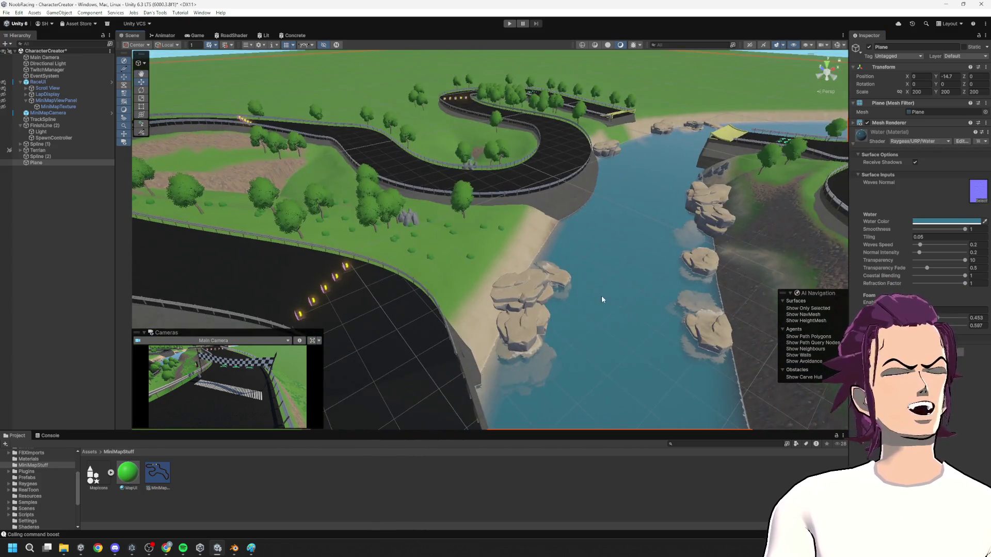
pyautogui.moveTo(602, 299)
pyautogui.mouseDown()
pyautogui.moveTo(642, 248)
pyautogui.moveTo(548, 202)
pyautogui.moveTo(565, 195)
pyautogui.moveTo(563, 219)
pyautogui.moveTo(653, 199)
pyautogui.moveTo(913, 204)
pyautogui.moveTo(891, 168)
pyautogui.moveTo(905, 180)
pyautogui.moveTo(988, 196)
pyautogui.moveTo(88, 210)
pyautogui.moveTo(915, 175)
pyautogui.moveTo(894, 176)
pyautogui.moveTo(948, 197)
pyautogui.mouseUp()
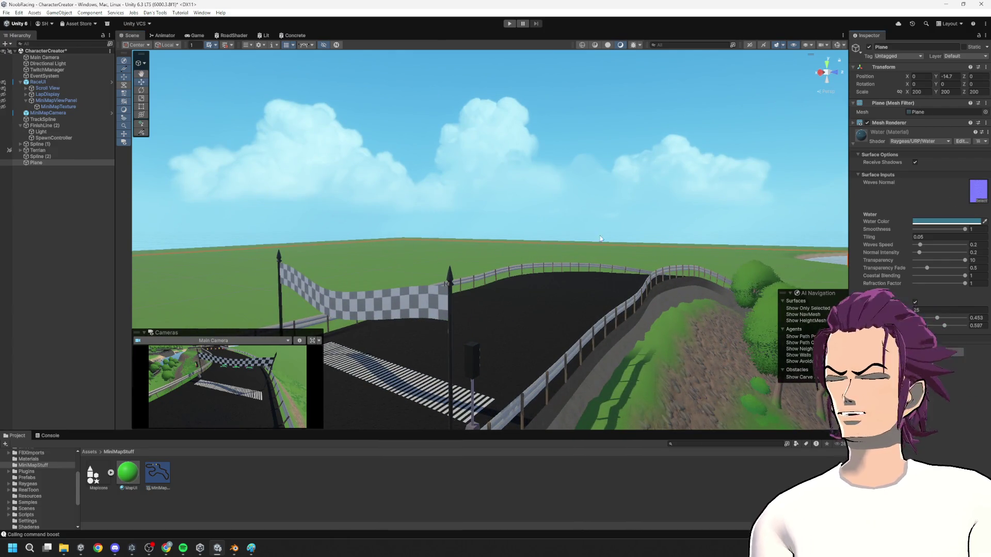
# - Fly past the checkered finish arch with Global handles to the question-mark item boxes
pyautogui.moveTo(460, 291)
pyautogui.mouseDown()
pyautogui.moveTo(521, 256)
pyautogui.moveTo(519, 240)
pyautogui.moveTo(926, 234)
pyautogui.moveTo(909, 289)
pyautogui.moveTo(805, 230)
pyautogui.moveTo(737, 284)
pyautogui.moveTo(678, 270)
pyautogui.moveTo(835, 224)
pyautogui.moveTo(936, 249)
pyautogui.moveTo(937, 226)
pyautogui.moveTo(980, 230)
pyautogui.moveTo(123, 237)
pyautogui.moveTo(116, 228)
pyautogui.moveTo(188, 324)
pyautogui.moveTo(241, 221)
pyautogui.moveTo(271, 220)
pyautogui.moveTo(246, 248)
pyautogui.moveTo(284, 212)
pyautogui.moveTo(354, 226)
pyautogui.mouseUp()
pyautogui.press('x')
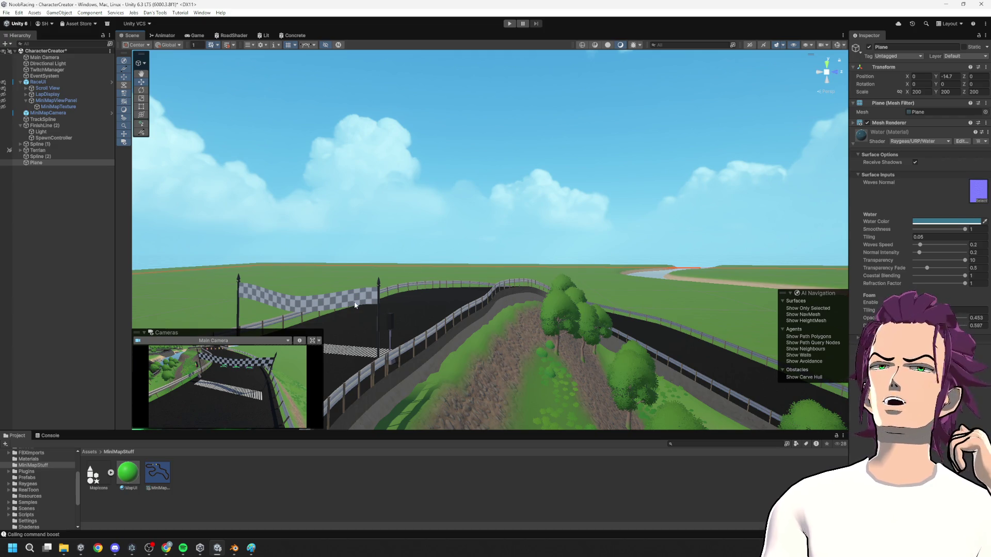
pyautogui.moveTo(479, 100)
pyautogui.mouseDown()
pyautogui.moveTo(351, 176)
pyautogui.moveTo(449, 129)
pyautogui.moveTo(469, 124)
pyautogui.moveTo(487, 135)
pyautogui.mouseUp()
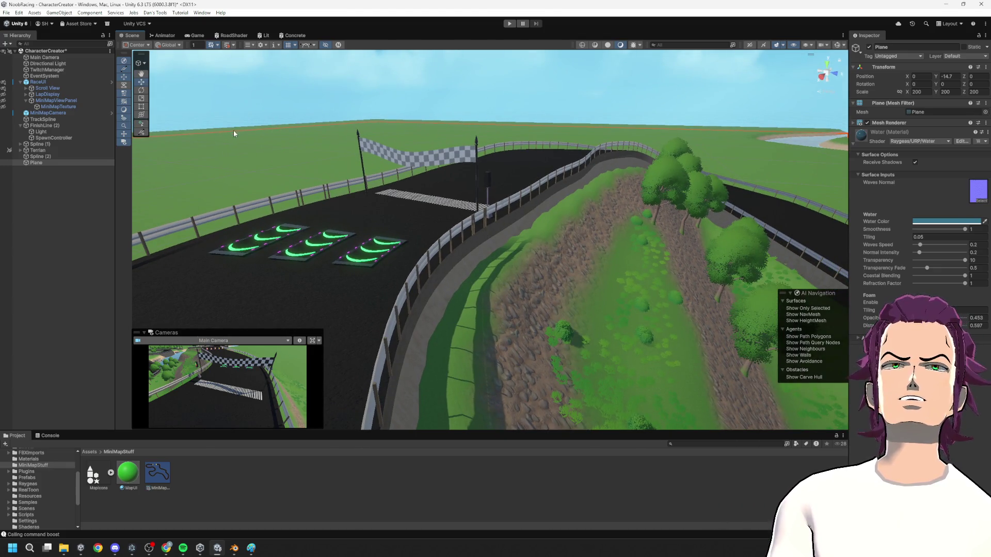
pyautogui.press('w')
pyautogui.moveTo(378, 128); pyautogui.dragTo(237, 150)
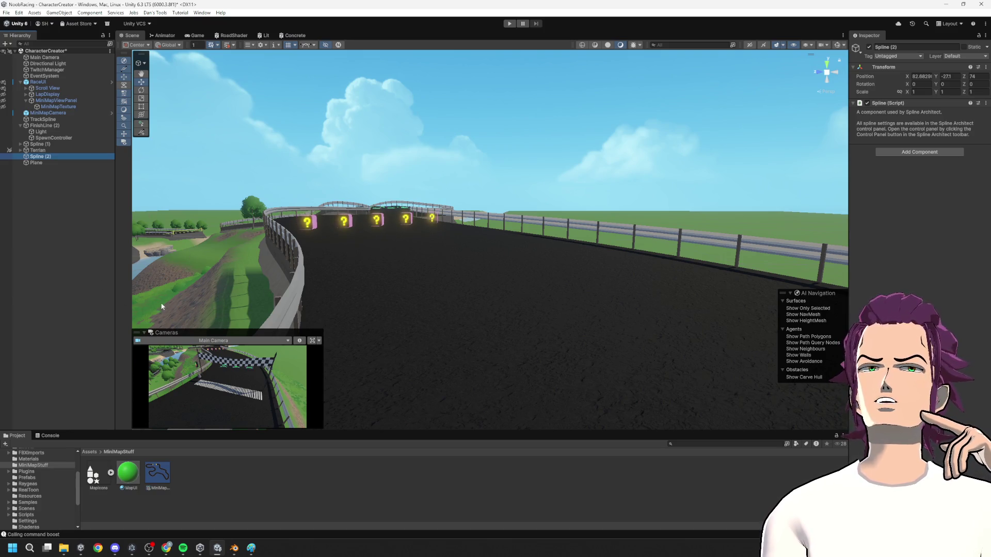
# - Create an empty GameObject from the Hierarchy, name it SpeedLines, and orbit the view around it
pyautogui.click(83, 256)
pyautogui.rightClick(66, 229)
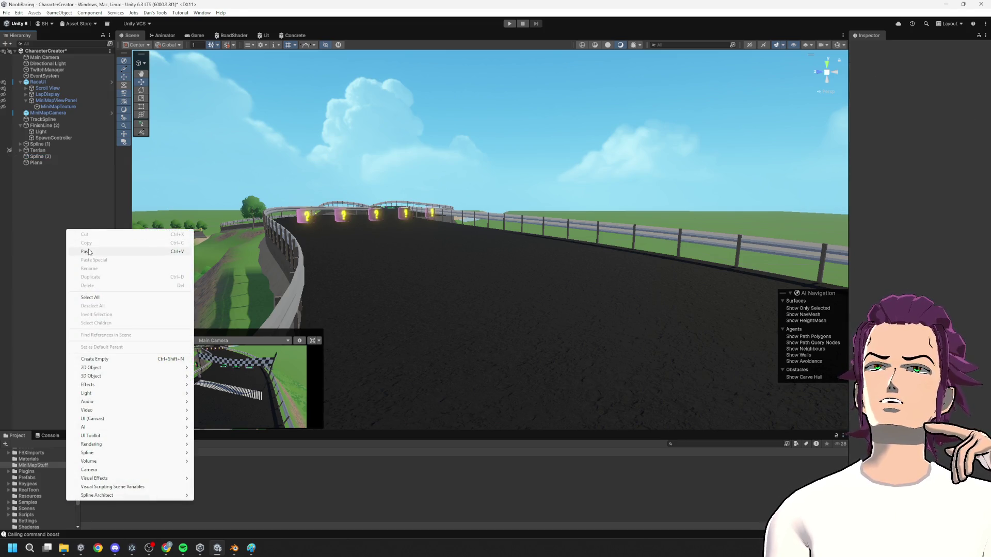
pyautogui.click(96, 359)
pyautogui.write('SpeedLines')
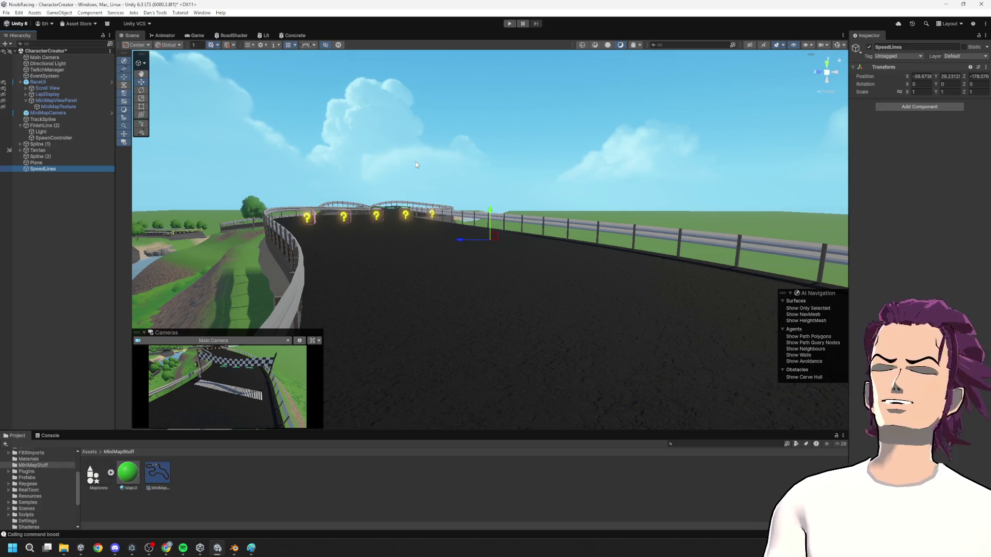
pyautogui.moveTo(416, 164)
pyautogui.mouseDown()
pyautogui.moveTo(525, 213)
pyautogui.moveTo(528, 194)
pyautogui.moveTo(476, 201)
pyautogui.moveTo(549, 343)
pyautogui.moveTo(581, 325)
pyautogui.moveTo(752, 287)
pyautogui.moveTo(684, 299)
pyautogui.moveTo(252, 194)
pyautogui.mouseUp()
# - Add a Particle System component to SpeedLines, frame it in the Scene view, and widen the Inspector
pyautogui.click(51, 169)
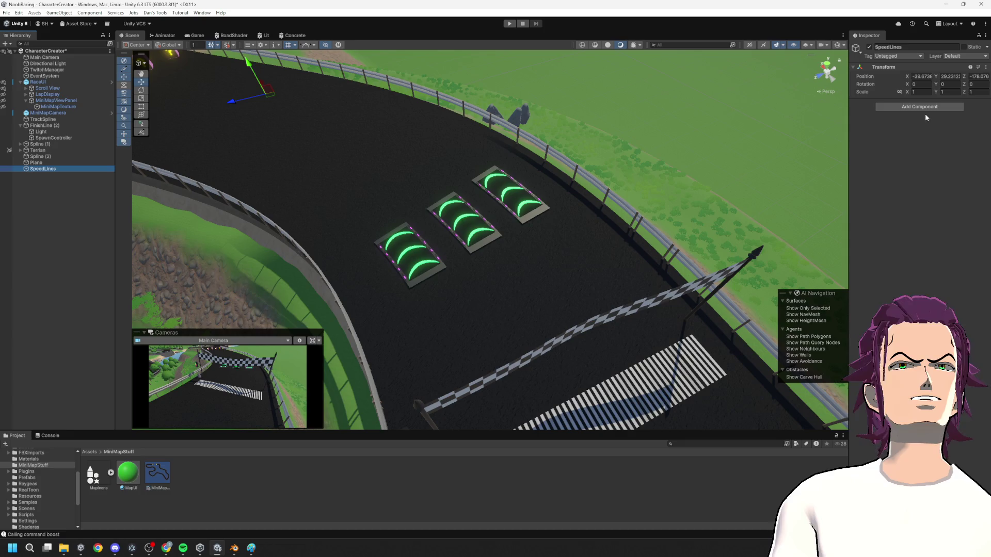
pyautogui.click(945, 111)
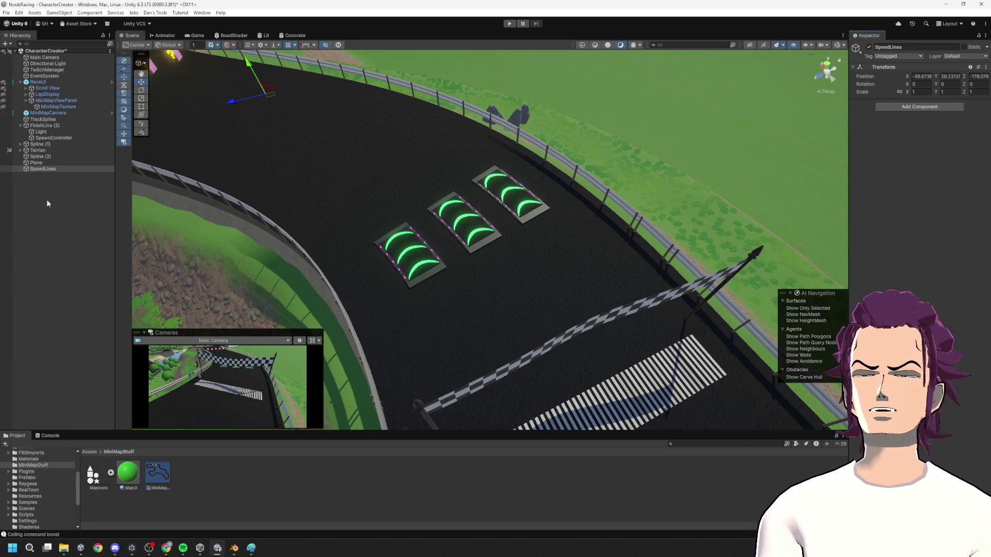
pyautogui.click(921, 107)
pyautogui.write('particle')
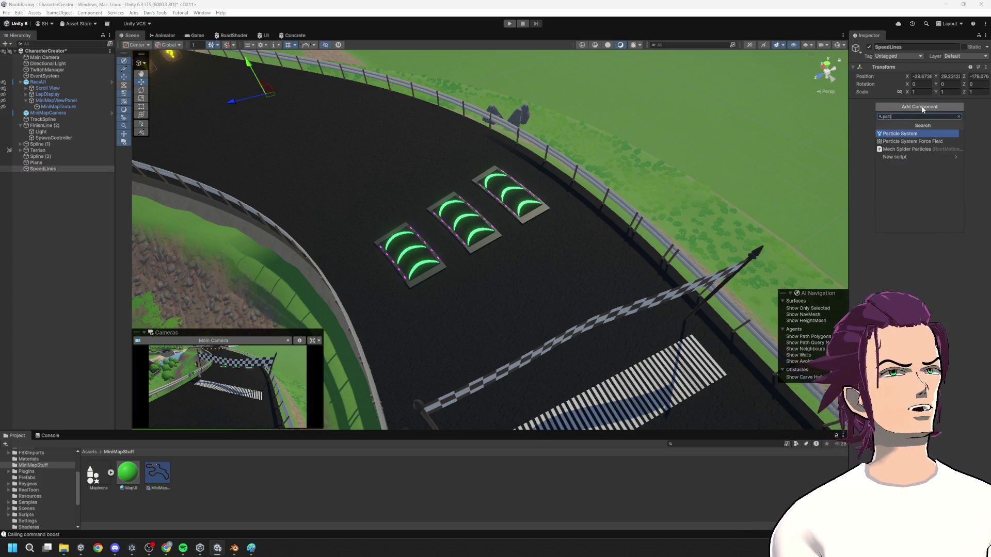
pyautogui.press('Return')
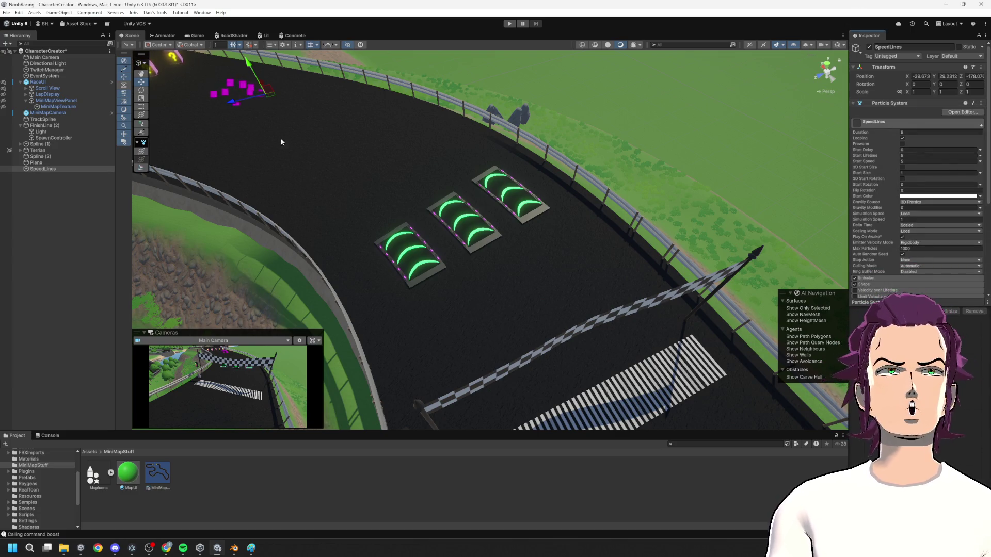
pyautogui.press('f')
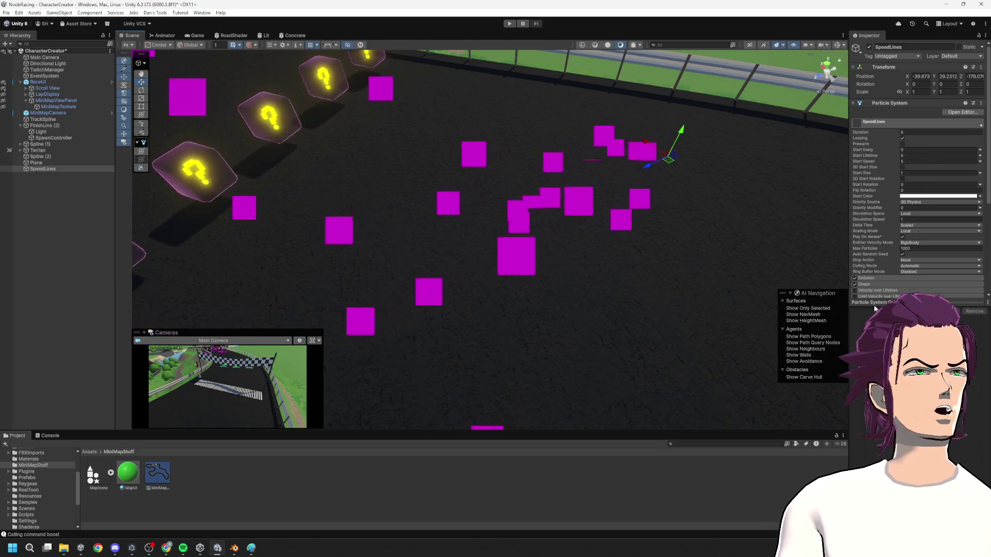
pyautogui.moveTo(872, 304); pyautogui.dragTo(874, 455)
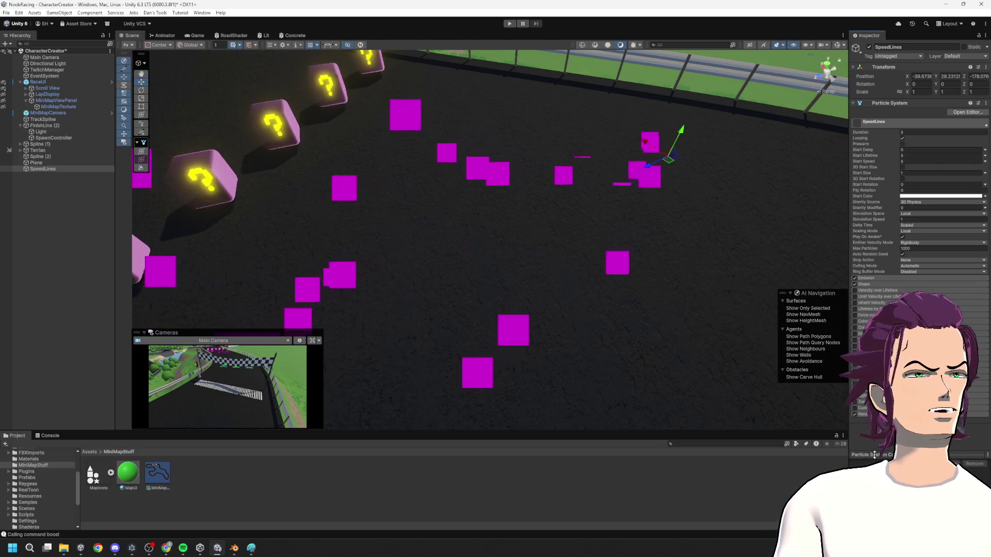
pyautogui.moveTo(847, 209); pyautogui.dragTo(702, 209)
pyautogui.scroll(-5, 785, 352)
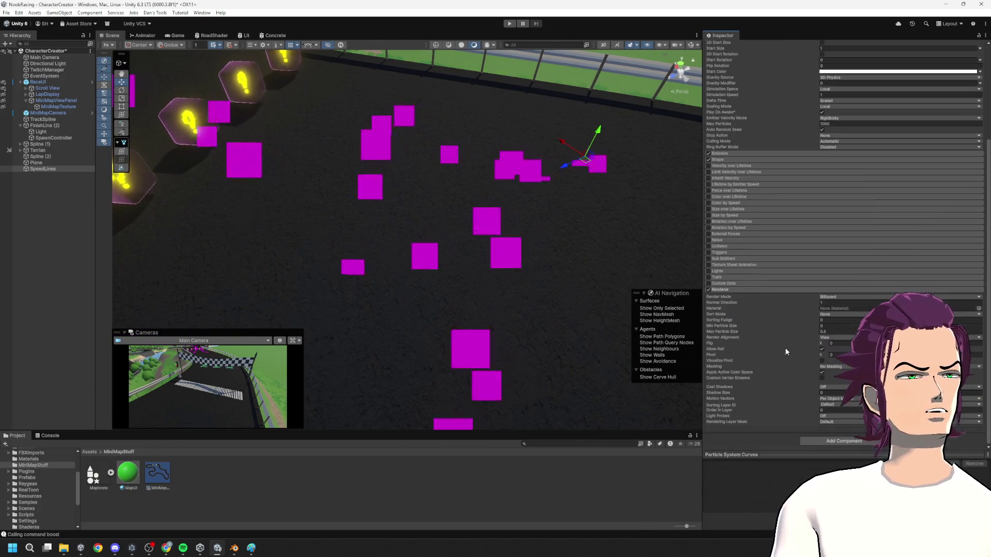
# - Assign the Default-Particle material to the SpeedLines particle renderer so particles appear as soft white dots
pyautogui.click(979, 308)
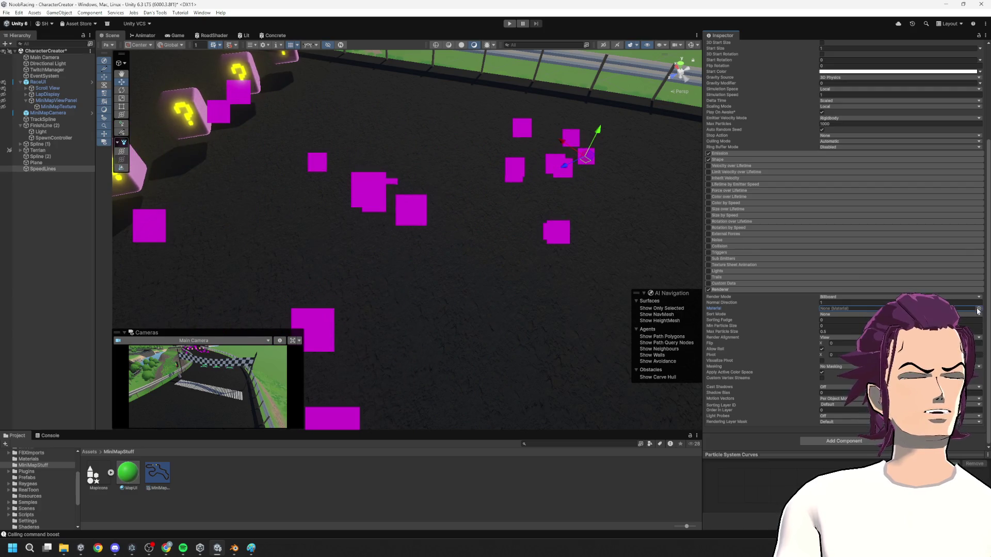
pyautogui.click(978, 309)
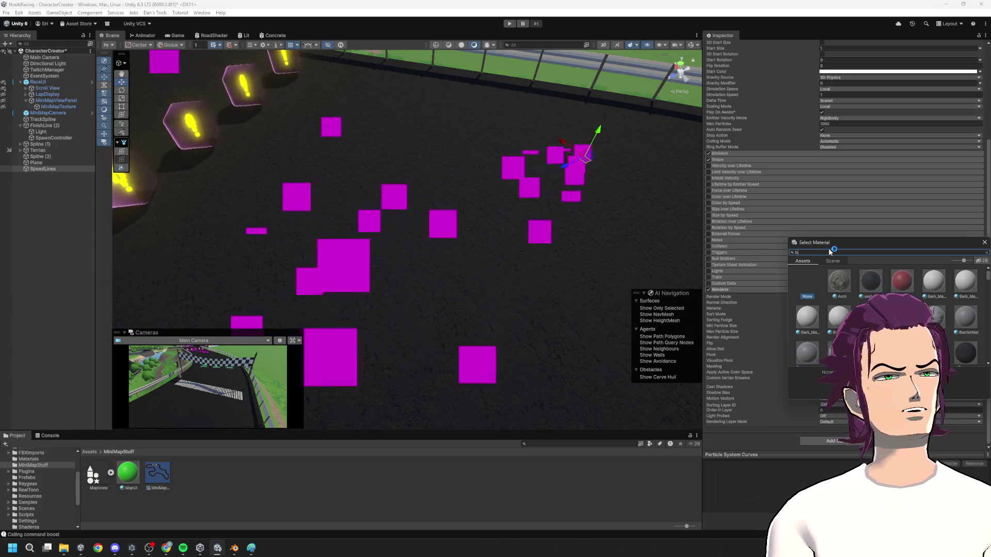
pyautogui.write('base')
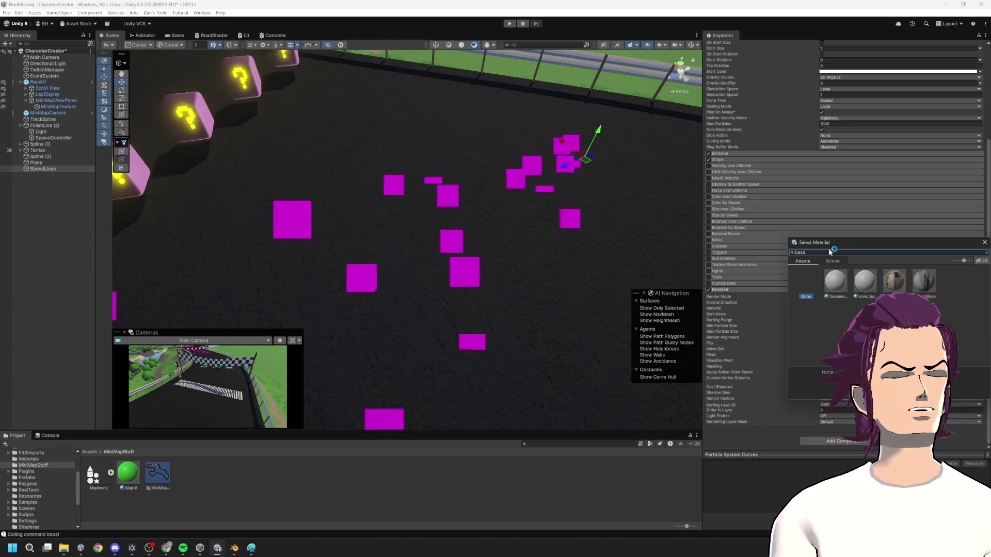
pyautogui.press('BackSpace')
pyautogui.press('BackSpace')
pyautogui.press('BackSpace')
pyautogui.write('partic')
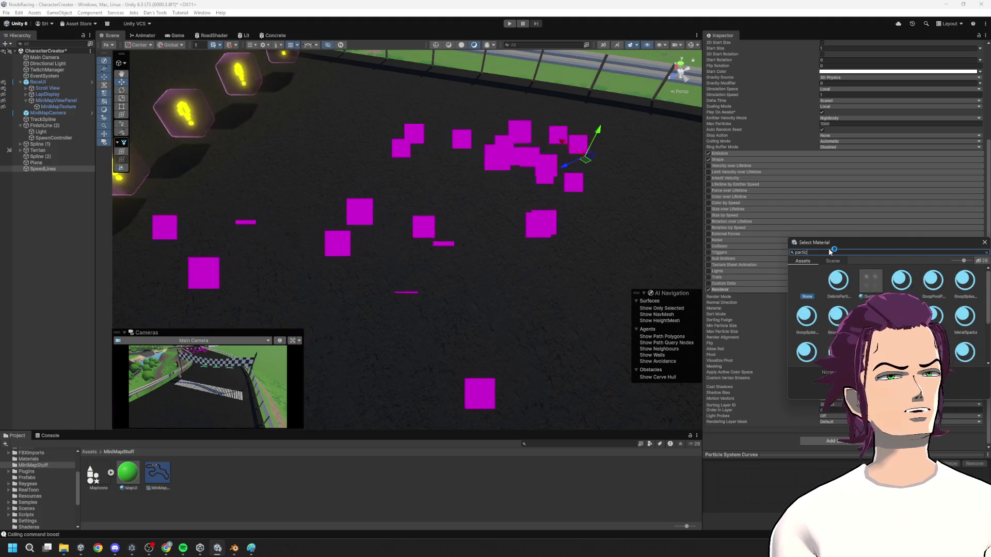
pyautogui.press('BackSpace')
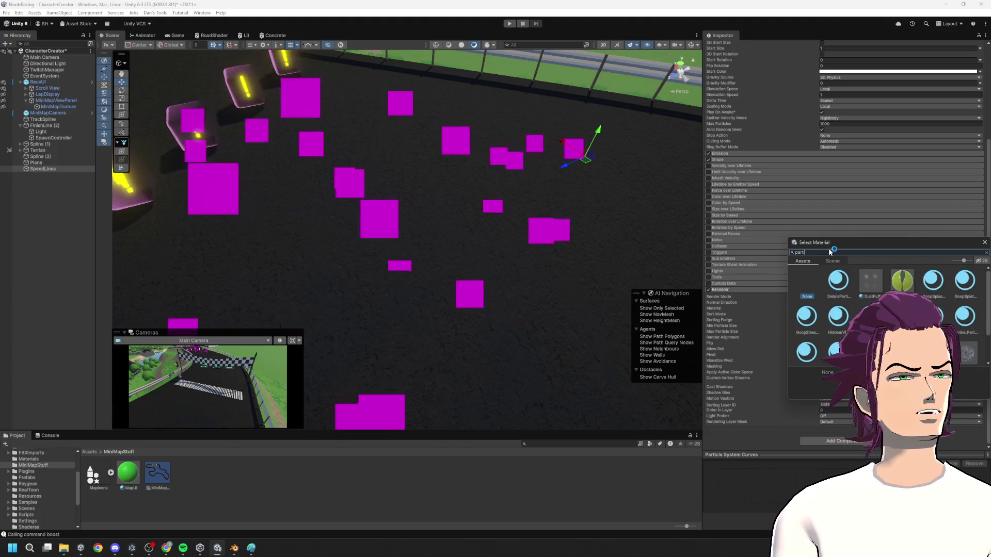
pyautogui.write('v')
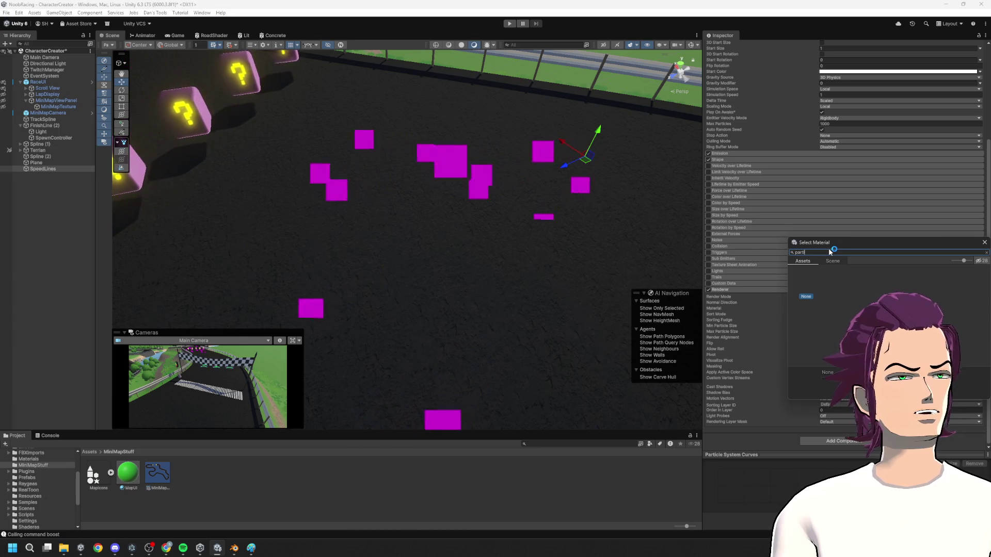
pyautogui.press('BackSpace')
pyautogui.write('cle')
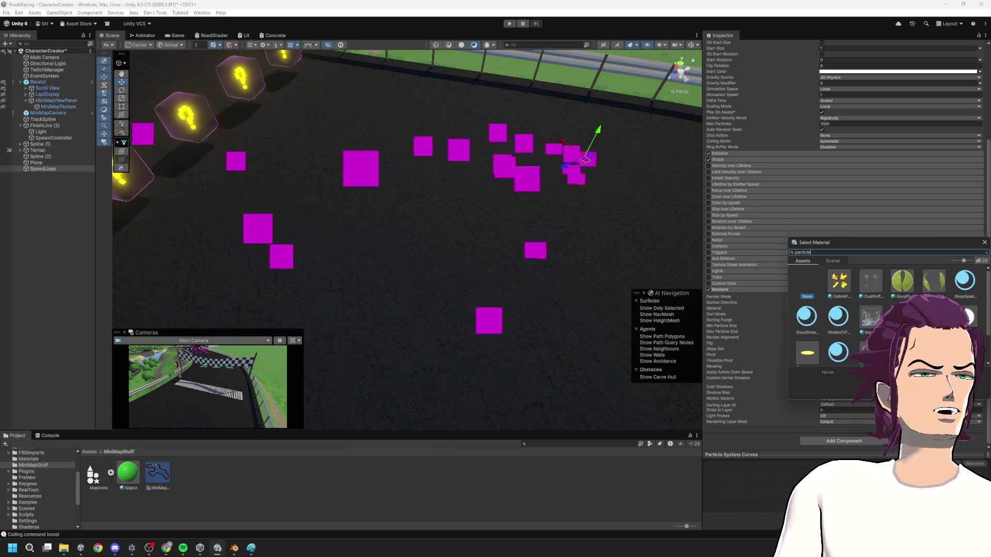
pyautogui.scroll(-1, 852, 310)
pyautogui.press('Escape')
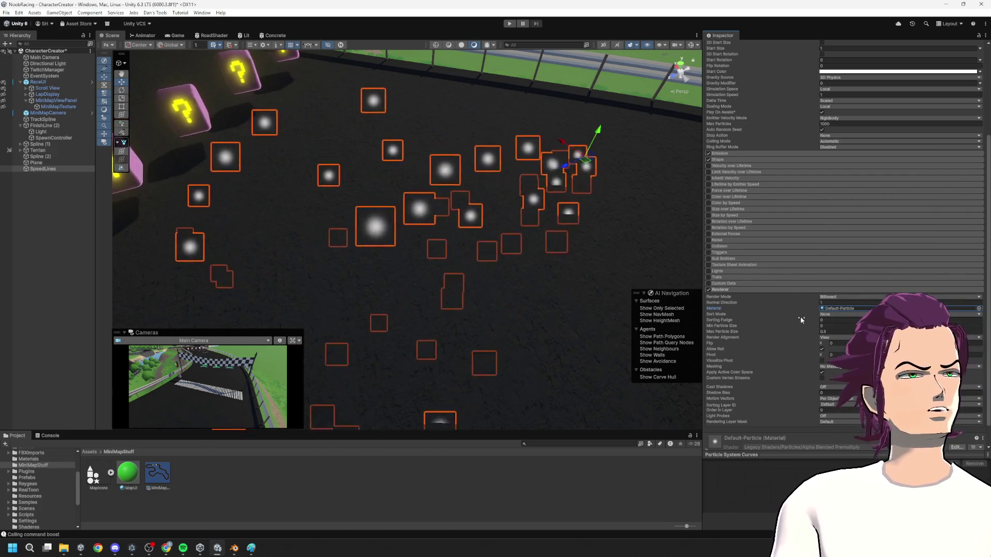
pyautogui.scroll(5, 794, 216)
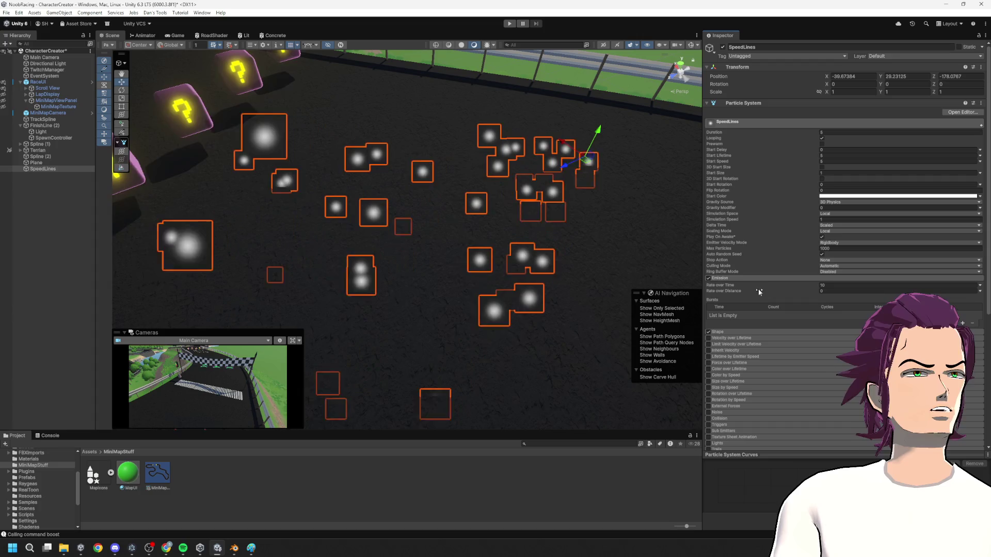
# - Change the Shape module's emitter from Cone to Circle, then orbit to view the spawning particles
pyautogui.click(749, 287)
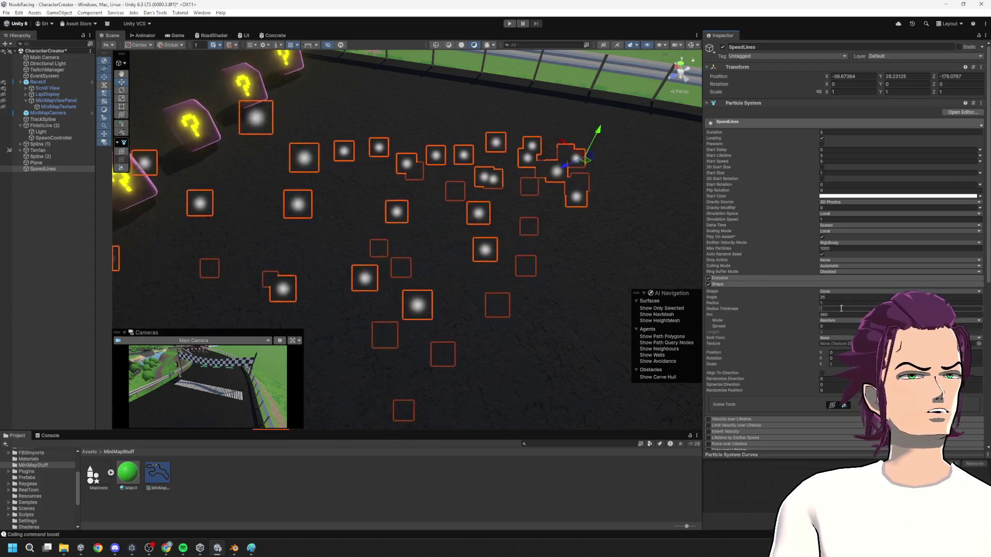
pyautogui.click(830, 292)
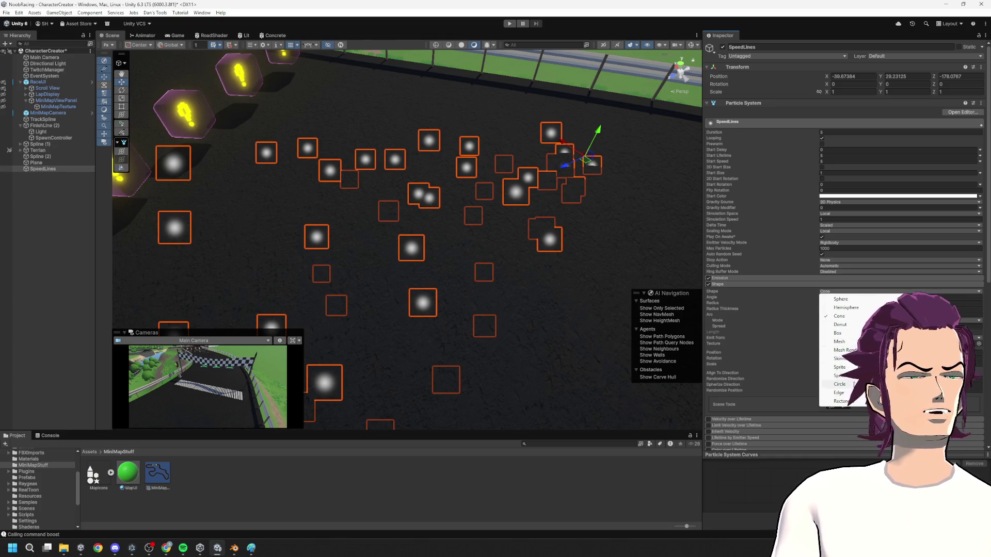
pyautogui.click(840, 385)
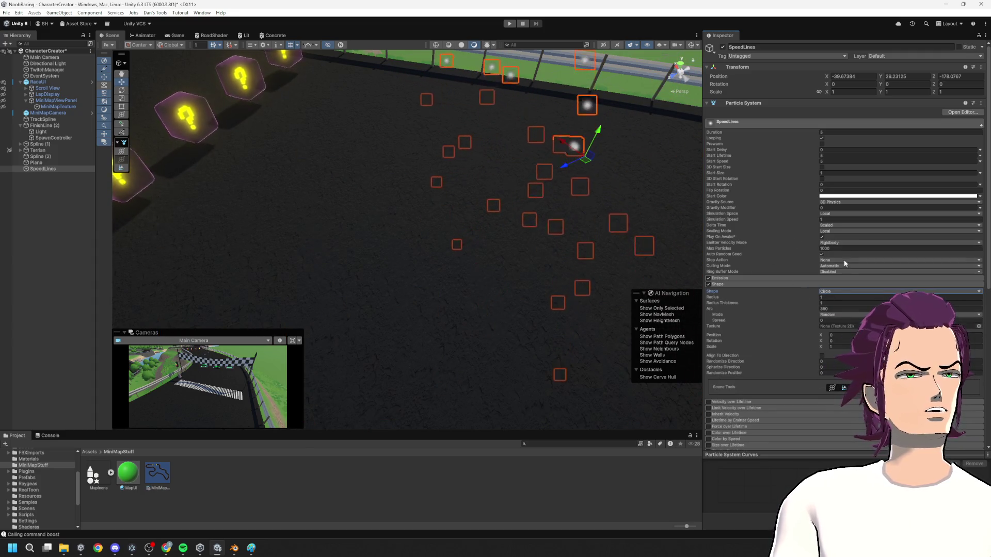
pyautogui.click(826, 298)
pyautogui.write('4.5')
pyautogui.press('BackSpace')
pyautogui.press('BackSpace')
pyautogui.press('BackSpace')
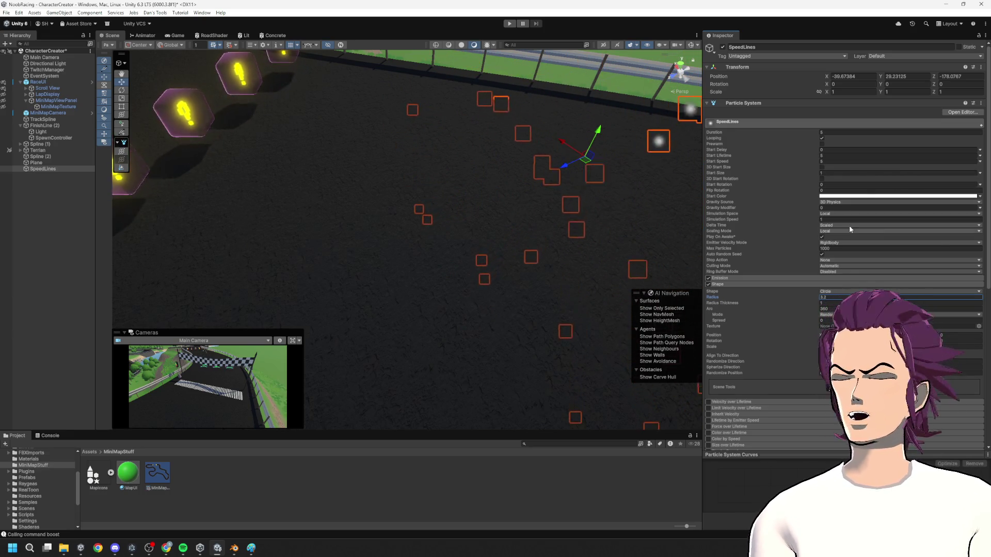
pyautogui.moveTo(616, 202)
pyautogui.mouseDown()
pyautogui.moveTo(595, 212)
pyautogui.moveTo(541, 107)
pyautogui.moveTo(521, 116)
pyautogui.mouseUp()
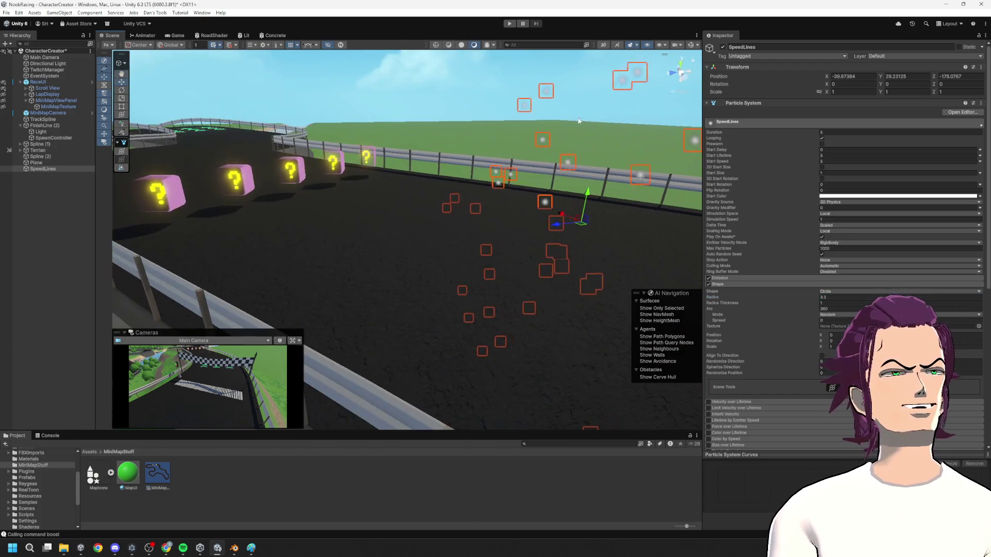
pyautogui.moveTo(423, 215)
pyautogui.mouseDown()
pyautogui.moveTo(729, 195)
pyautogui.moveTo(856, 206)
pyautogui.mouseUp()
pyautogui.moveTo(429, 187)
pyautogui.mouseDown()
pyautogui.moveTo(328, 171)
pyautogui.moveTo(346, 184)
pyautogui.moveTo(402, 181)
pyautogui.moveTo(470, 157)
pyautogui.moveTo(557, 205)
pyautogui.moveTo(711, 217)
pyautogui.moveTo(607, 214)
pyautogui.mouseUp()
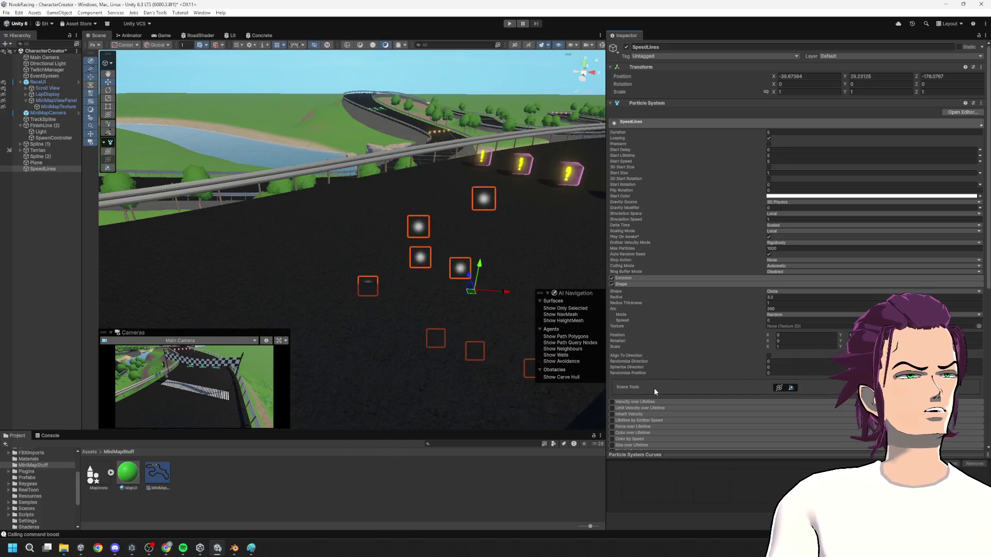
# - Enable the Trails module and set its Trail Material to Default-Particle
pyautogui.click(629, 284)
pyautogui.click(631, 280)
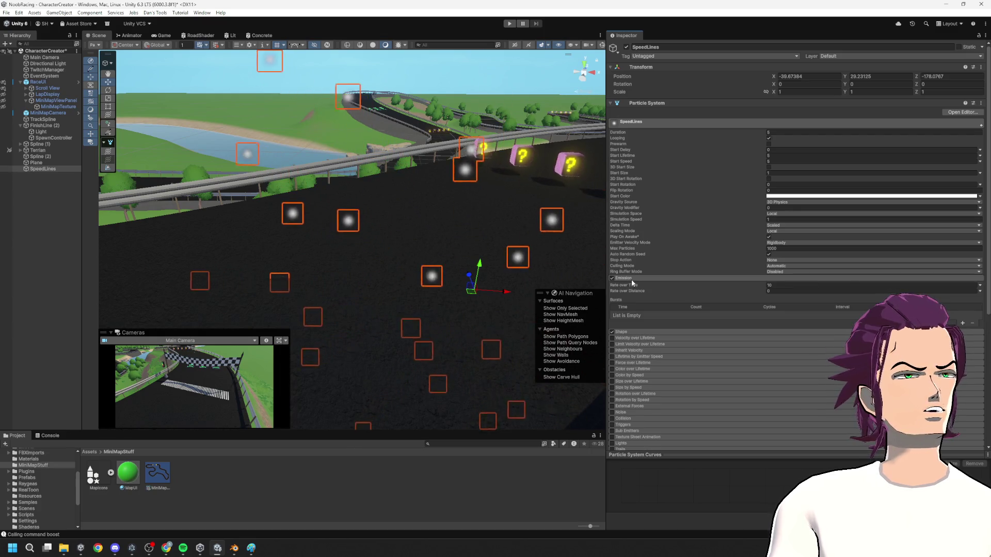
pyautogui.click(632, 279)
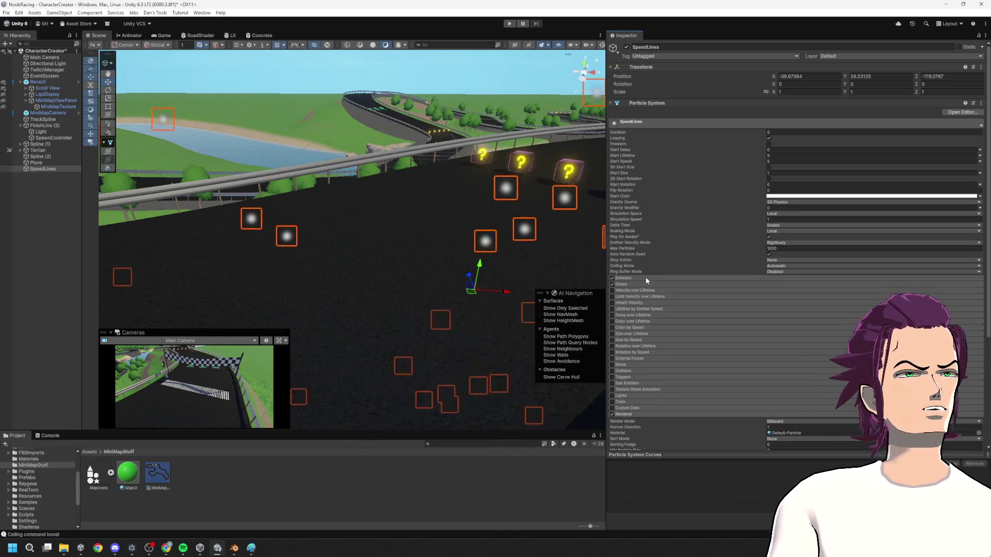
pyautogui.scroll(-5, 702, 295)
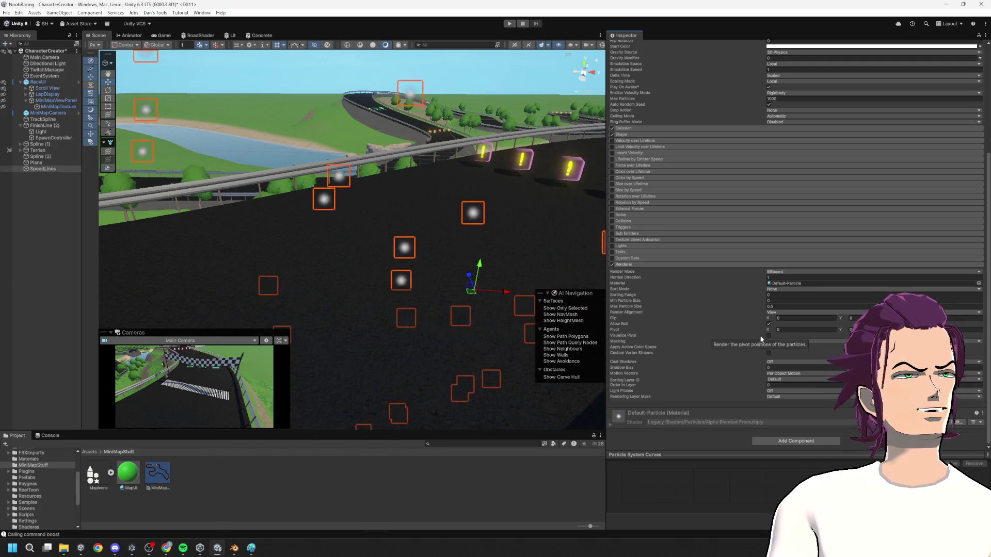
pyautogui.click(647, 247)
pyautogui.click(649, 246)
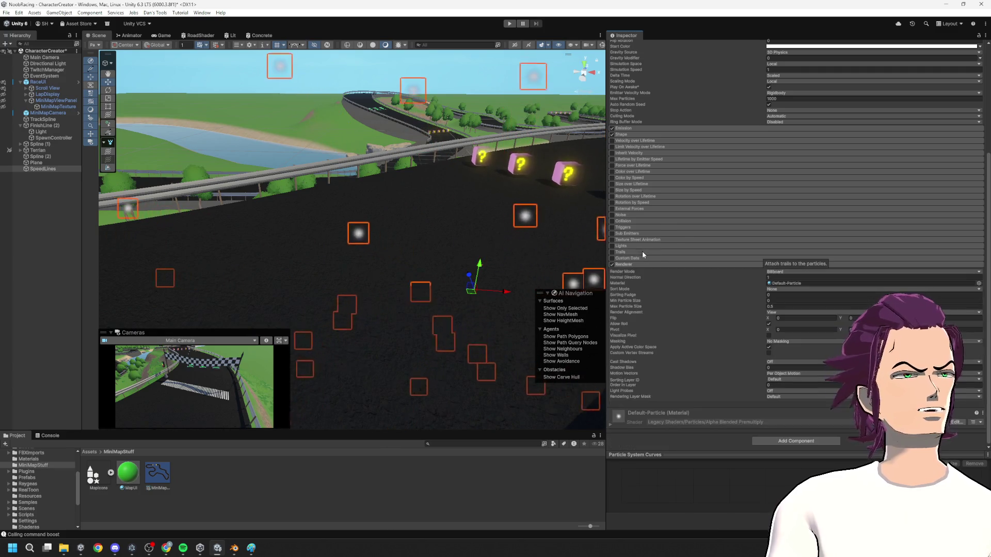
pyautogui.click(612, 252)
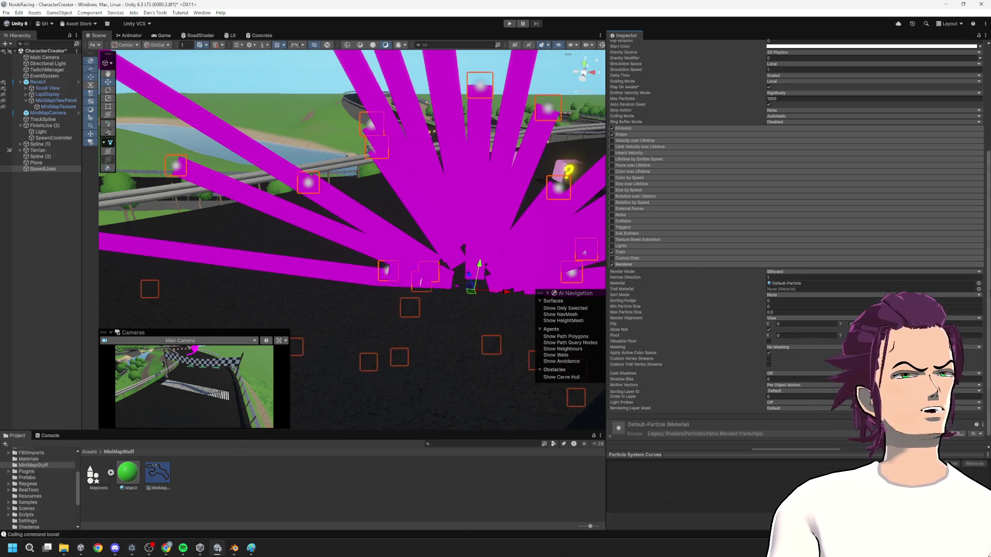
pyautogui.click(978, 290)
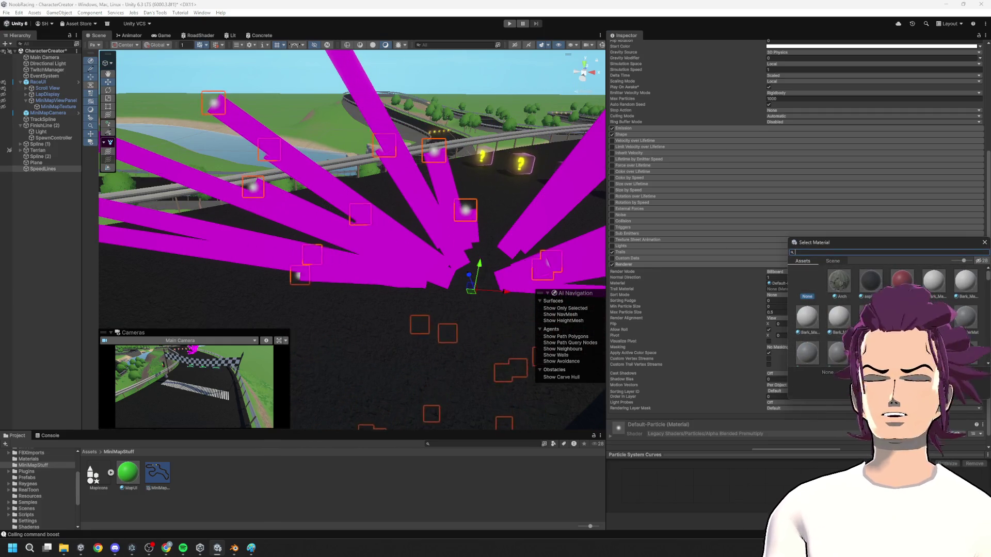
pyautogui.write('part')
pyautogui.scroll(-5, 882, 314)
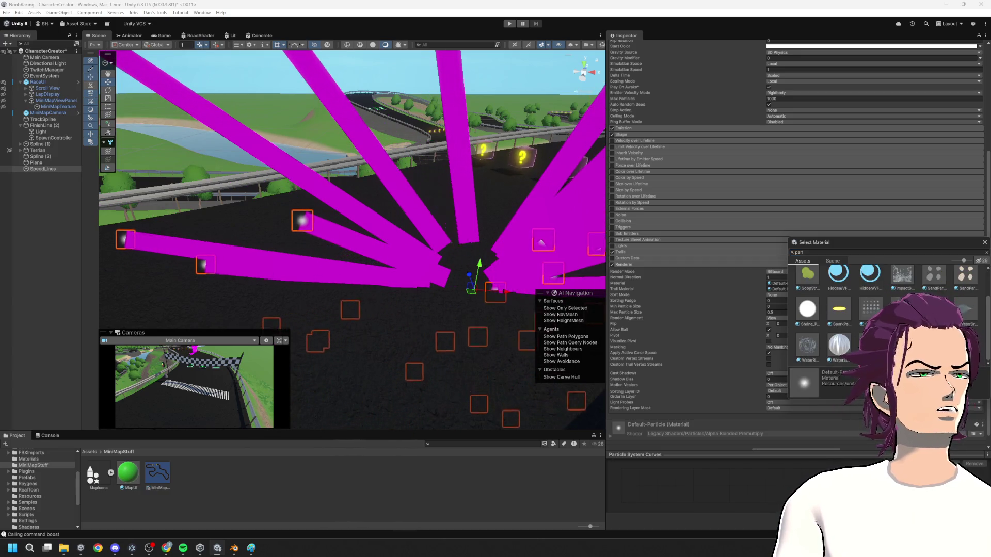
pyautogui.doubleClick(799, 318)
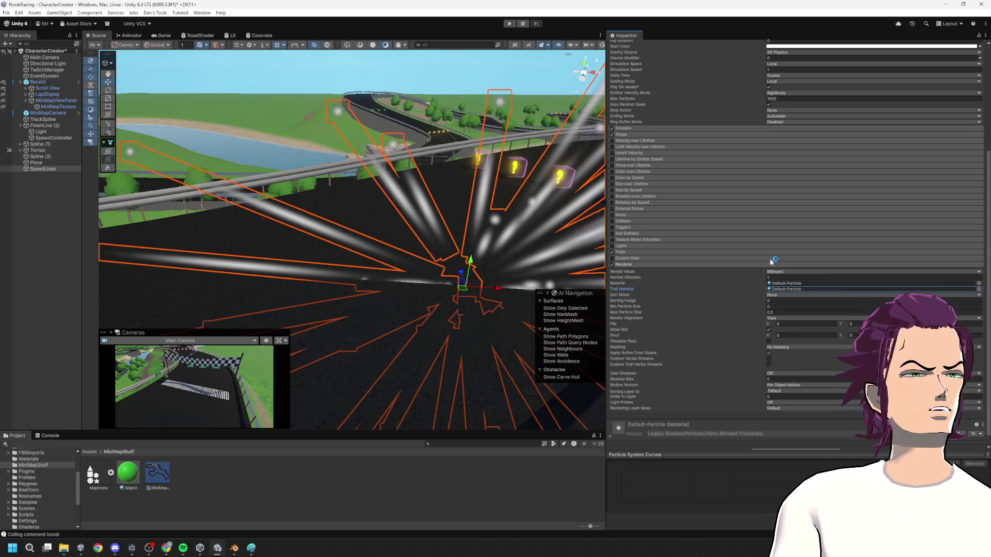
pyautogui.scroll(-2, 828, 367)
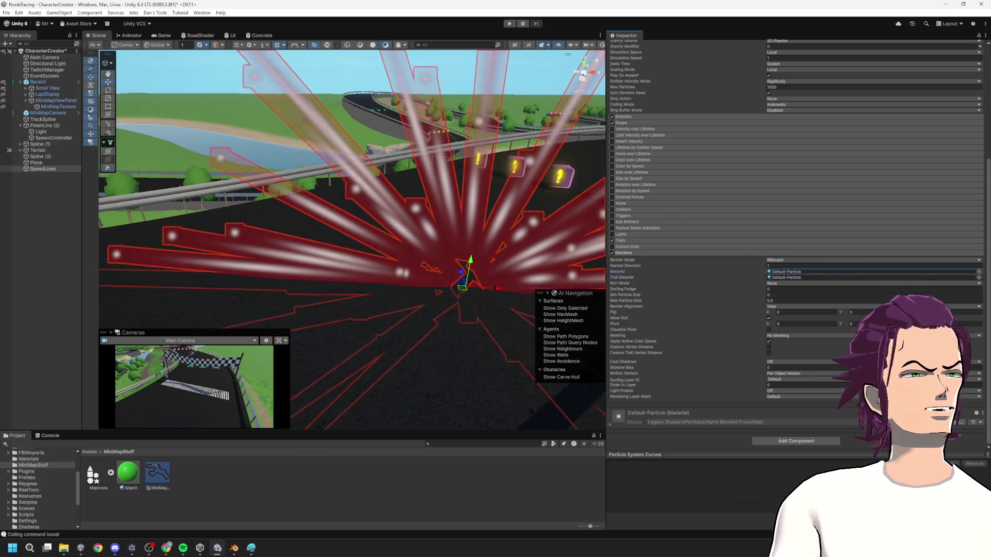
# - Set the particle renderer's main material to None
pyautogui.click(978, 277)
pyautogui.scroll(5, 868, 283)
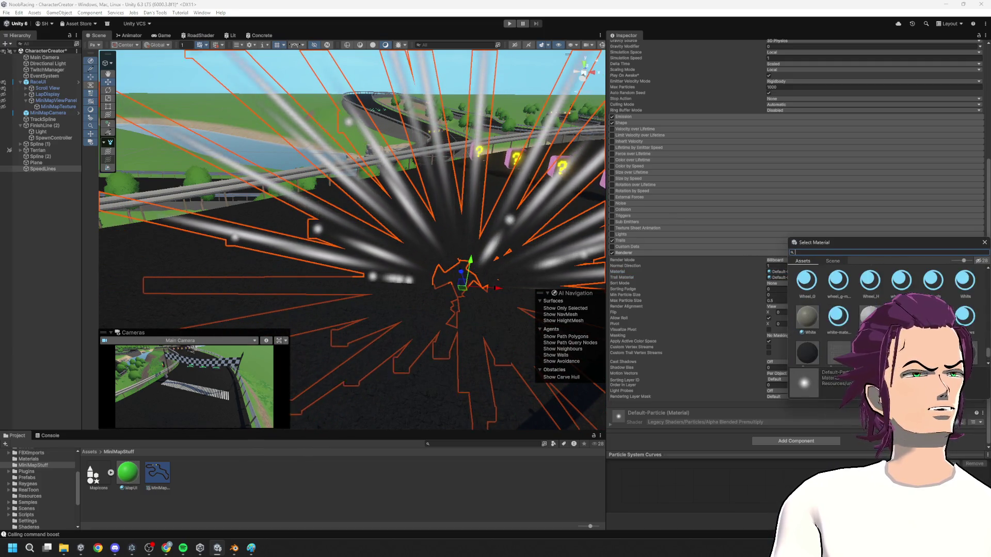
pyautogui.scroll(5, 817, 321)
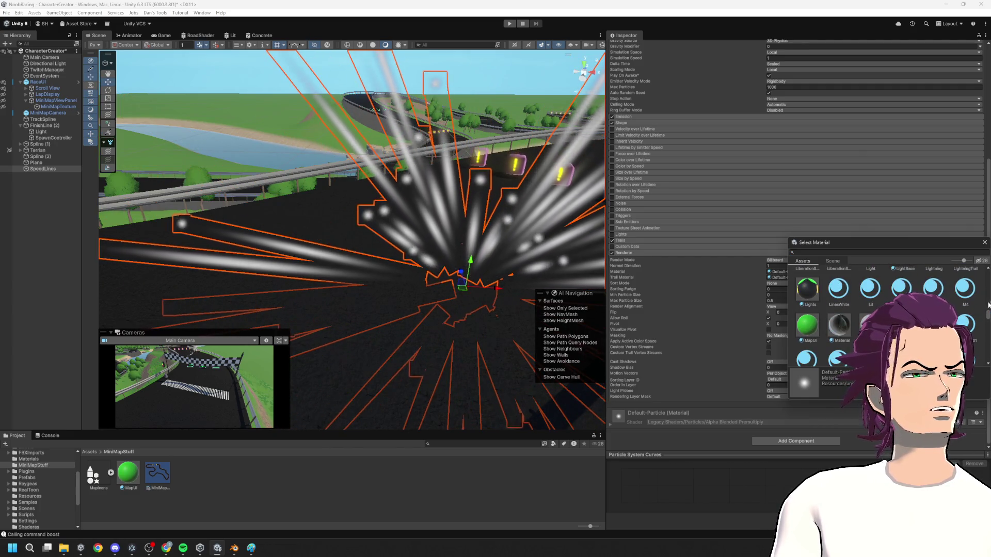
pyautogui.scroll(5, 836, 304)
pyautogui.doubleClick(815, 286)
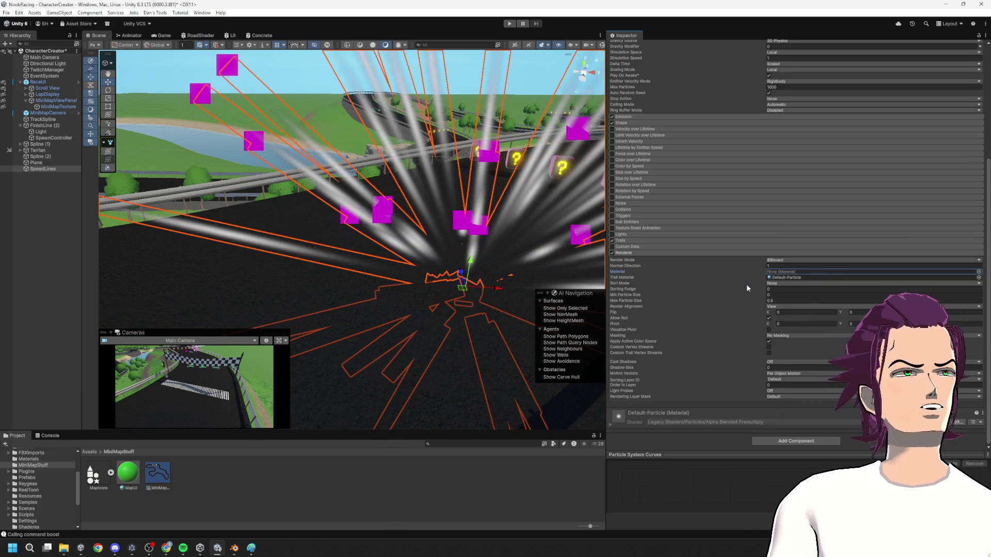
# - Set the particle renderer's material to Boostpad
pyautogui.click(979, 272)
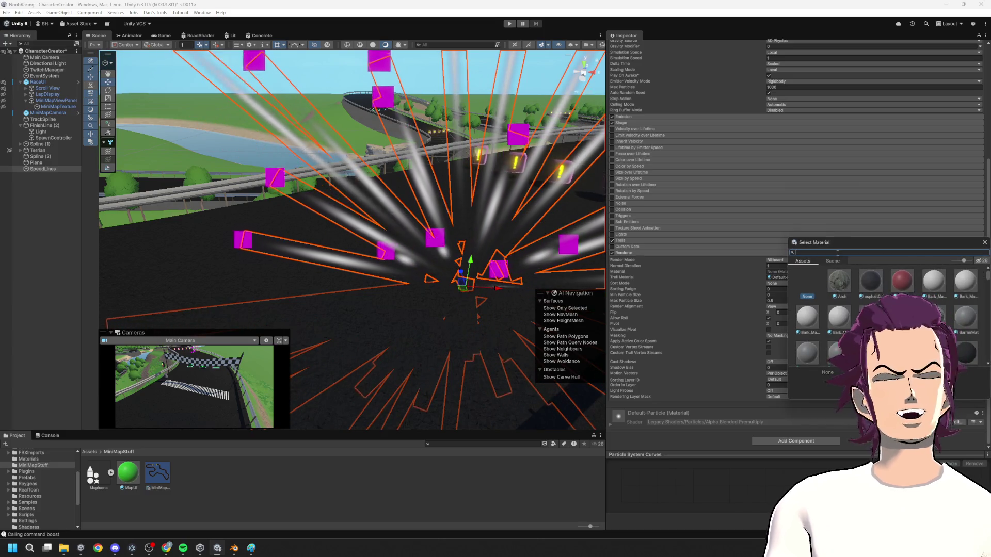
pyautogui.write('empty')
pyautogui.press('BackSpace')
pyautogui.press('BackSpace')
pyautogui.press('BackSpace')
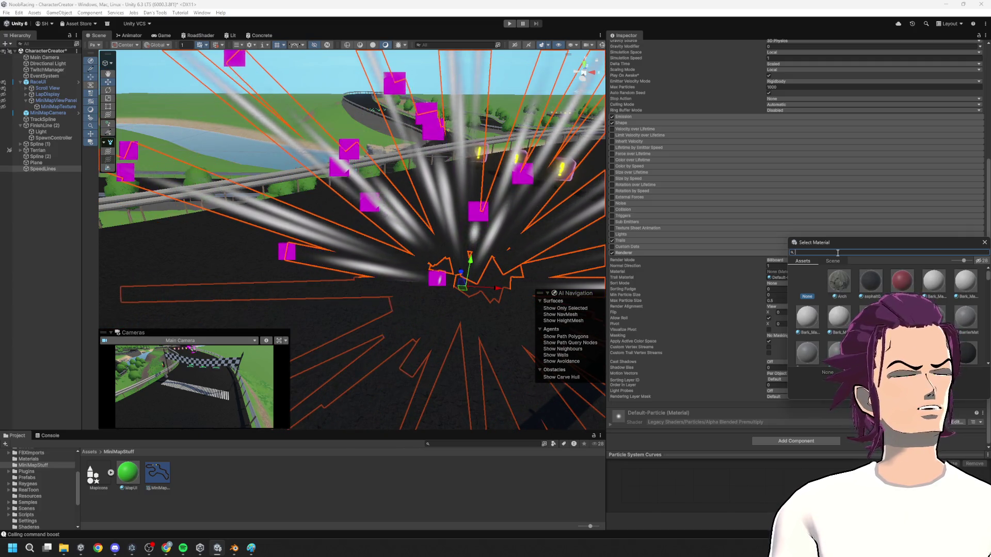
pyautogui.scroll(-3, 887, 314)
pyautogui.scroll(-1, 888, 314)
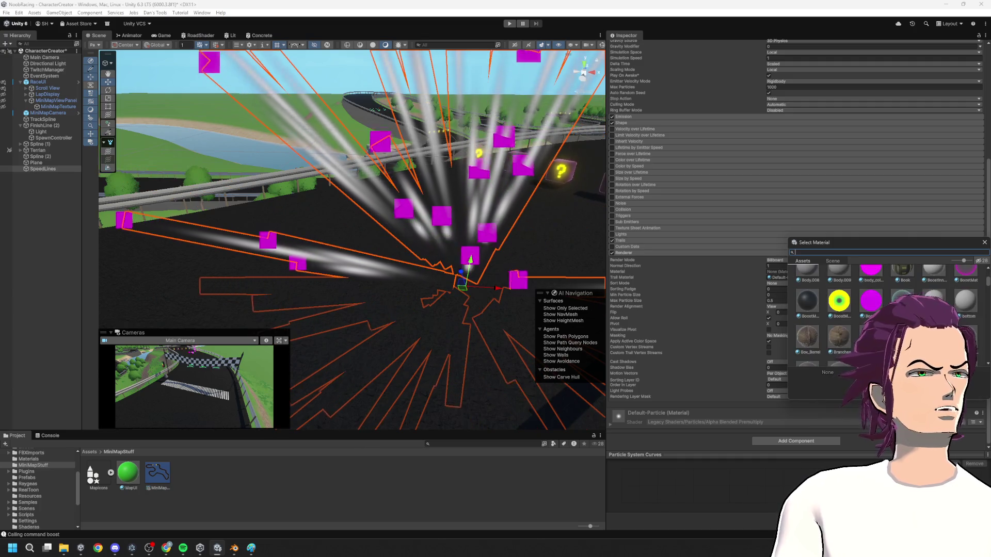
pyautogui.click(903, 301)
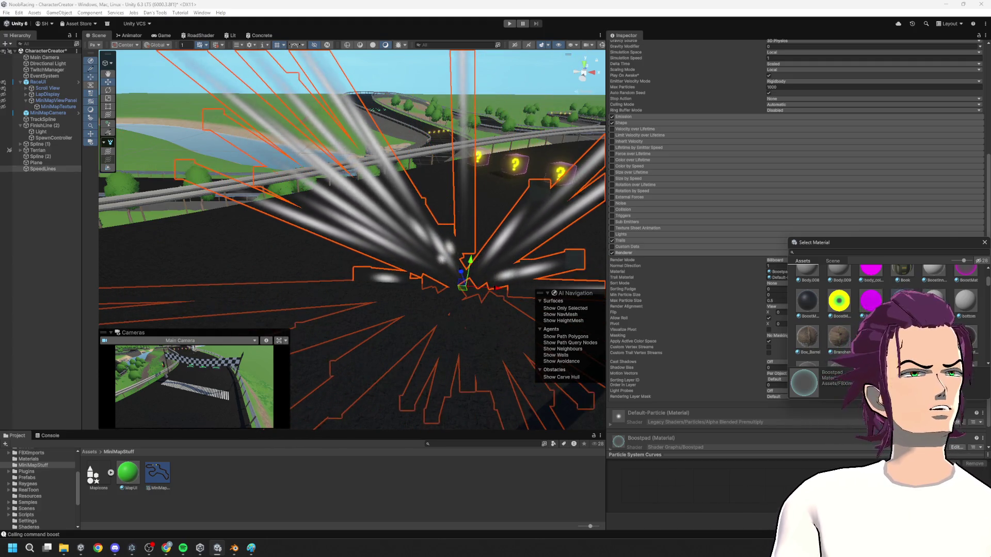
# - Replace the Boostpad material with Default-ParticleSystem so particle heads render white
pyautogui.scroll(-3, 887, 315)
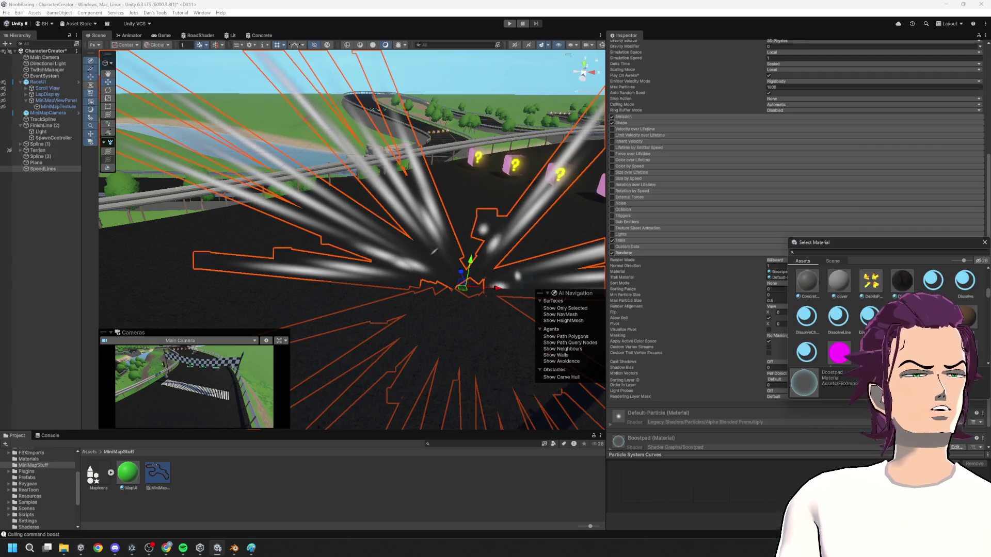
pyautogui.scroll(-5, 888, 315)
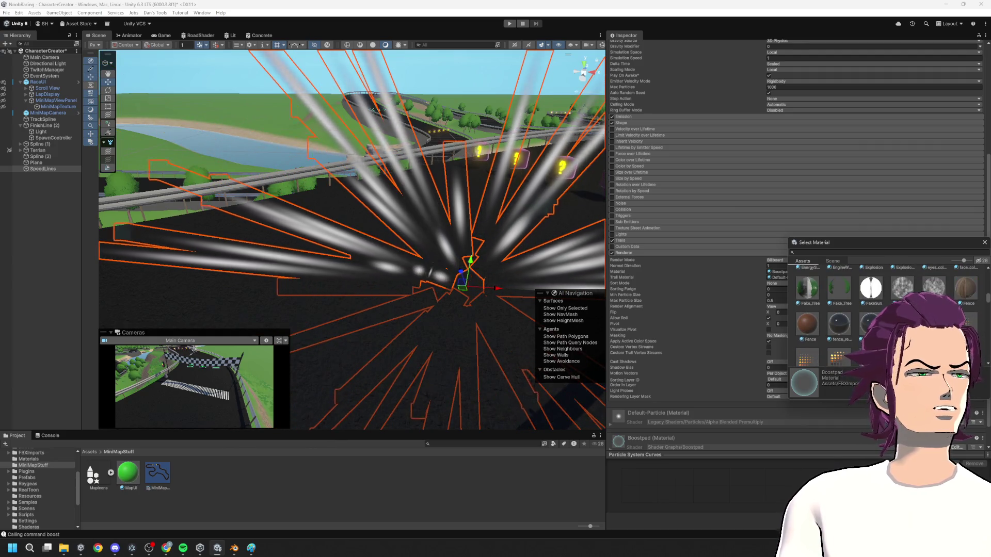
pyautogui.scroll(-3, 887, 315)
pyautogui.scroll(-6, 888, 315)
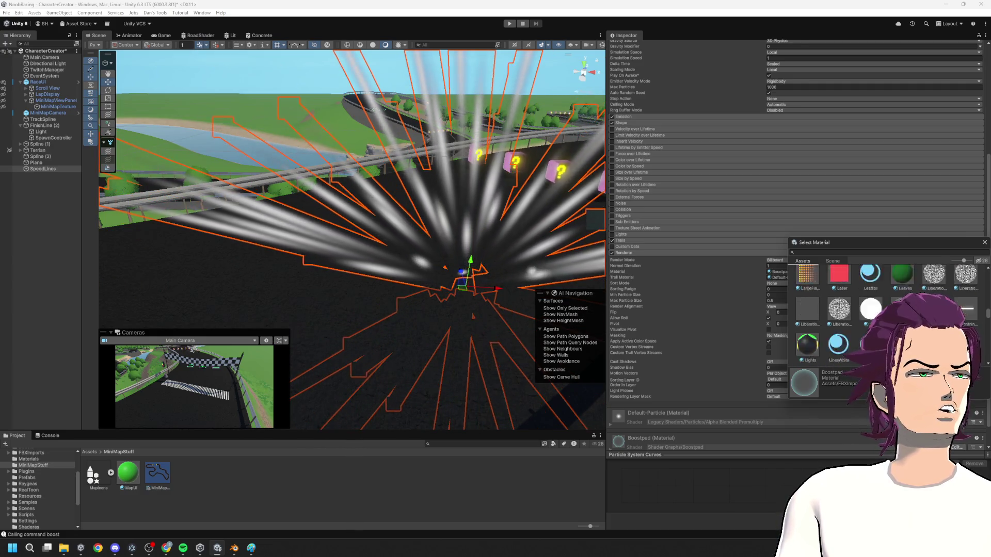
pyautogui.scroll(-10, 888, 315)
pyautogui.scroll(-8, 887, 314)
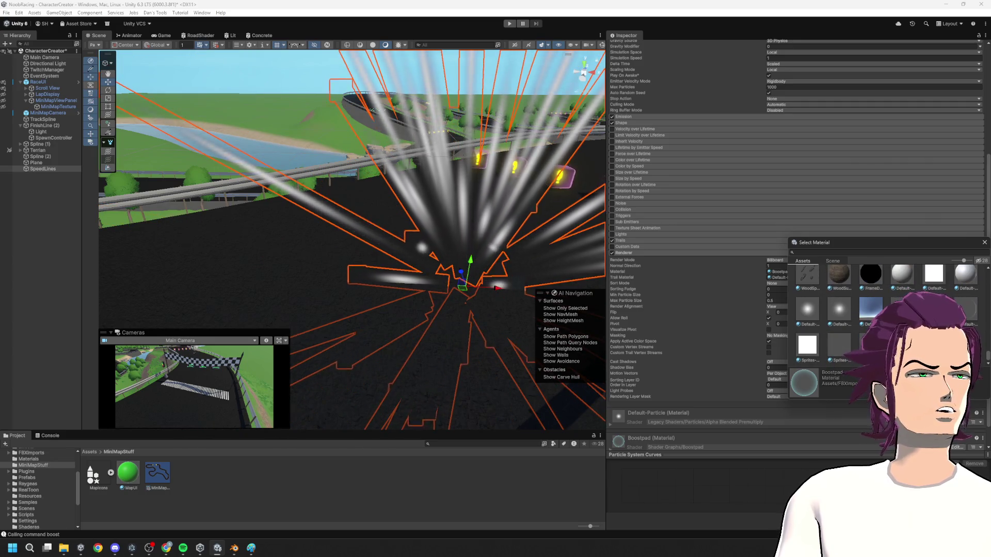
pyautogui.doubleClick(839, 310)
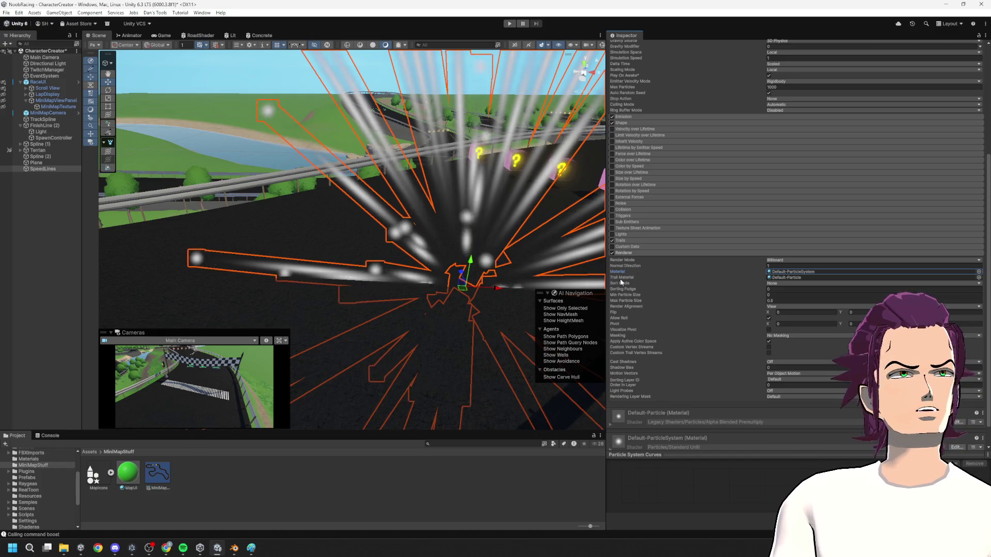
pyautogui.scroll(-10, 551, 251)
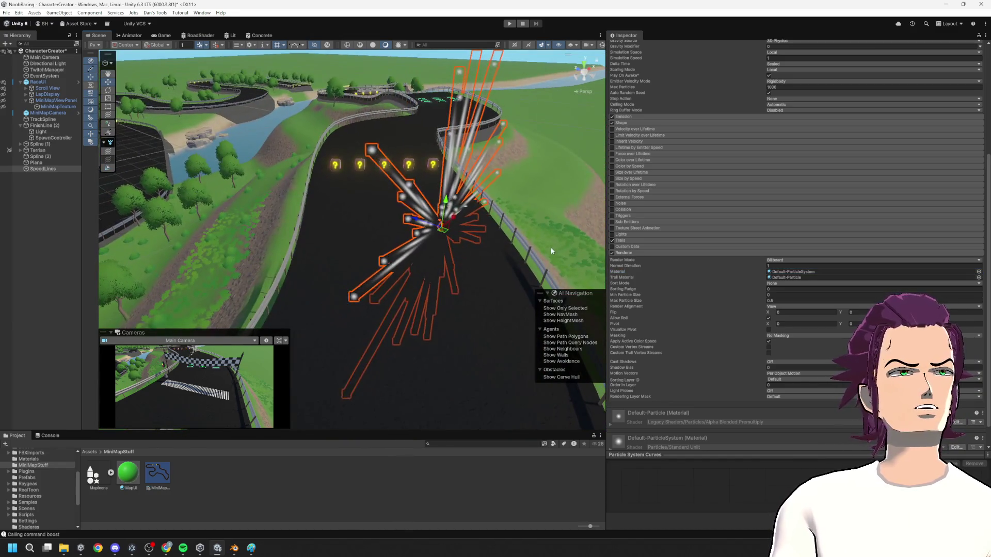
# - Expand the Emission module showing Rate over Time of 10, then select SpeedLines in the Hierarchy
pyautogui.scroll(6, 671, 242)
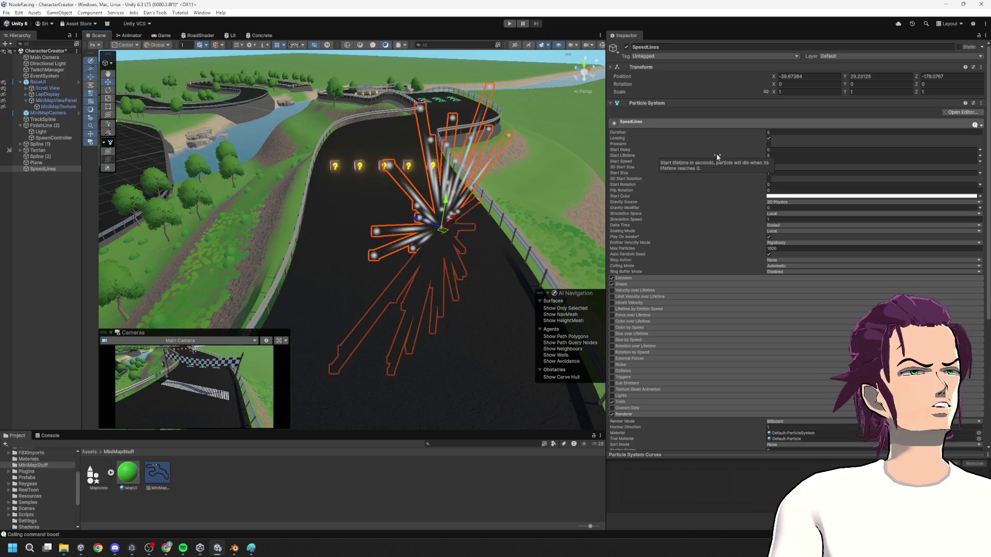
pyautogui.click(638, 279)
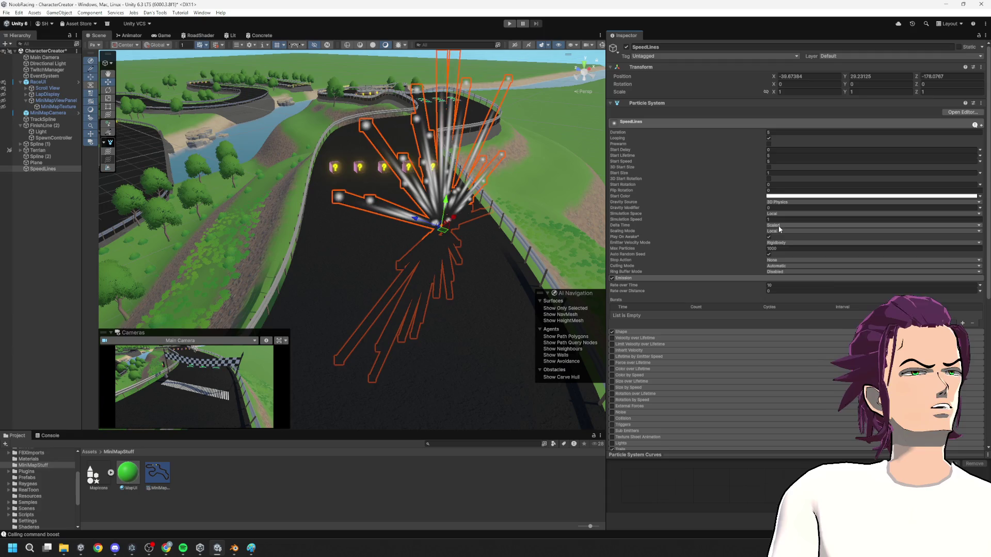
pyautogui.scroll(-5, 776, 283)
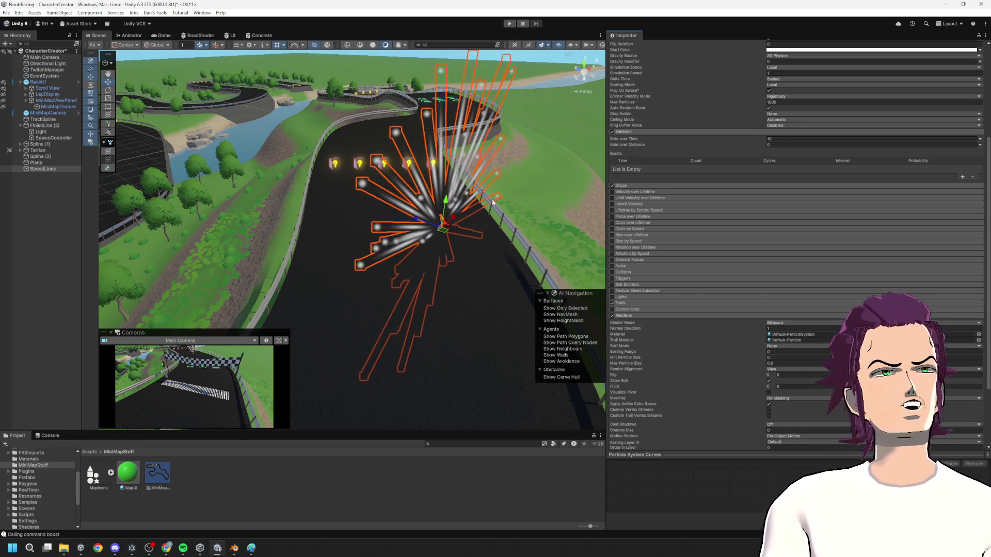
pyautogui.click(32, 170)
# - Delete the SpeedLines object, then add a trial Cylinder and delete it as well
pyautogui.press('Delete')
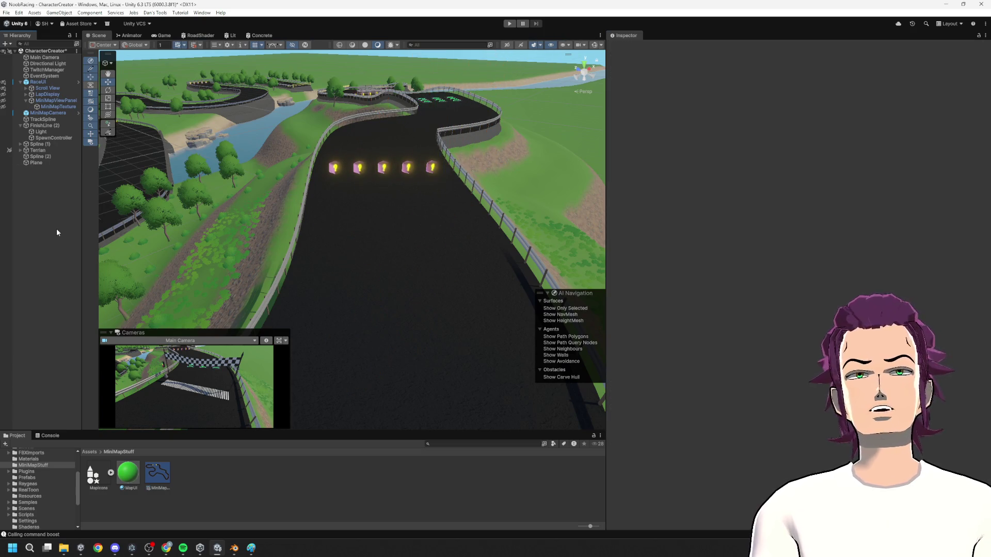
pyautogui.rightClick(32, 202)
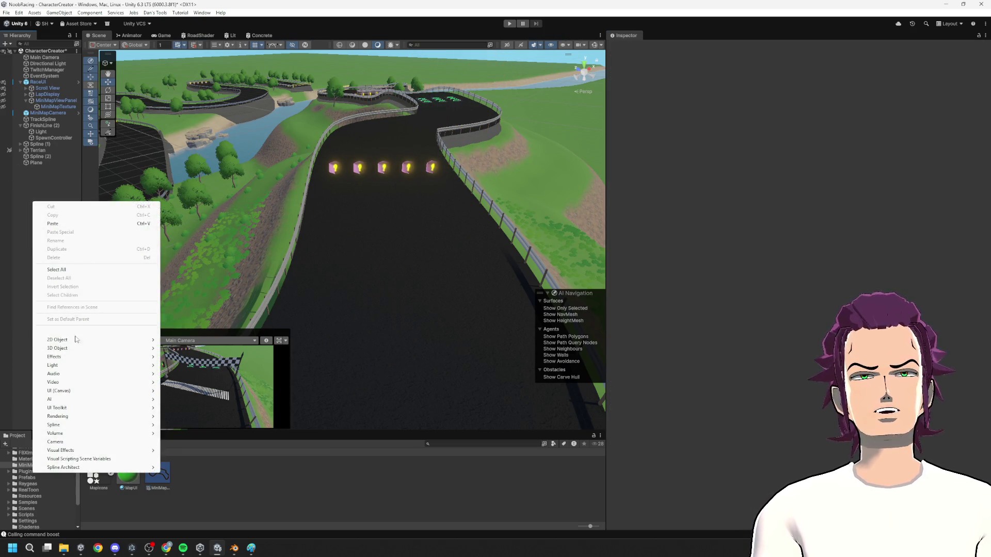
pyautogui.moveTo(71, 341)
pyautogui.moveTo(103, 348)
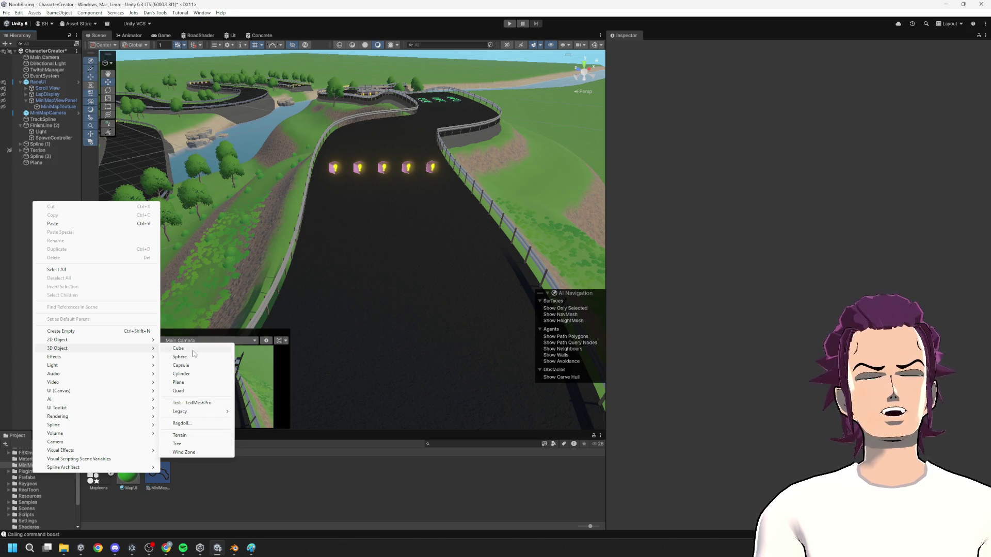
pyautogui.click(197, 375)
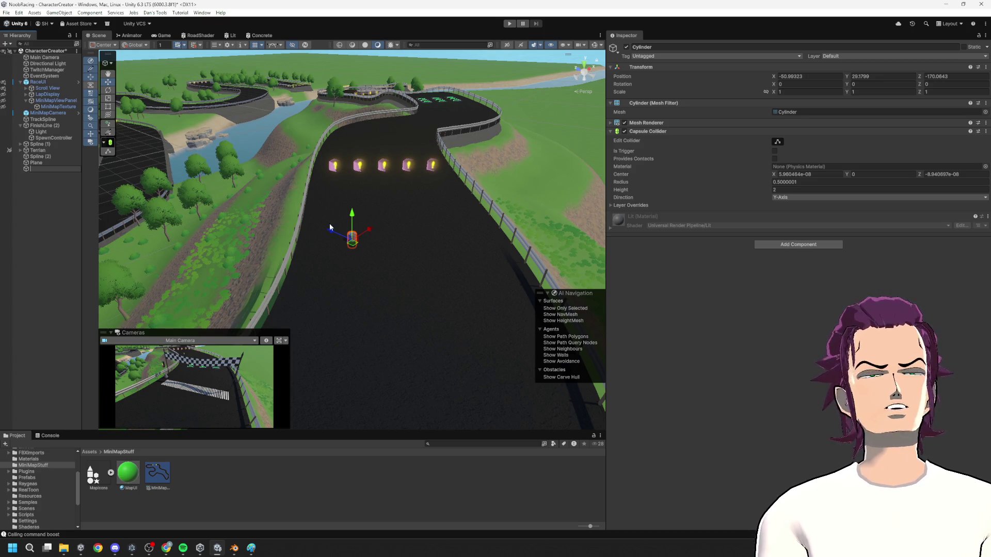
pyautogui.click(352, 241)
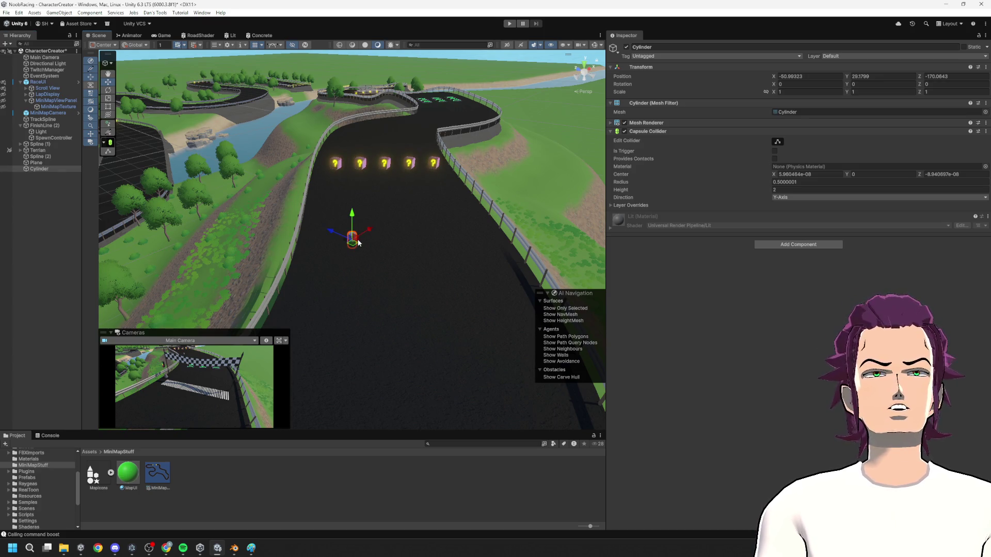
pyautogui.press('Delete')
pyautogui.rightClick(57, 200)
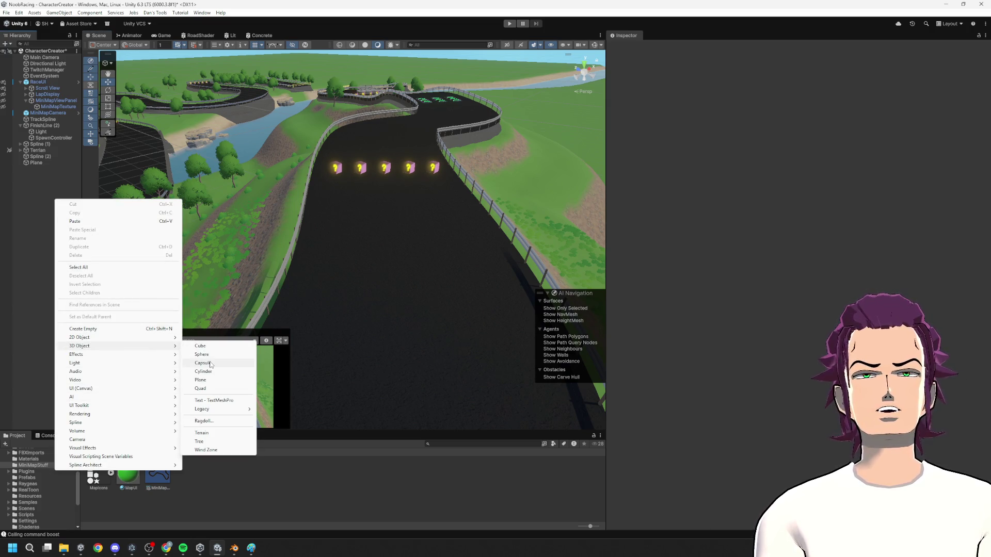
# - Add a Capsule to the scene, raise it to Y 43.75 above the track, and frame it
pyautogui.click(210, 365)
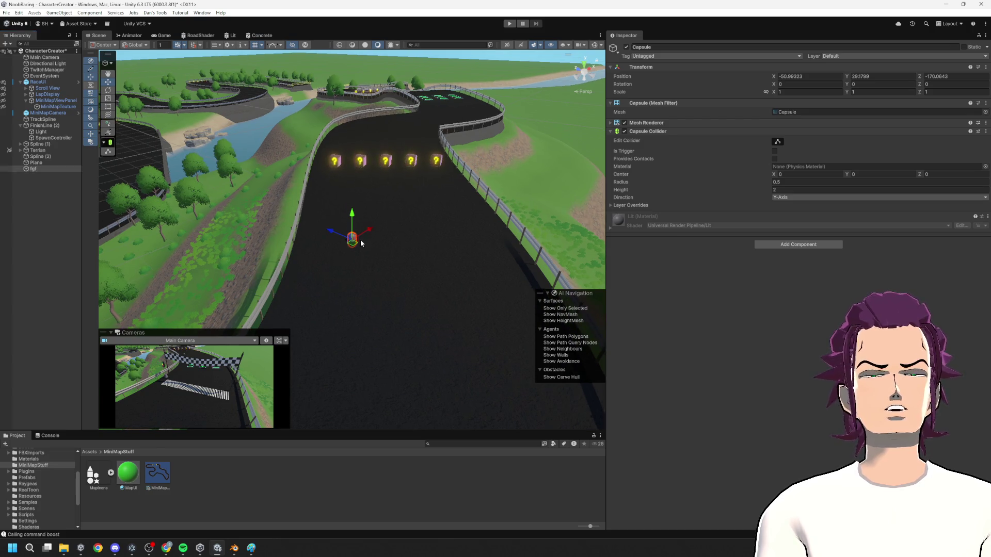
pyautogui.click(341, 232)
pyautogui.click(351, 239)
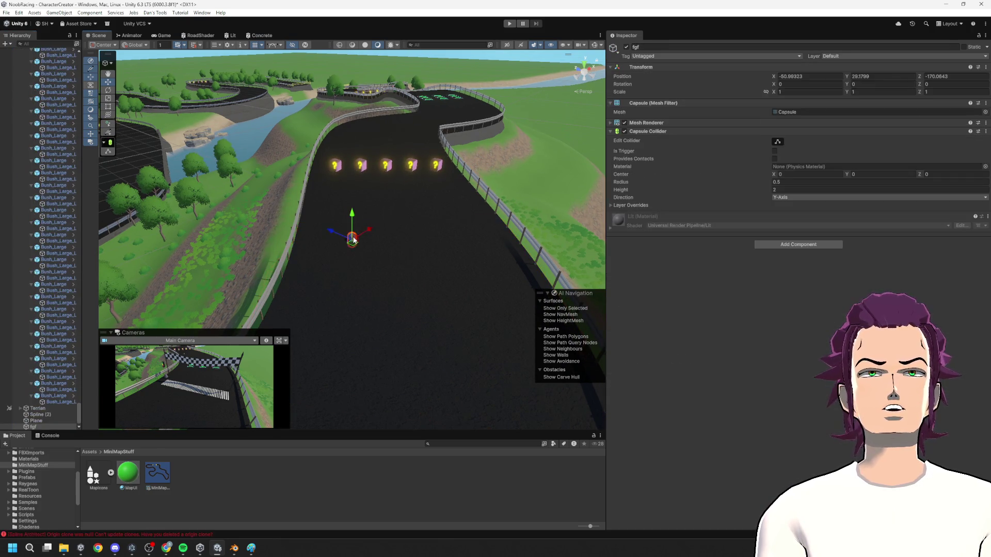
pyautogui.moveTo(353, 222); pyautogui.dragTo(353, 87)
pyautogui.press('f')
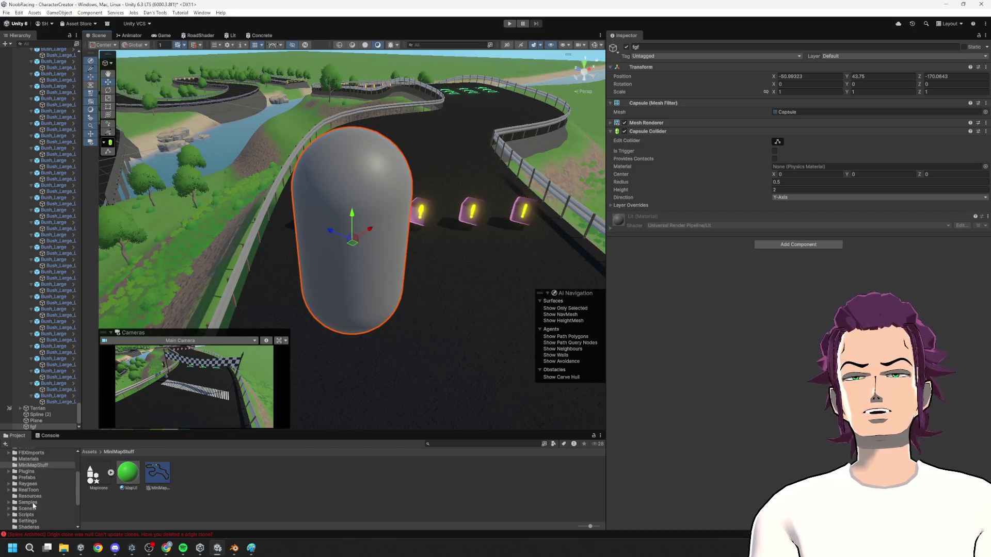
# - Browse the Settings, Scripts and other project folders in the Project window
pyautogui.click(28, 521)
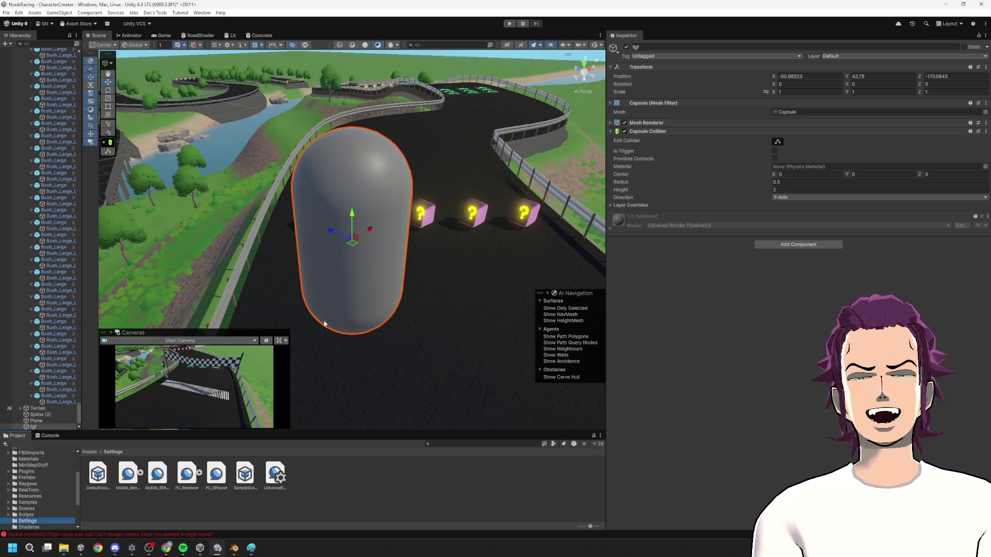
pyautogui.click(39, 516)
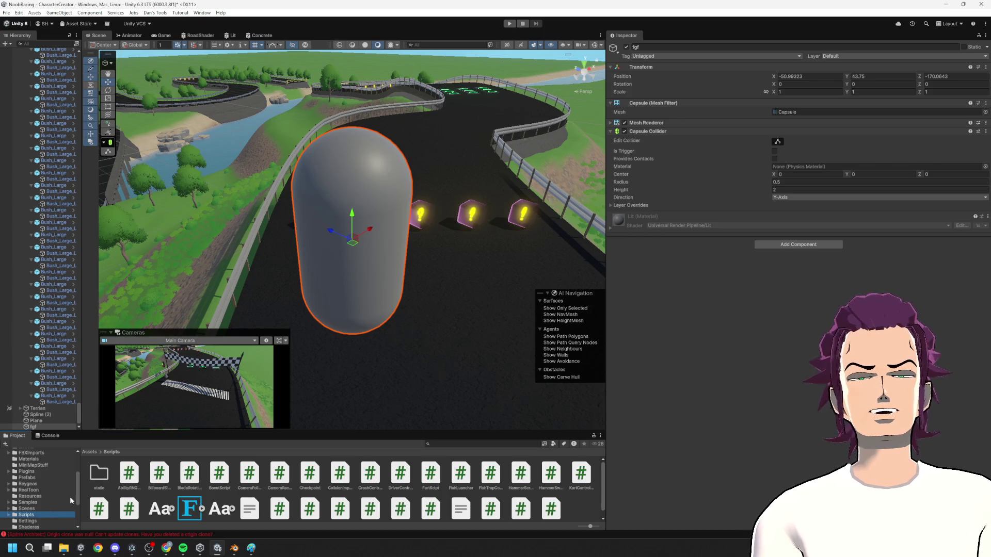
pyautogui.click(37, 526)
pyautogui.click(26, 509)
pyautogui.click(31, 526)
pyautogui.click(33, 509)
pyautogui.click(45, 527)
pyautogui.click(40, 522)
pyautogui.click(37, 496)
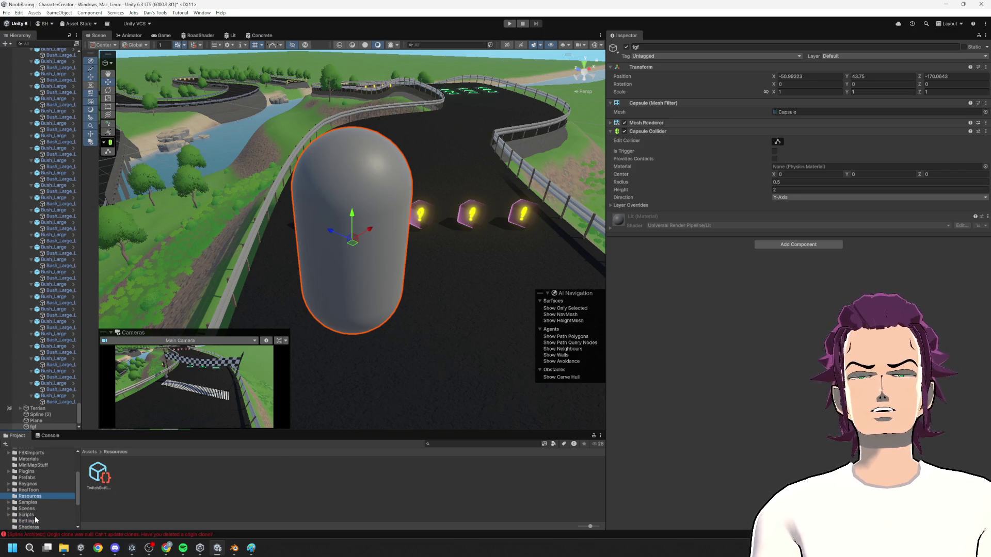
pyautogui.click(36, 516)
# - Rotate the capsule to about -89 on Z so it lies on its side
pyautogui.press('e')
pyautogui.scroll(-1, 360, 253)
pyautogui.moveTo(331, 236)
pyautogui.mouseDown()
pyautogui.moveTo(441, 160)
pyautogui.moveTo(433, 175)
pyautogui.moveTo(443, 172)
pyautogui.mouseUp()
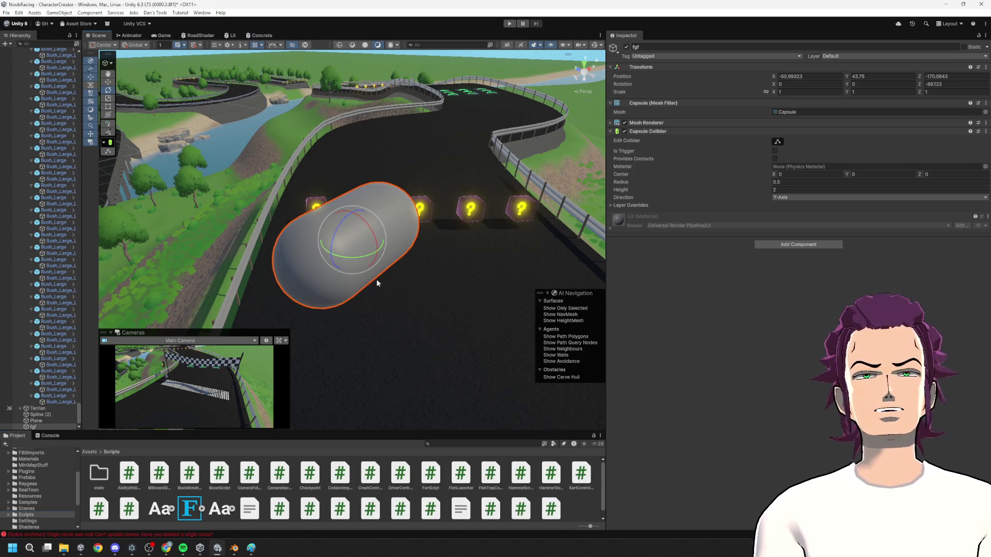
pyautogui.moveTo(376, 280); pyautogui.dragTo(383, 210)
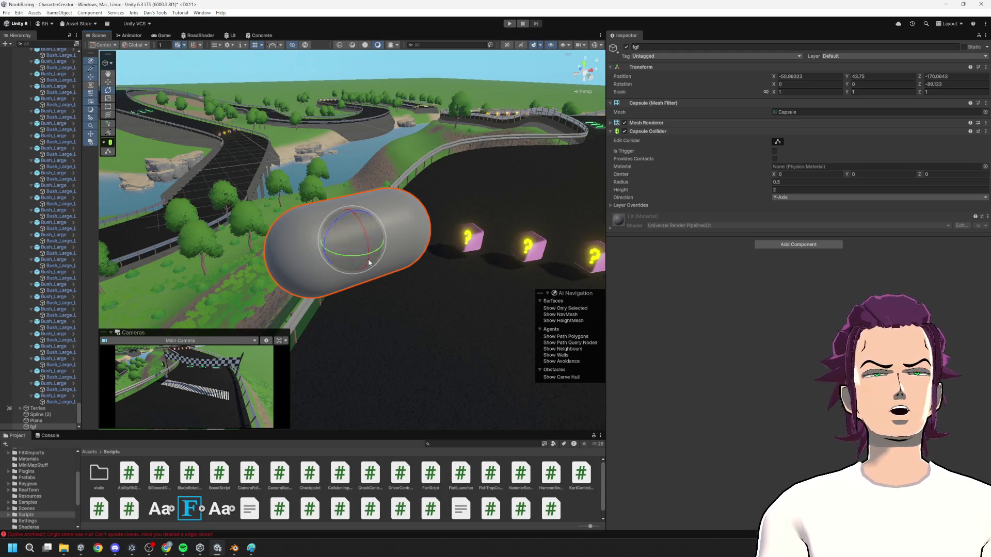
pyautogui.moveTo(392, 253); pyautogui.dragTo(431, 232)
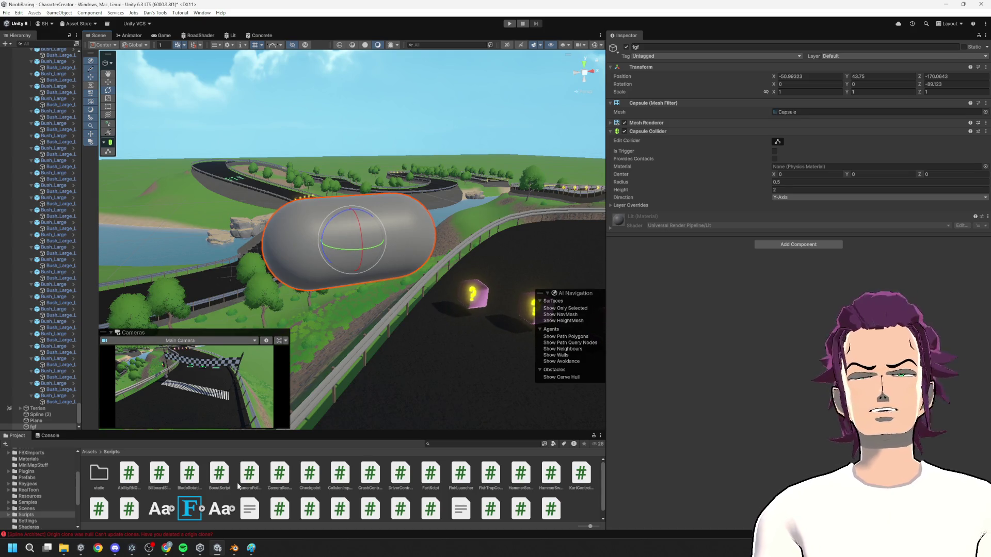
pyautogui.click(37, 502)
# - Create a URP Unlit Shader Graph named SpeedLines in the Shaderas folder and open it
pyautogui.click(41, 522)
pyautogui.click(43, 527)
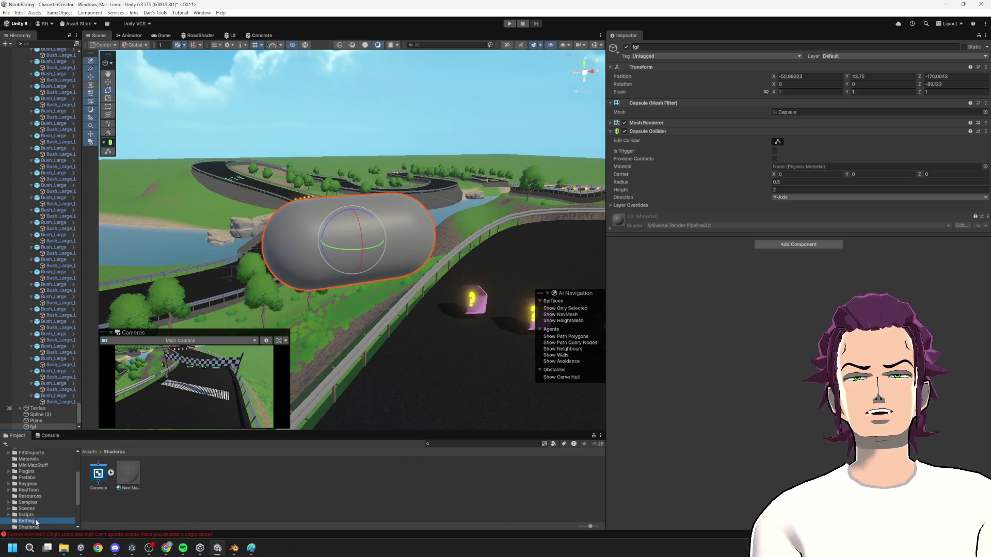
pyautogui.rightClick(210, 482)
pyautogui.moveTo(249, 260)
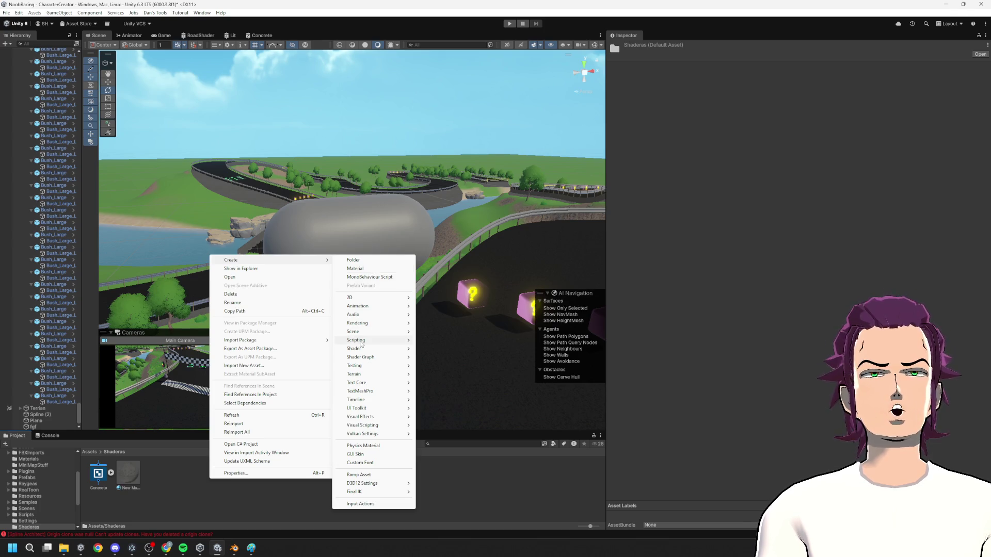
pyautogui.moveTo(361, 344)
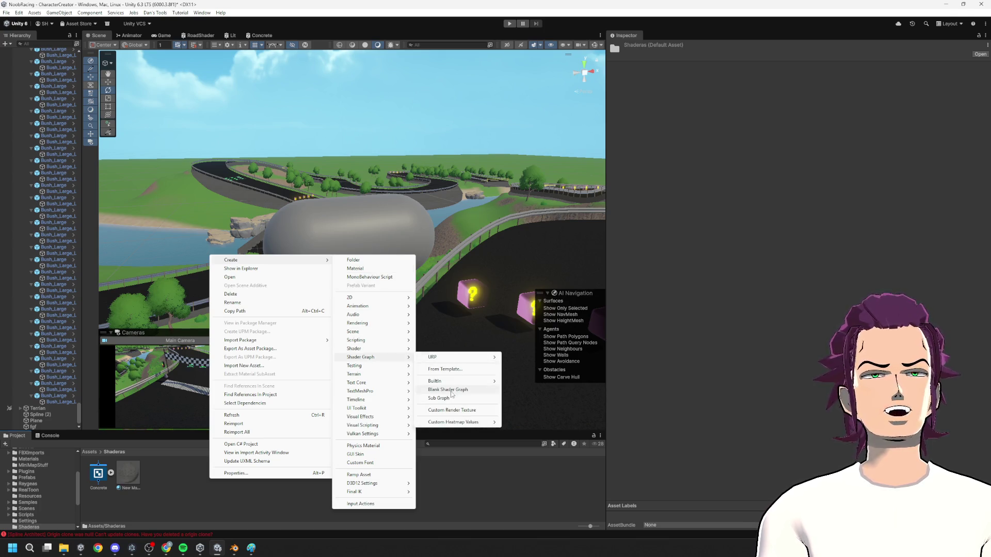
pyautogui.moveTo(475, 361)
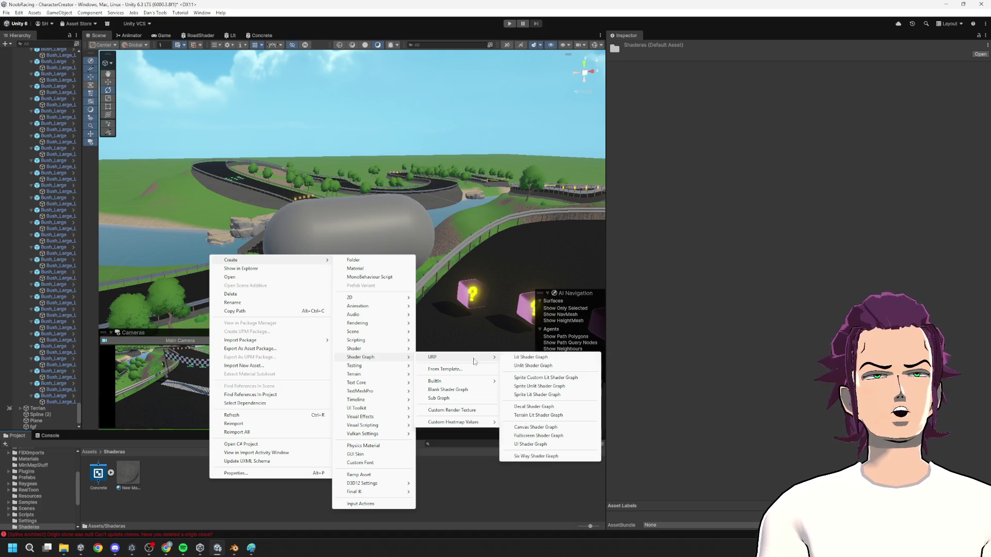
pyautogui.click(535, 366)
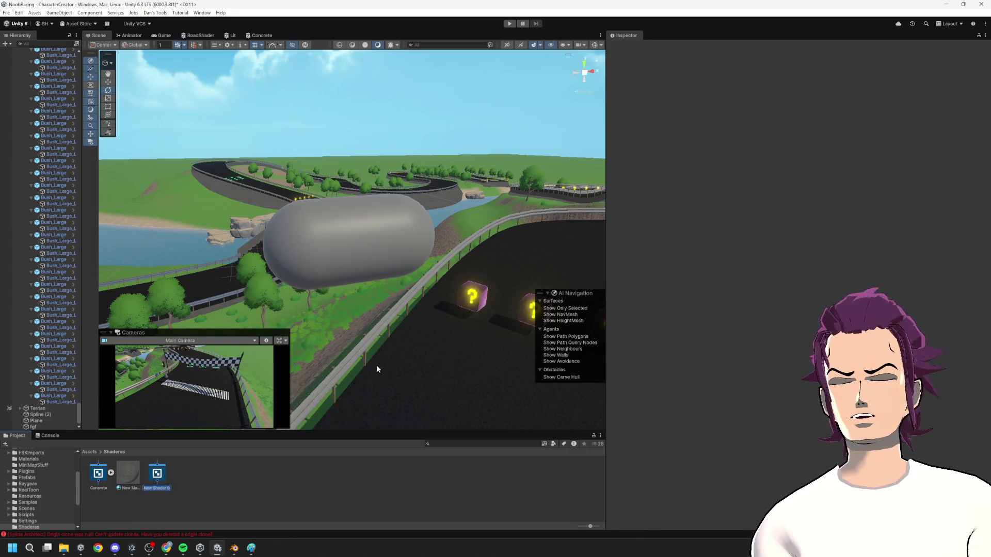
pyautogui.write('SpeedLines')
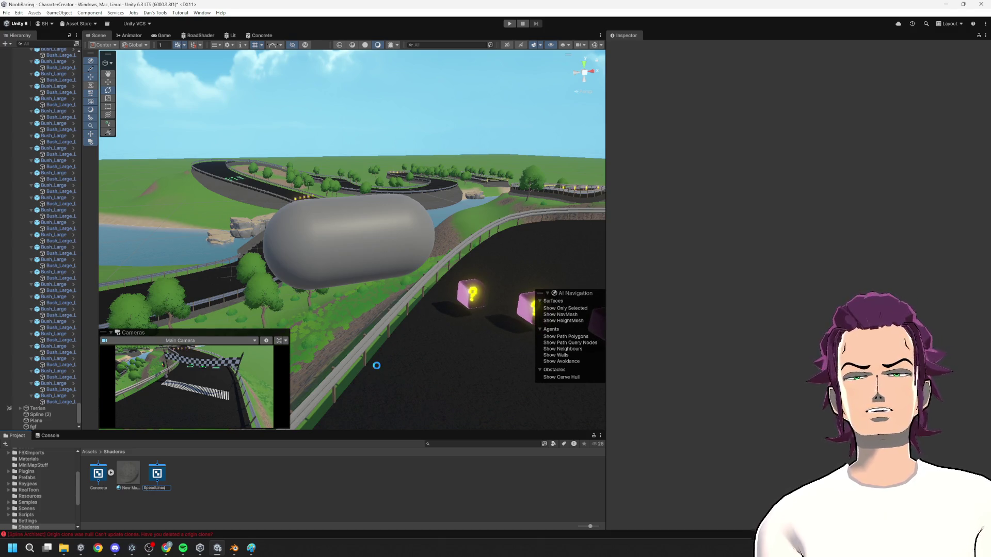
pyautogui.press('Return')
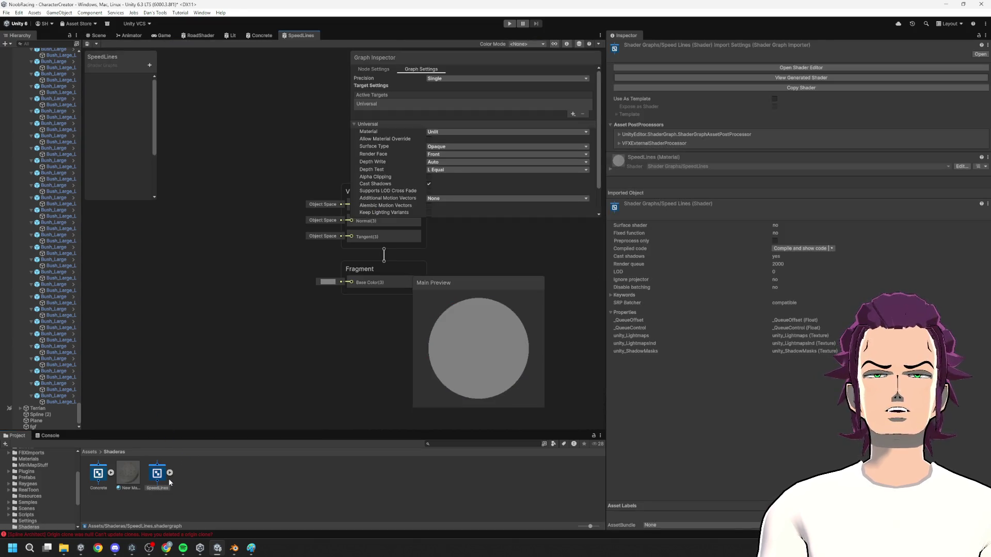
# - Add a UV node to the SpeedLines graph canvas
pyautogui.scroll(-2, 312, 246)
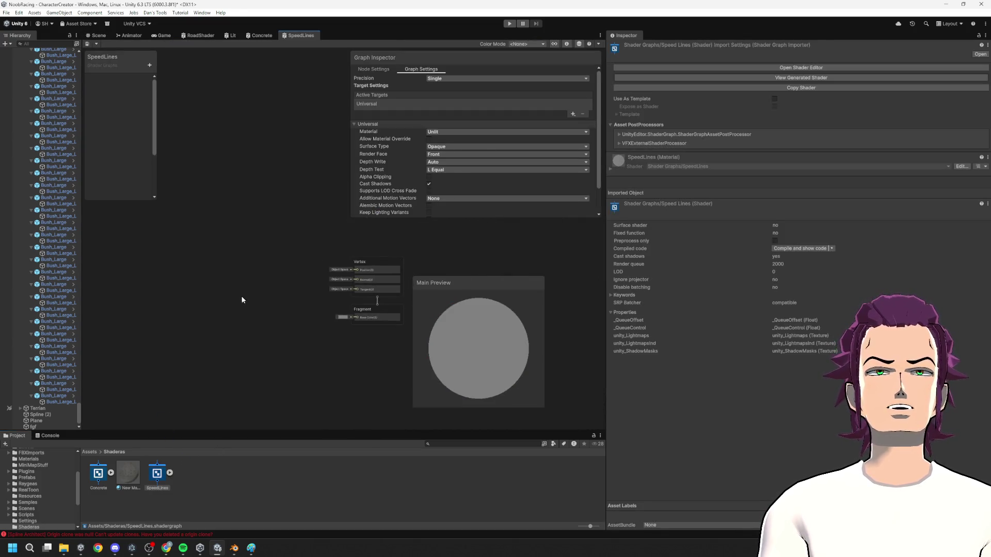
pyautogui.rightClick(155, 284)
pyautogui.click(195, 292)
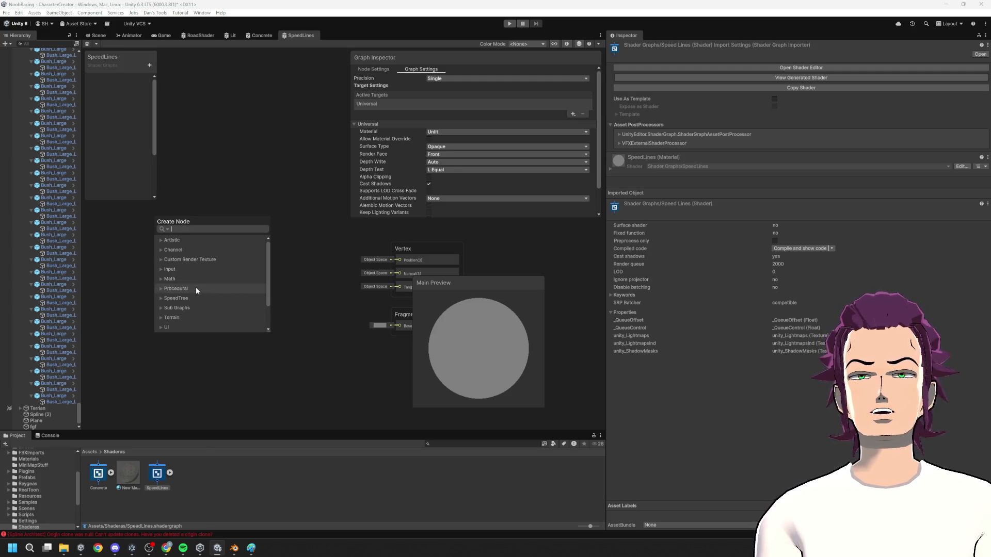
pyautogui.write('uv')
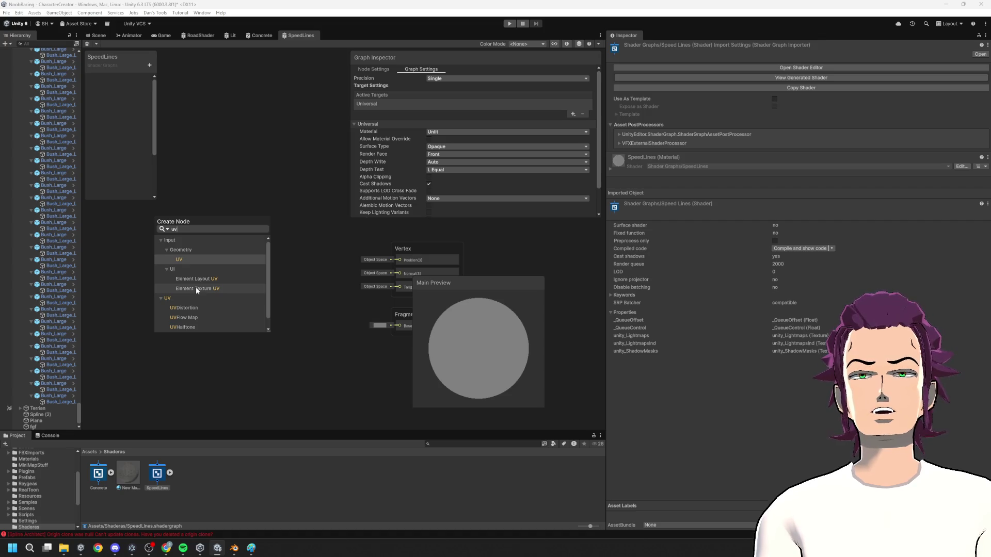
pyautogui.press('Return')
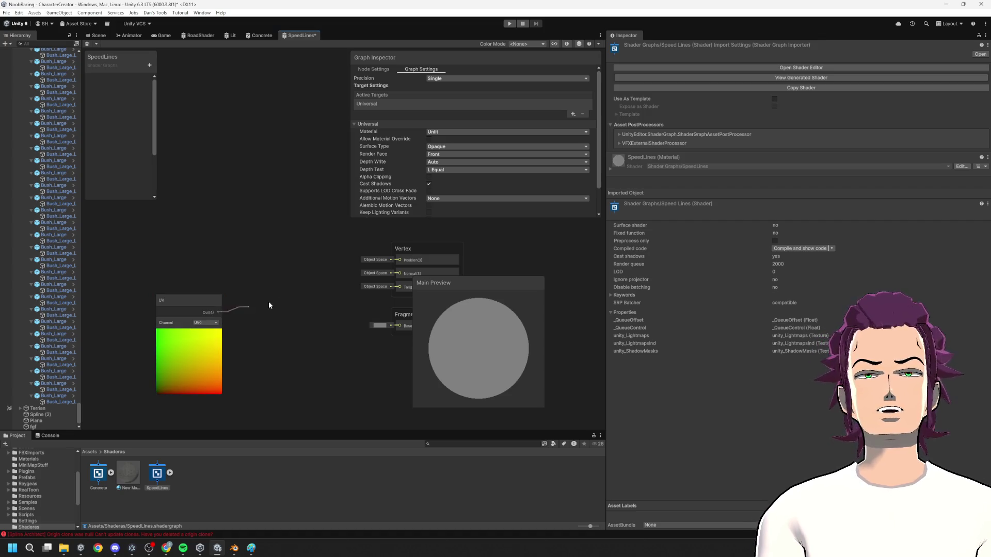
# - Create a Split node wired from the UV output and move both nodes up-left
pyautogui.moveTo(268, 305); pyautogui.dragTo(269, 303)
pyautogui.write('splu')
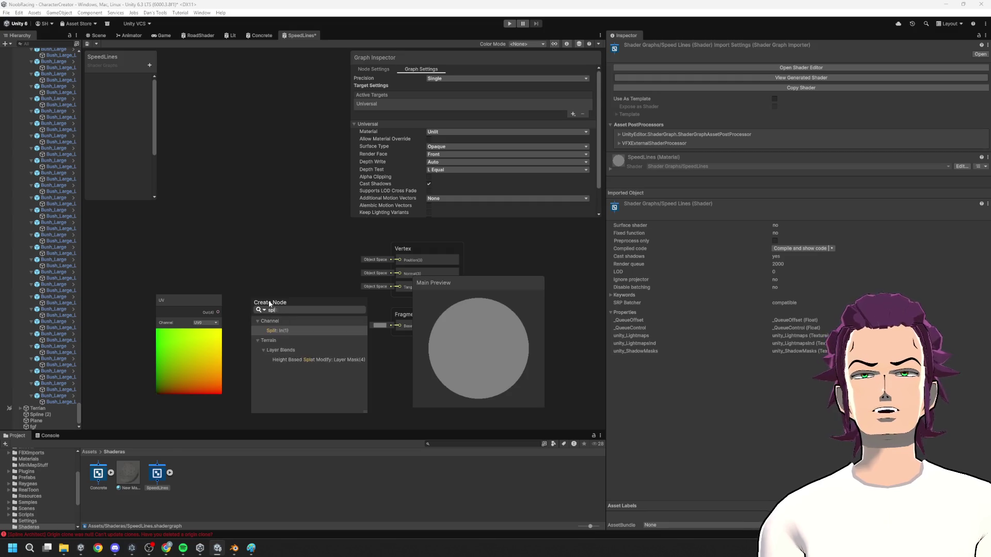
pyautogui.press('Return')
pyautogui.moveTo(208, 318); pyautogui.dragTo(164, 223)
pyautogui.moveTo(268, 303)
pyautogui.mouseDown()
pyautogui.moveTo(209, 228)
pyautogui.moveTo(256, 247)
pyautogui.mouseUp()
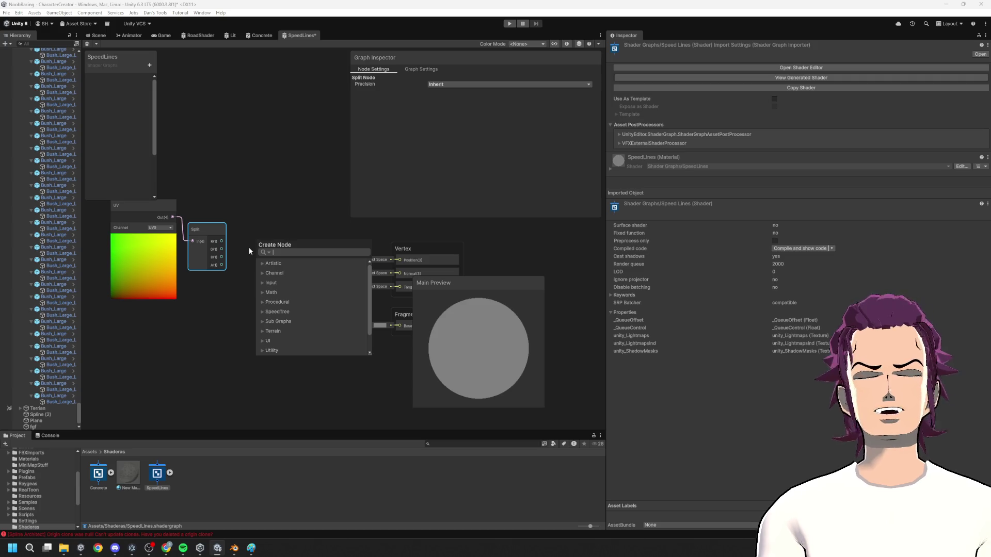
# - Feed Split's R channel into a Preview node and tidy the UV-Split-Preview layout
pyautogui.write('preview')
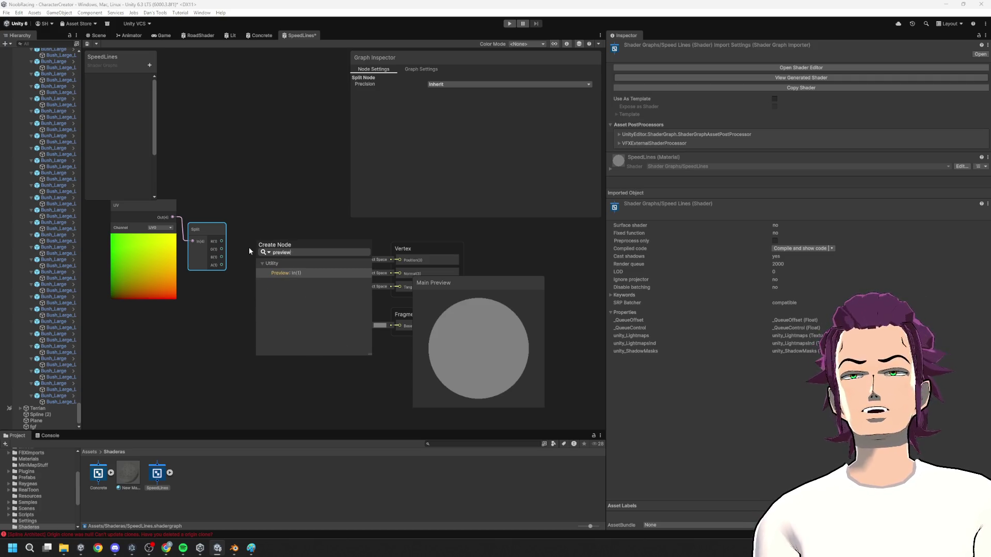
pyautogui.press('Return')
pyautogui.moveTo(168, 250)
pyautogui.mouseDown()
pyautogui.moveTo(385, 367)
pyautogui.moveTo(192, 254)
pyautogui.mouseUp()
pyautogui.moveTo(382, 309)
pyautogui.mouseDown()
pyautogui.moveTo(350, 276)
pyautogui.moveTo(243, 235)
pyautogui.moveTo(194, 229)
pyautogui.mouseUp()
pyautogui.moveTo(260, 202); pyautogui.dragTo(233, 187)
pyautogui.moveTo(354, 271); pyautogui.dragTo(290, 242)
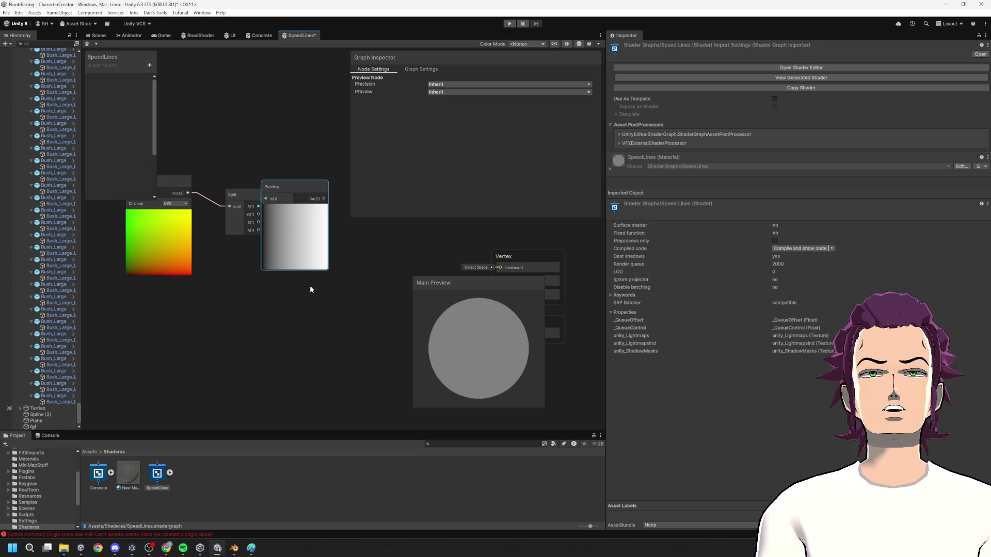
pyautogui.rightClick(224, 293)
# - Add a Simple Noise node, then delete it again
pyautogui.click(250, 298)
pyautogui.write('noise')
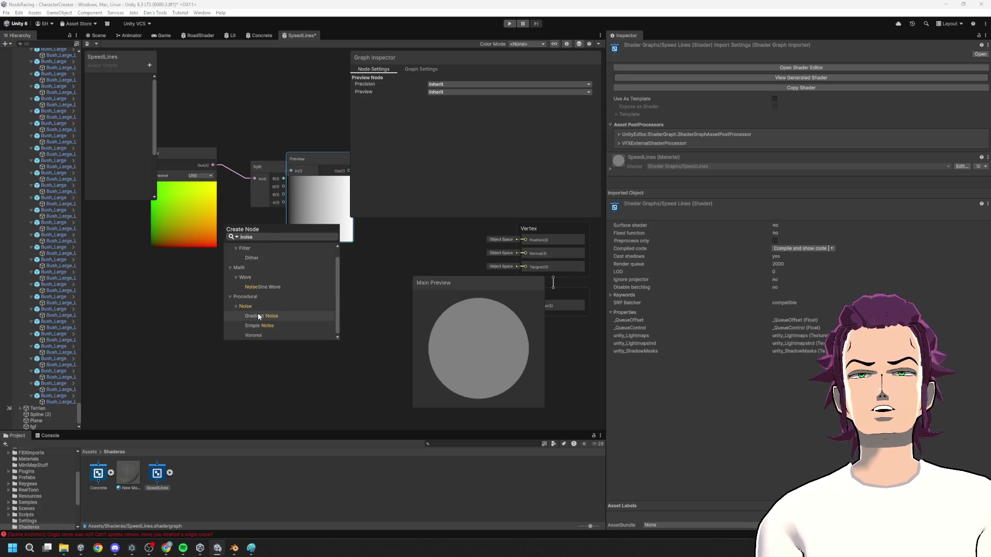
pyautogui.press('Down')
pyautogui.press('Return')
pyautogui.scroll(1, 258, 312)
pyautogui.click(231, 291)
pyautogui.click(284, 336)
pyautogui.press('Delete')
# - Add a Voronoi node to the graph from the canvas context menu
pyautogui.rightClick(258, 323)
pyautogui.click(258, 274)
pyautogui.write('vor')
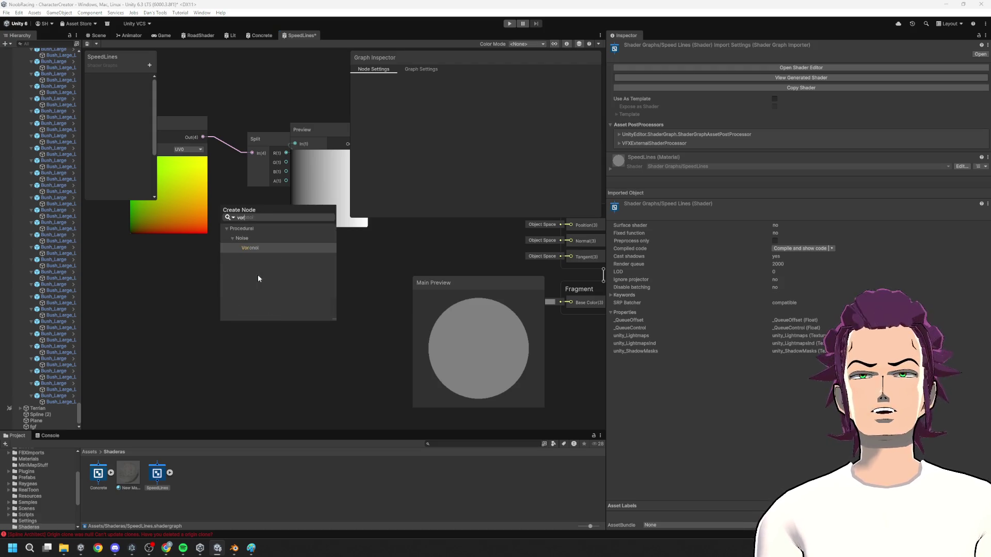
pyautogui.press('Return')
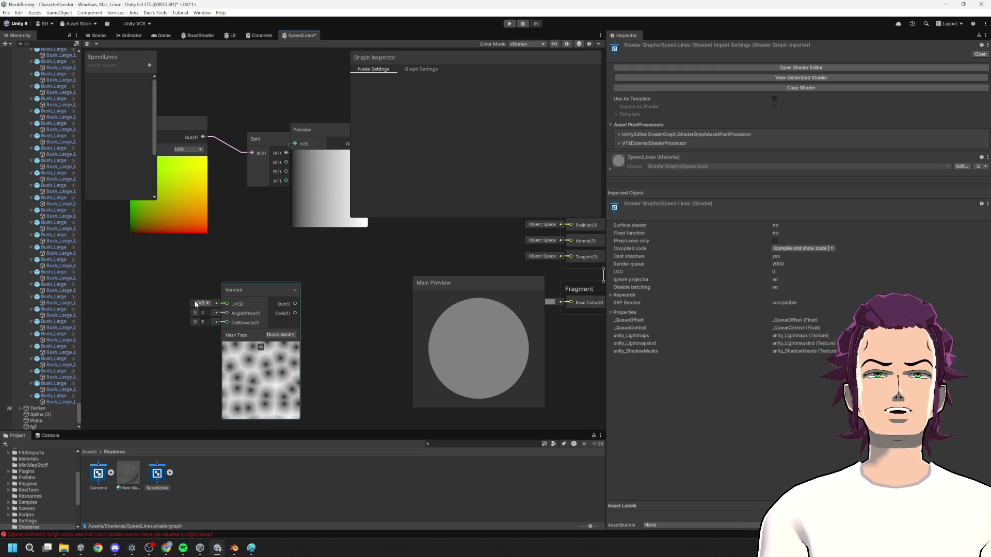
# - Try a Float node set to 15.6 in Voronoi's UV, then delete it
pyautogui.rightClick(131, 298)
pyautogui.click(157, 301)
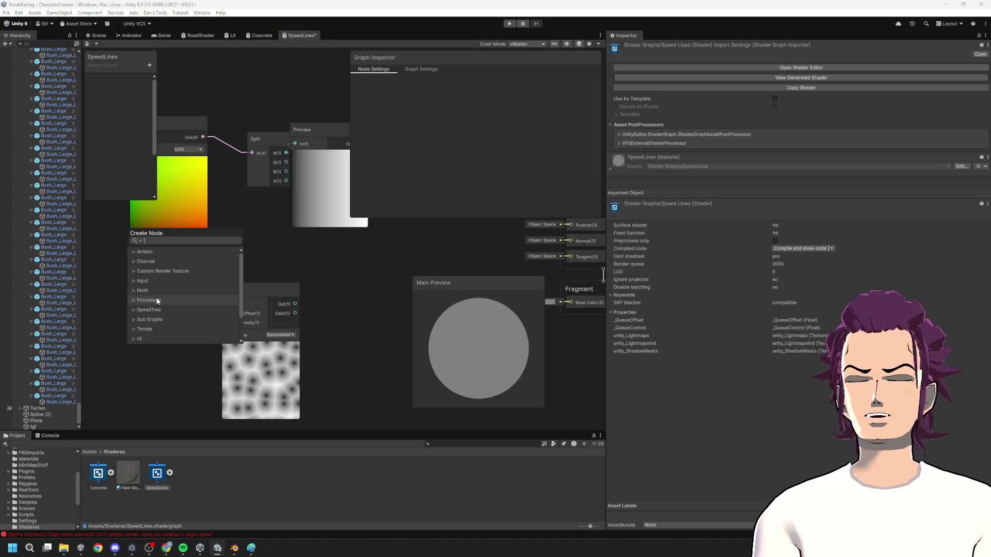
pyautogui.write('float')
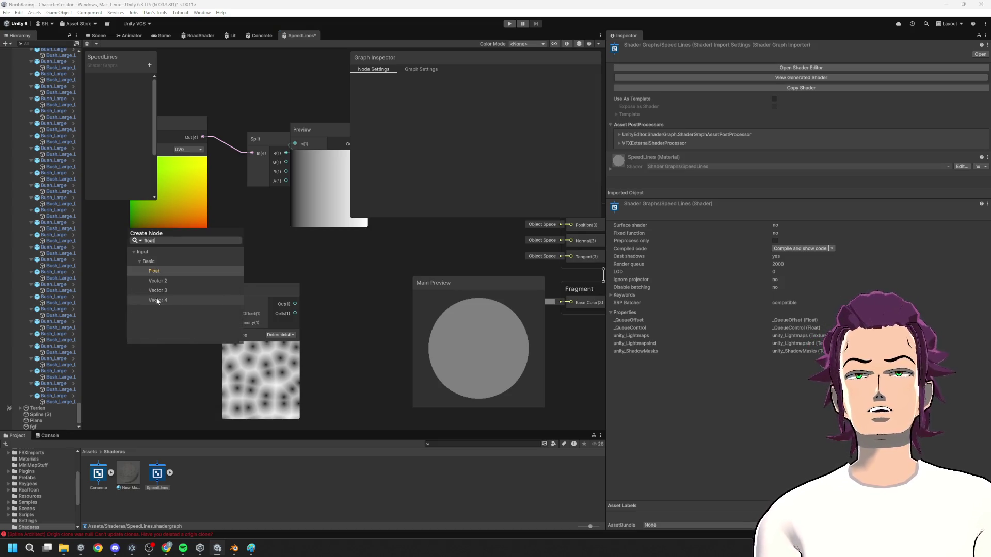
pyautogui.press('Return')
pyautogui.moveTo(171, 327); pyautogui.dragTo(220, 303)
pyautogui.moveTo(103, 330); pyautogui.dragTo(134, 330)
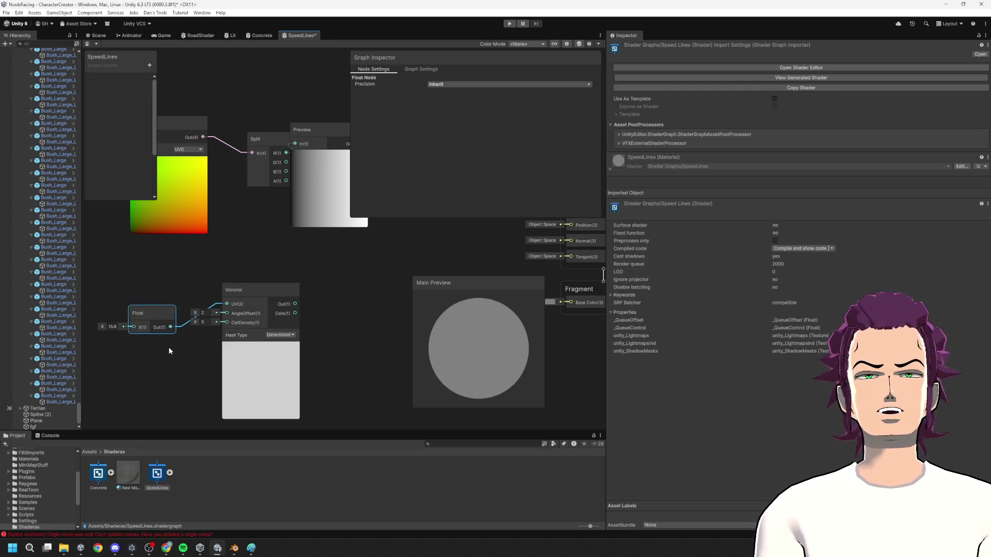
pyautogui.press('Delete')
# - Add a Vector 2 node and try wiring Preview into Voronoi's UV, then undo it
pyautogui.rightClick(127, 310)
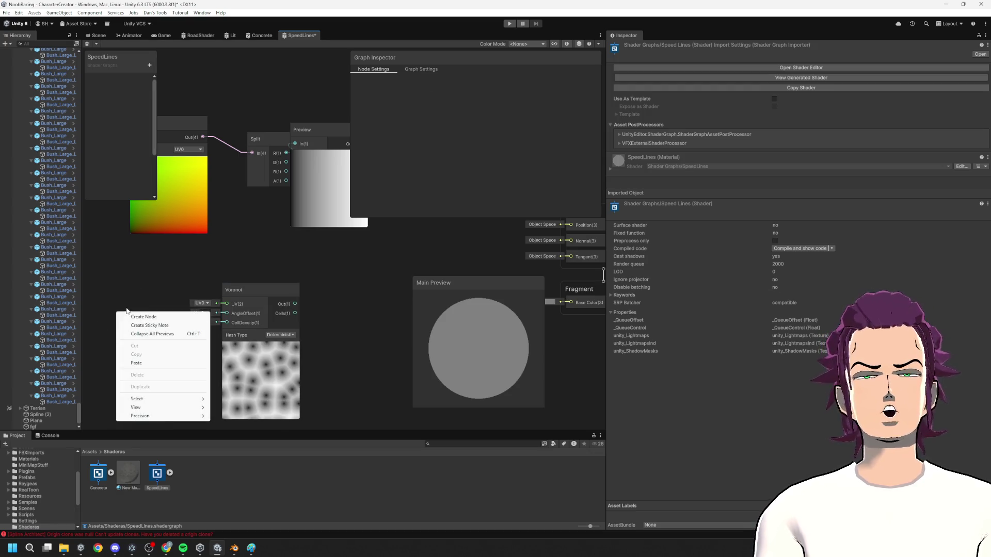
pyautogui.click(151, 318)
pyautogui.write('ve')
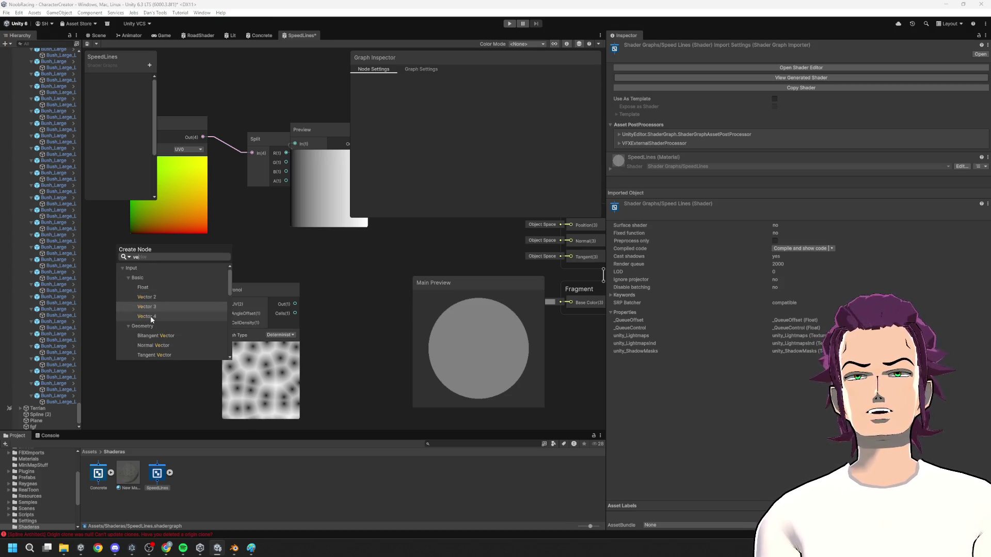
pyautogui.press('Return')
pyautogui.moveTo(214, 302)
pyautogui.mouseDown()
pyautogui.moveTo(275, 299)
pyautogui.moveTo(240, 271)
pyautogui.mouseUp()
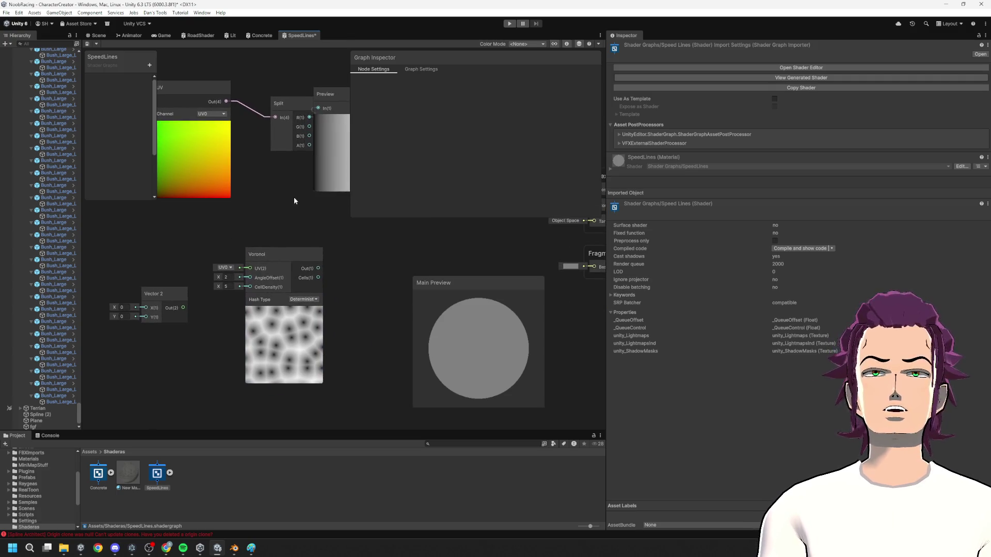
pyautogui.moveTo(313, 116)
pyautogui.mouseDown()
pyautogui.moveTo(275, 126)
pyautogui.moveTo(321, 140)
pyautogui.moveTo(314, 133)
pyautogui.mouseUp()
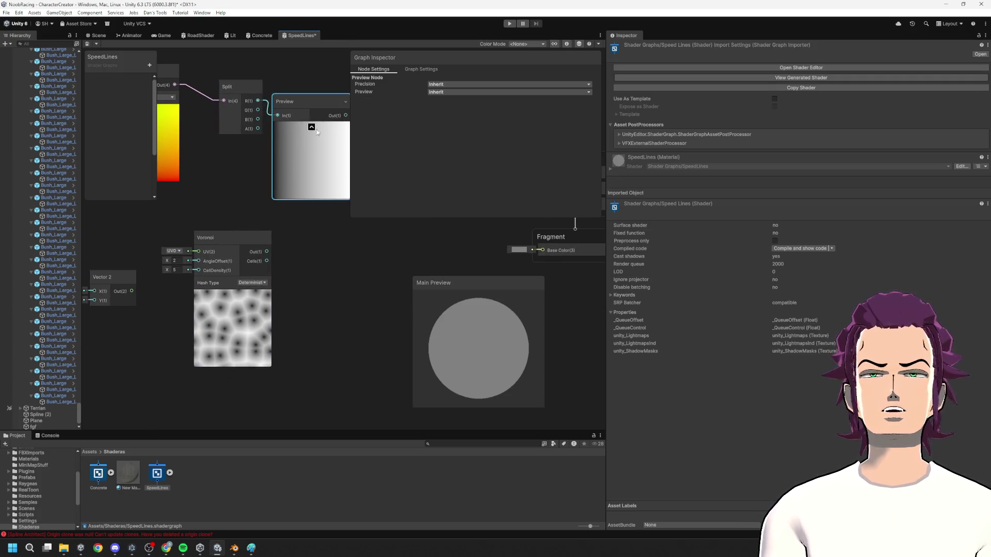
pyautogui.moveTo(180, 254); pyautogui.dragTo(196, 252)
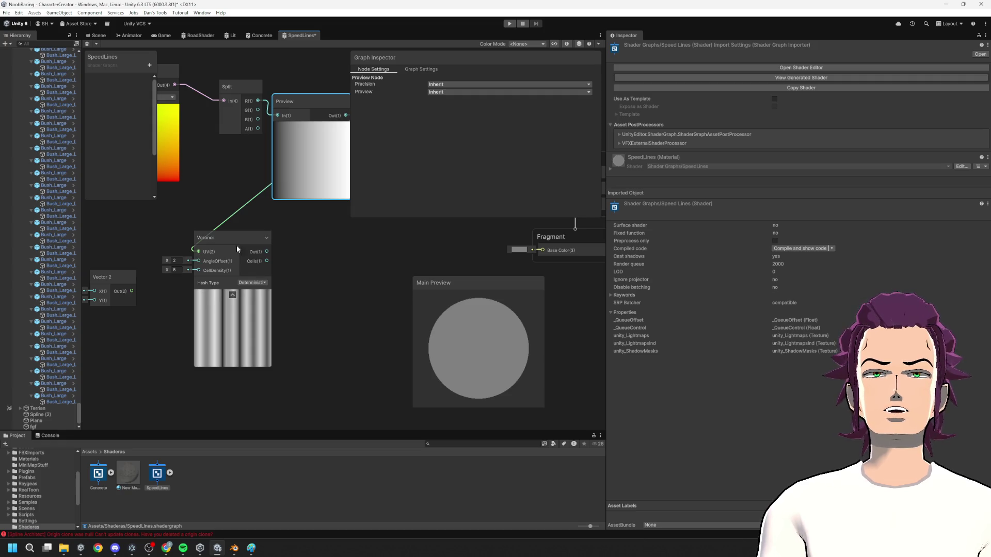
pyautogui.hotkey('ctrl', 'z')
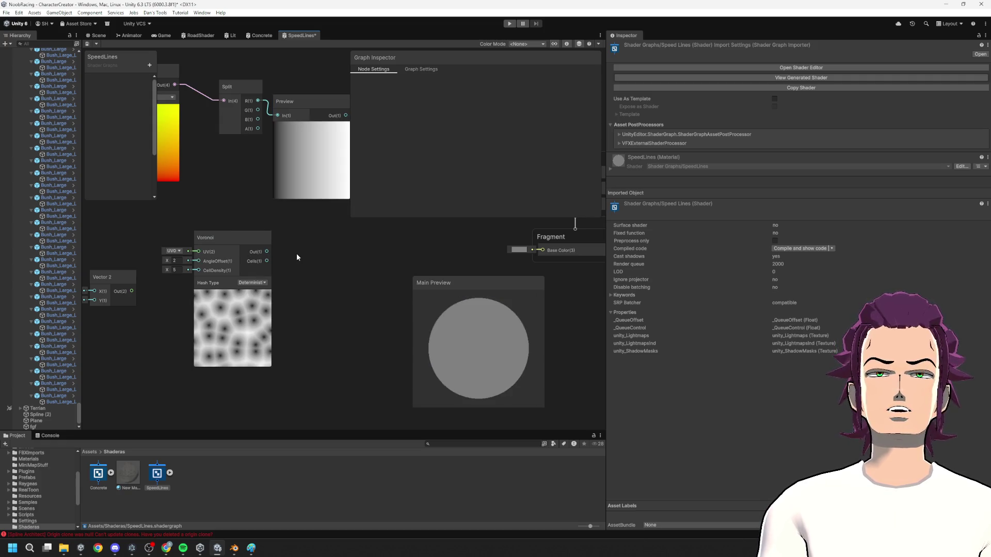
# - Wire Split's G channel into Voronoi's UV and delete the unused Vector 2 node
pyautogui.moveTo(195, 249); pyautogui.dragTo(198, 249)
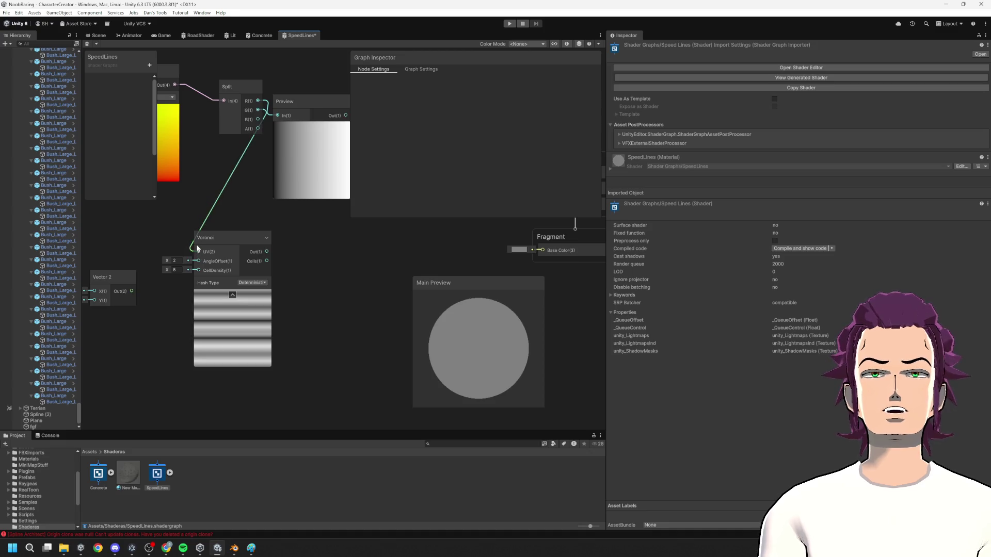
pyautogui.scroll(-3, 307, 281)
pyautogui.click(185, 289)
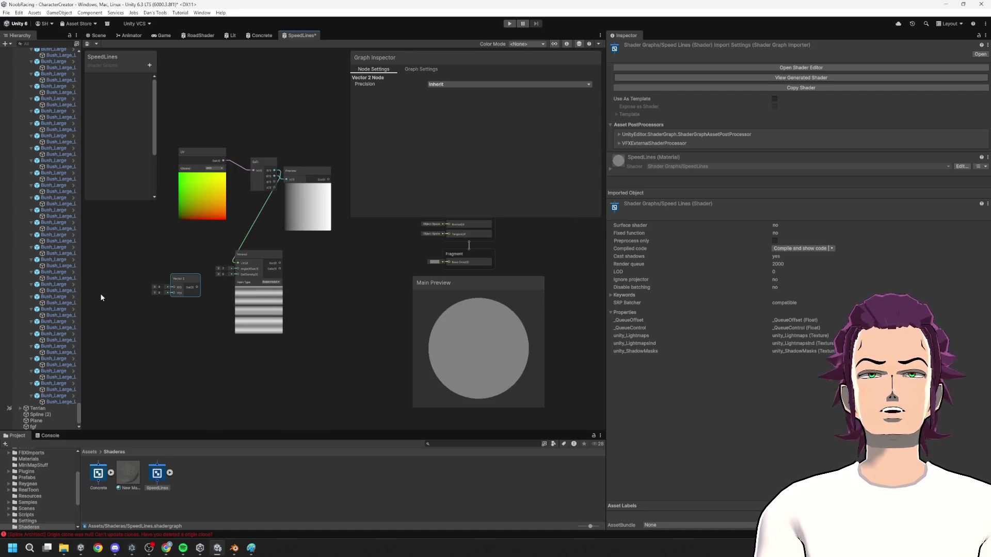
pyautogui.press('Delete')
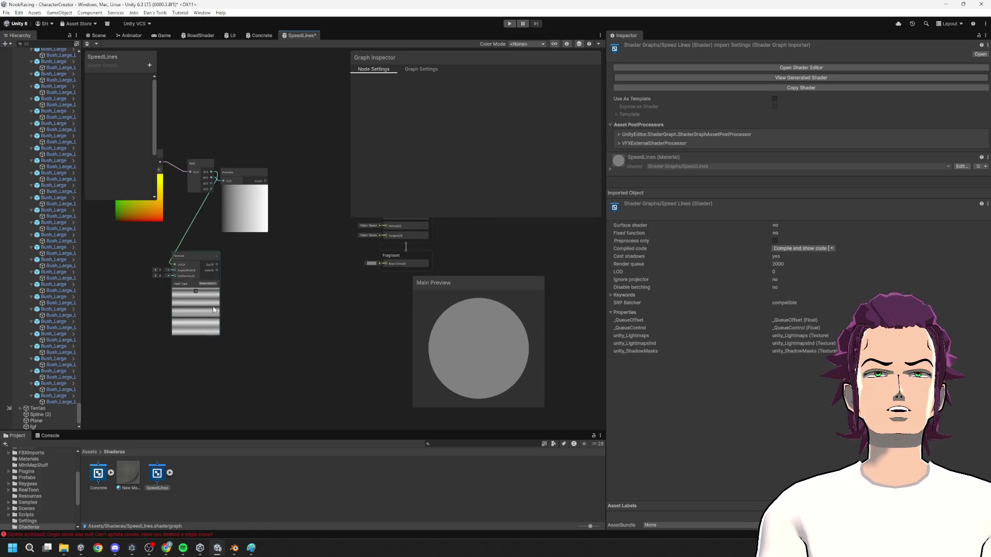
pyautogui.moveTo(207, 302); pyautogui.dragTo(220, 305)
pyautogui.scroll(3, 220, 305)
pyautogui.click(257, 162)
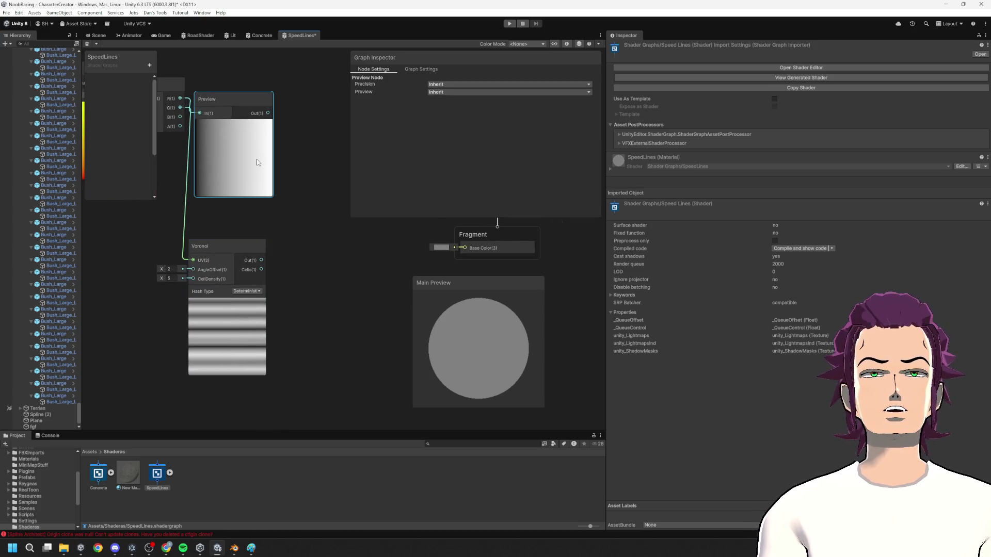
pyautogui.moveTo(304, 191); pyautogui.dragTo(302, 188)
# - Create a Multiply node from Preview's output with Voronoi's output in its B input
pyautogui.write('multiply')
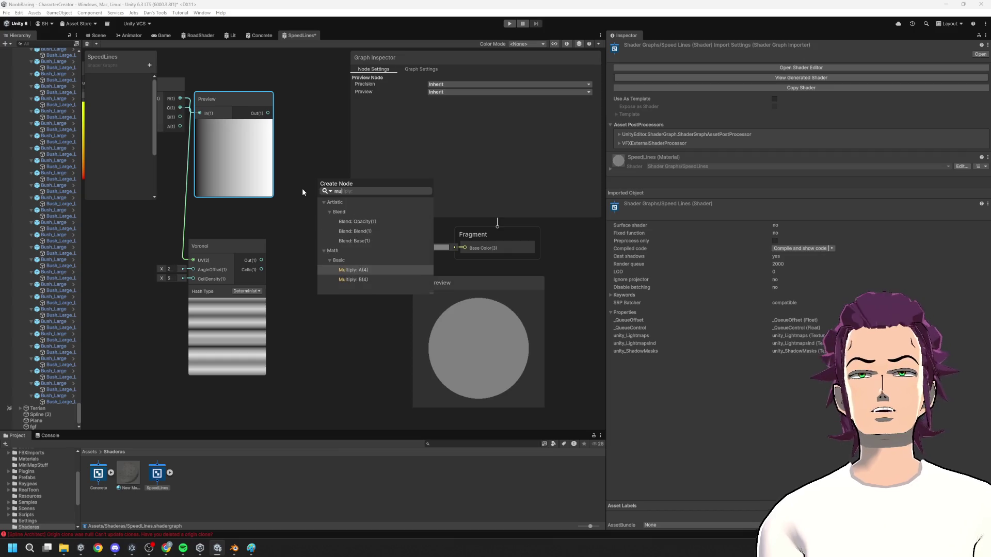
pyautogui.press('Return')
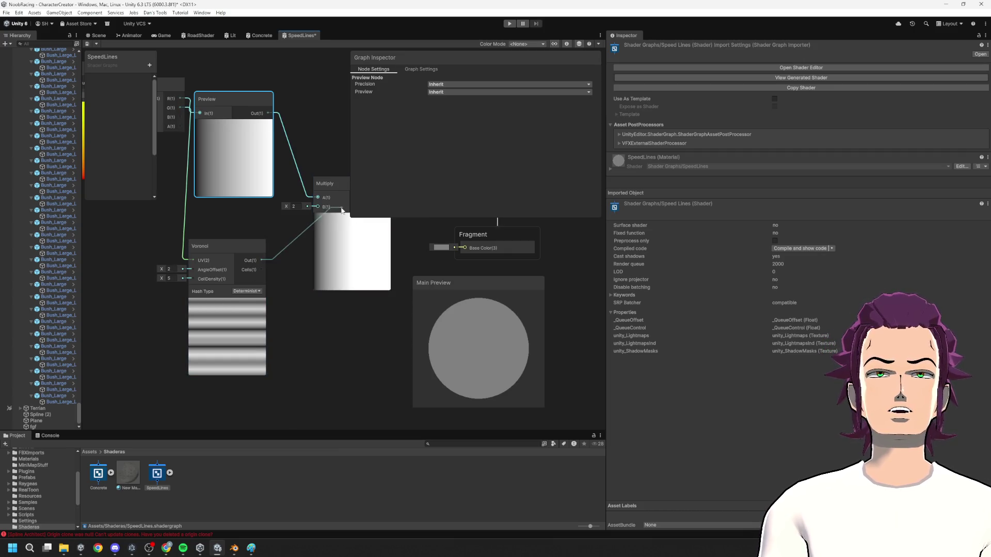
pyautogui.moveTo(343, 210); pyautogui.dragTo(315, 212)
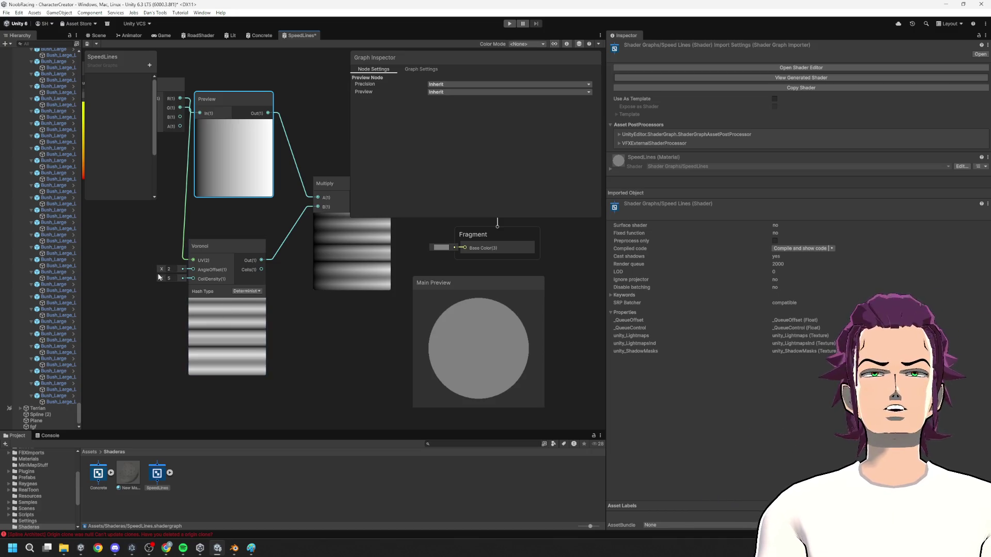
pyautogui.moveTo(164, 270)
pyautogui.mouseDown()
pyautogui.moveTo(15, 287)
pyautogui.moveTo(577, 230)
pyautogui.moveTo(289, 281)
pyautogui.mouseUp()
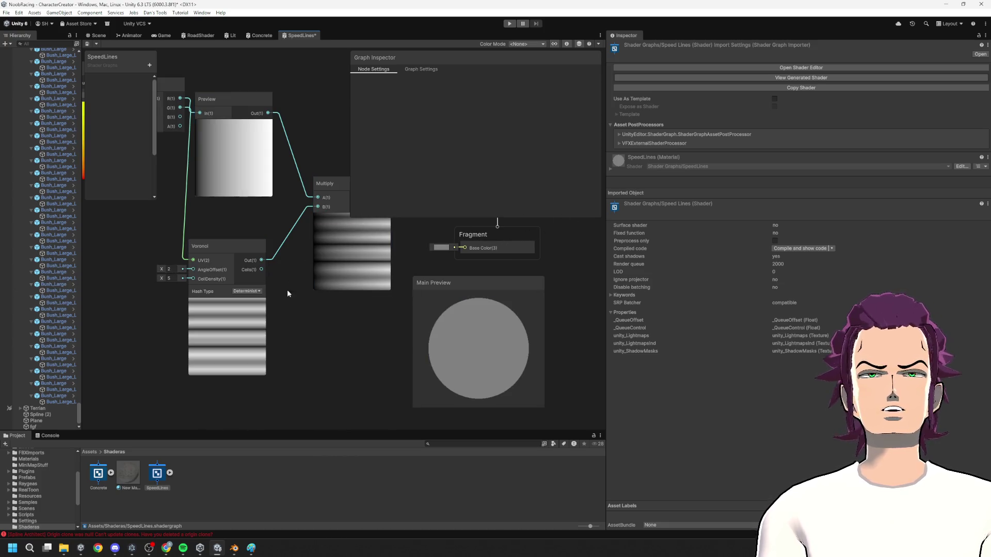
pyautogui.hotkey('ctrl', 'z')
# - Add a Time node driving the Voronoi AngleOffset
pyautogui.rightClick(129, 298)
pyautogui.click(170, 303)
pyautogui.write('tim')
pyautogui.press('Return')
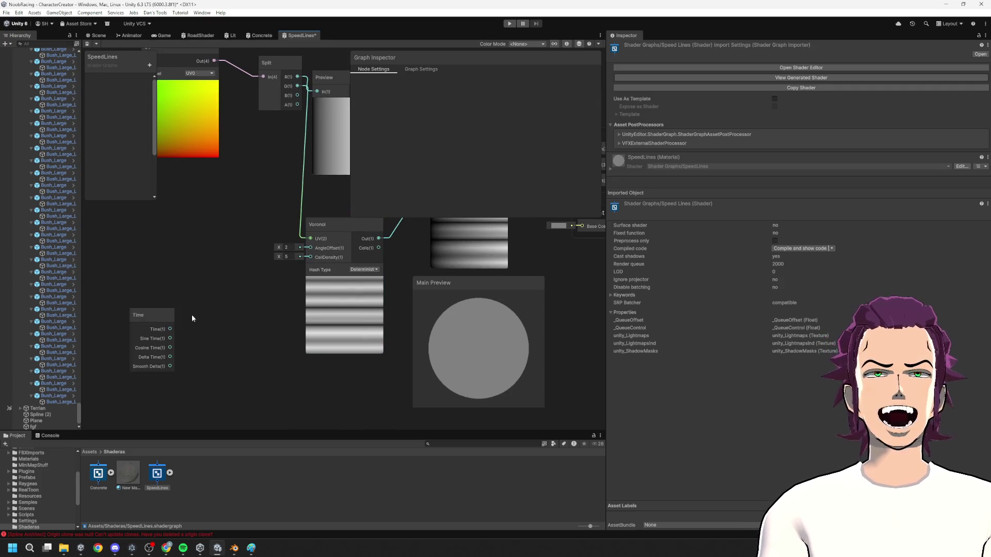
pyautogui.moveTo(301, 248); pyautogui.dragTo(301, 248)
# - Bring the Vertex and Fragment stacks into view and show the Graph Settings
pyautogui.moveTo(317, 293); pyautogui.dragTo(153, 320)
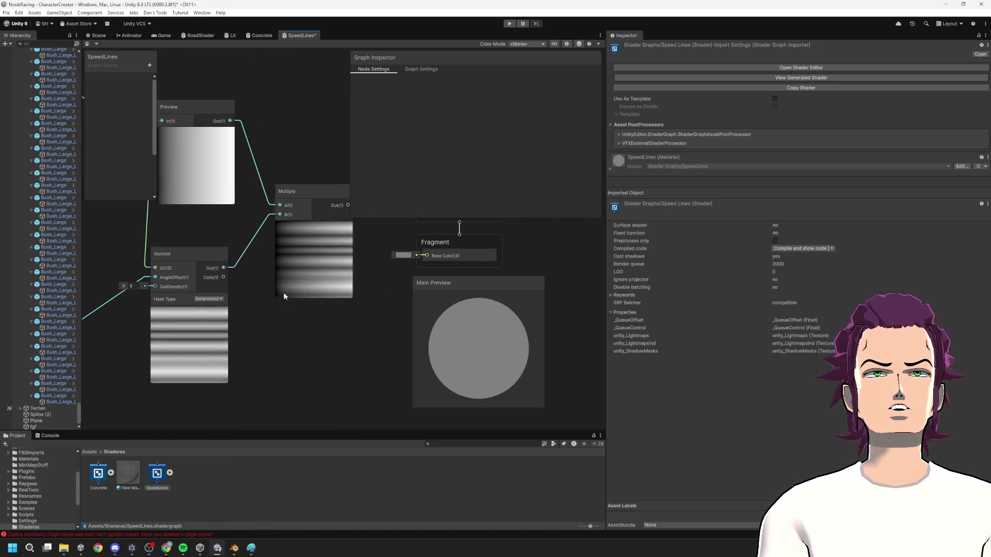
pyautogui.moveTo(274, 300)
pyautogui.mouseDown()
pyautogui.moveTo(371, 259)
pyautogui.moveTo(236, 336)
pyautogui.moveTo(321, 276)
pyautogui.mouseUp()
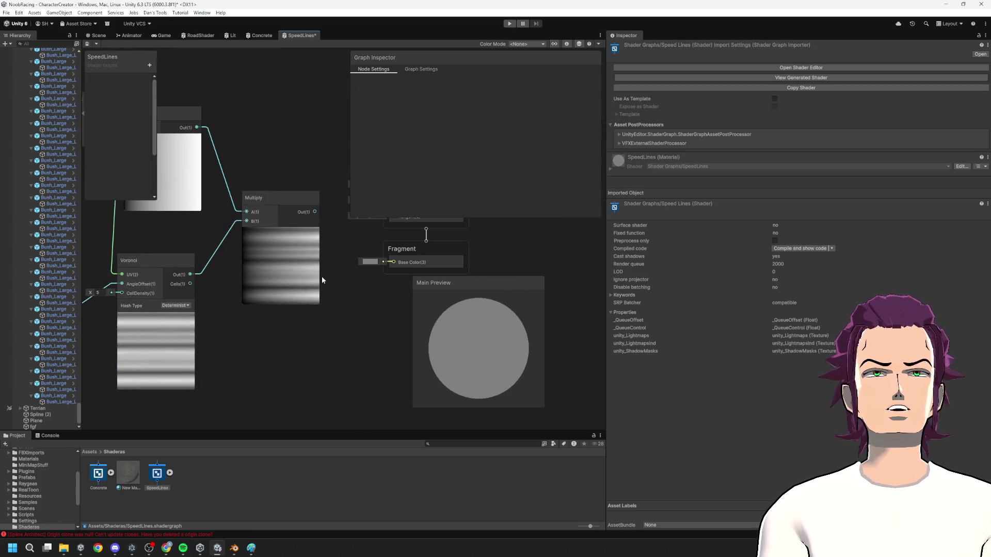
pyautogui.click(318, 279)
pyautogui.scroll(-3, 265, 305)
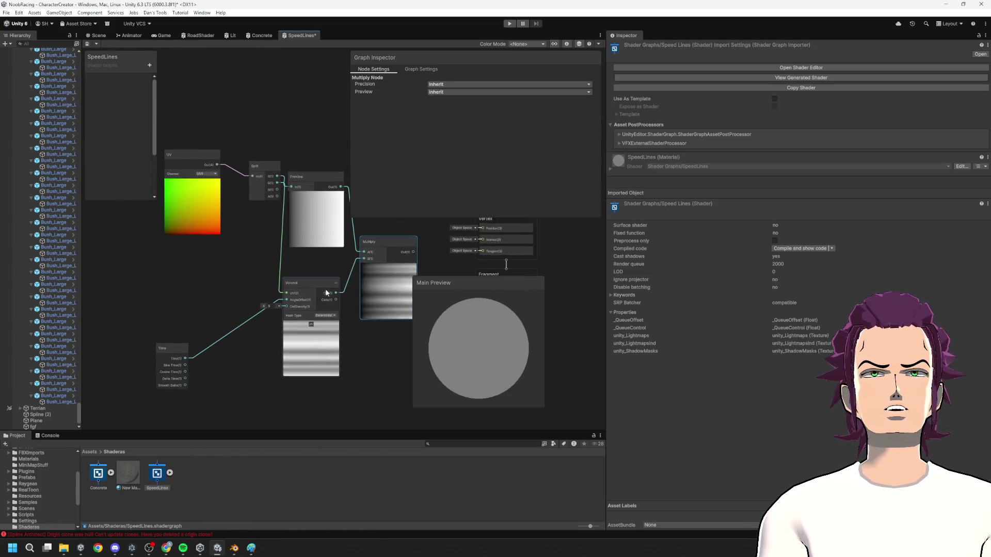
pyautogui.moveTo(244, 252); pyautogui.dragTo(100, 243)
pyautogui.click(342, 264)
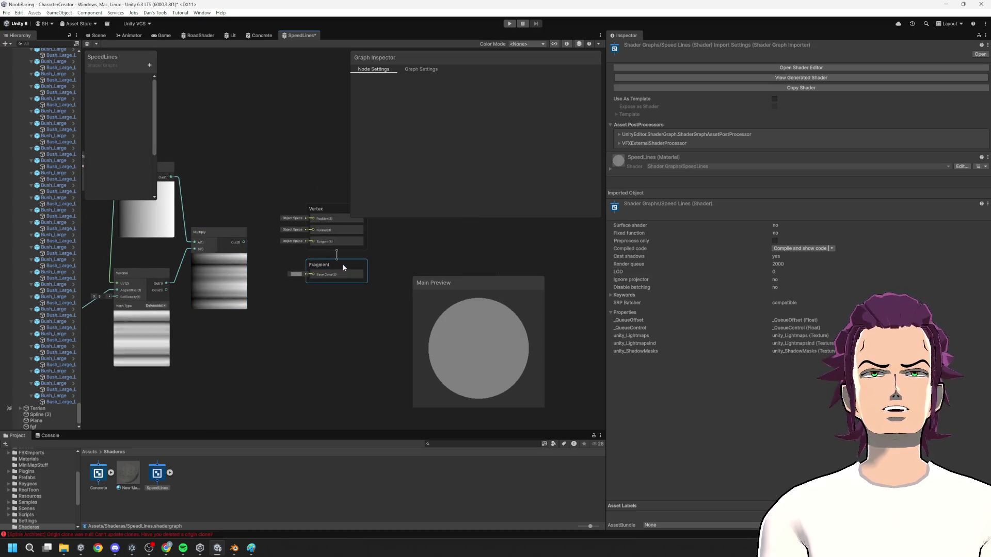
pyautogui.click(421, 69)
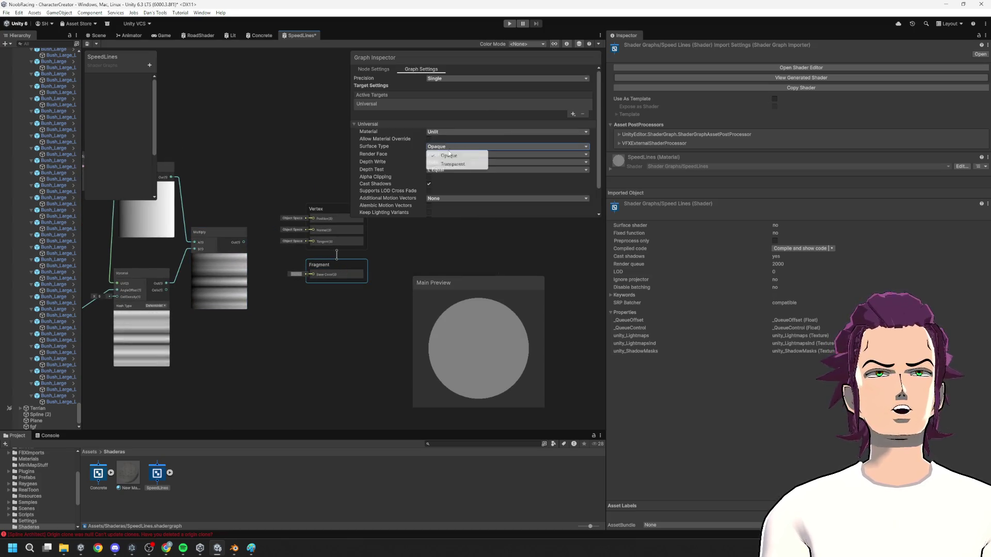
# - Make the surface transparent with alpha clipping, and wire Multiply into the fragment Alpha
pyautogui.click(458, 166)
pyautogui.click(428, 185)
pyautogui.moveTo(244, 243); pyautogui.dragTo(312, 286)
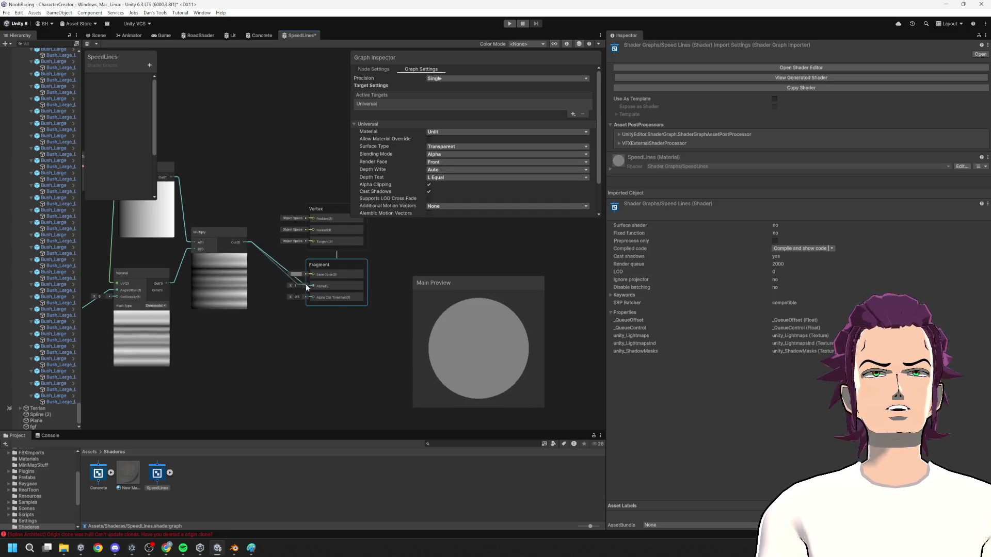
pyautogui.moveTo(244, 303)
pyautogui.mouseDown()
pyautogui.moveTo(230, 319)
pyautogui.moveTo(307, 272)
pyautogui.mouseUp()
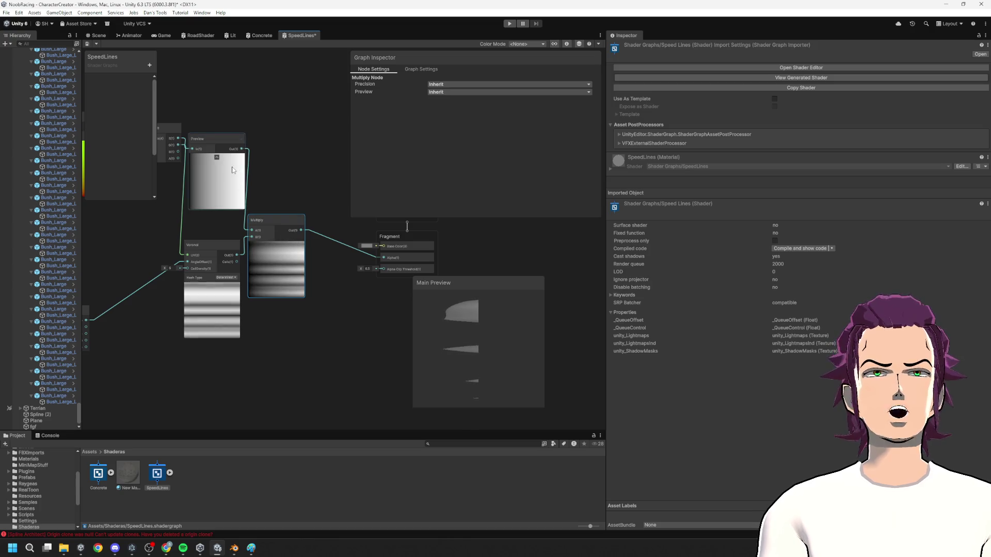
pyautogui.moveTo(294, 285)
pyautogui.mouseDown()
pyautogui.moveTo(316, 293)
pyautogui.moveTo(390, 265)
pyautogui.mouseUp()
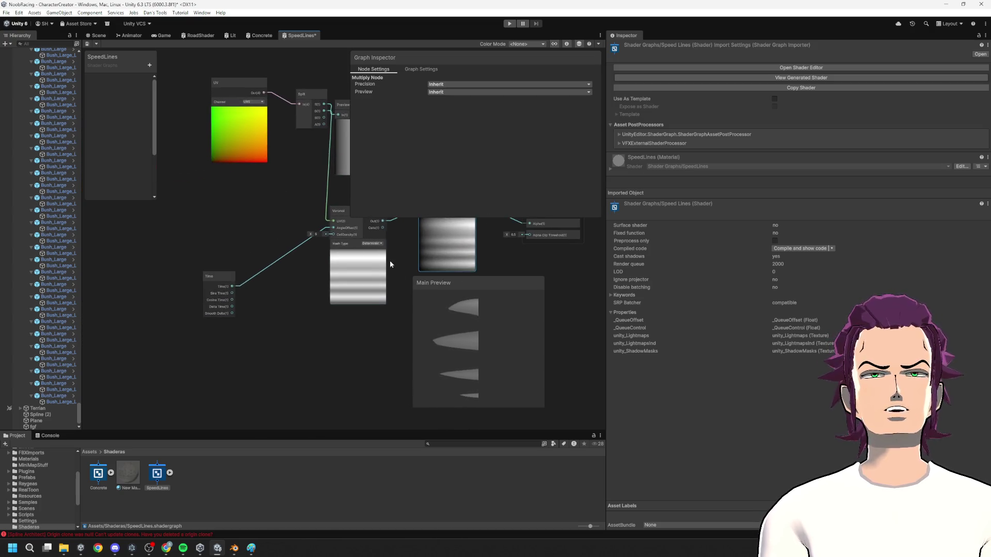
# - Add a Float property named AnimSpeed to the blackboard
pyautogui.click(148, 65)
pyautogui.click(164, 80)
pyautogui.write('Anim')
pyautogui.write('Speed')
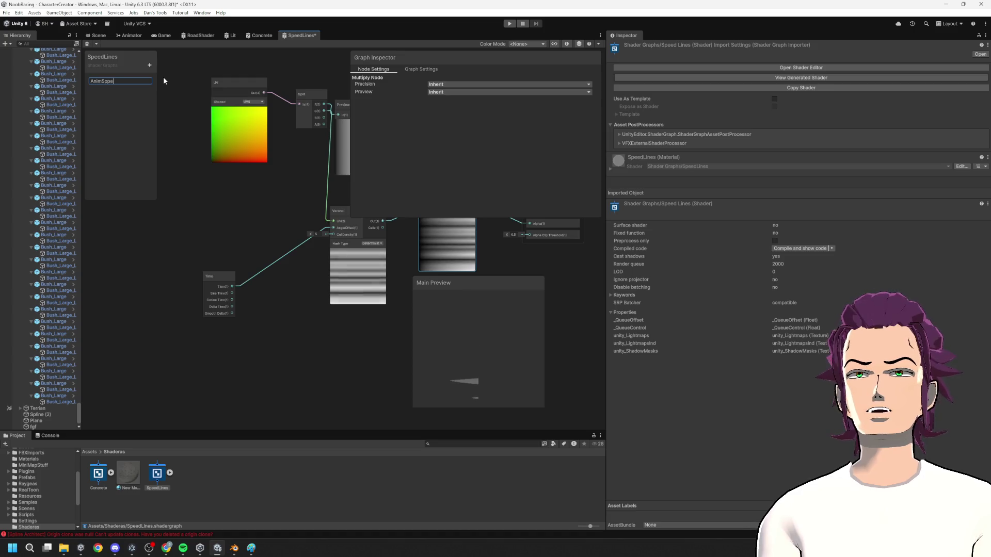
pyautogui.press('Return')
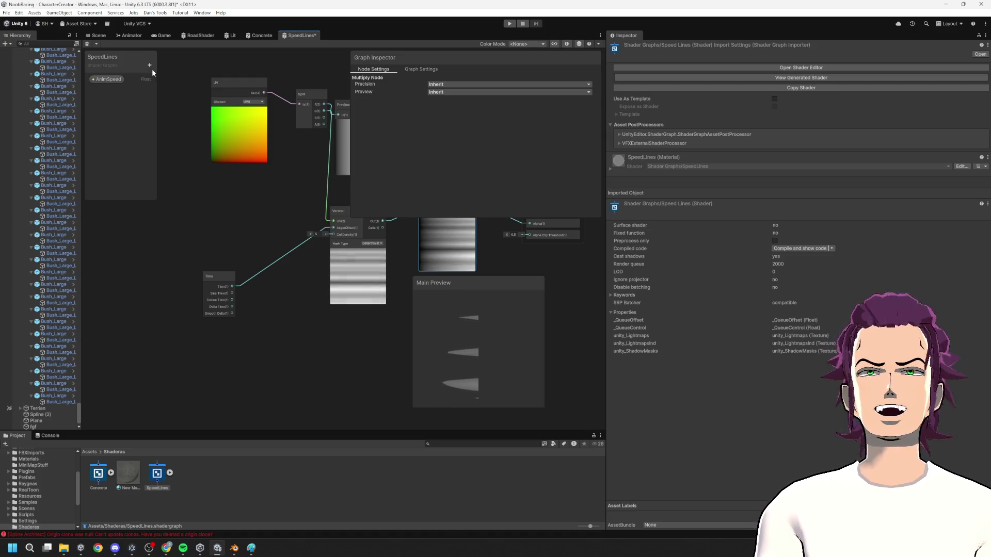
pyautogui.click(153, 69)
pyautogui.click(166, 115)
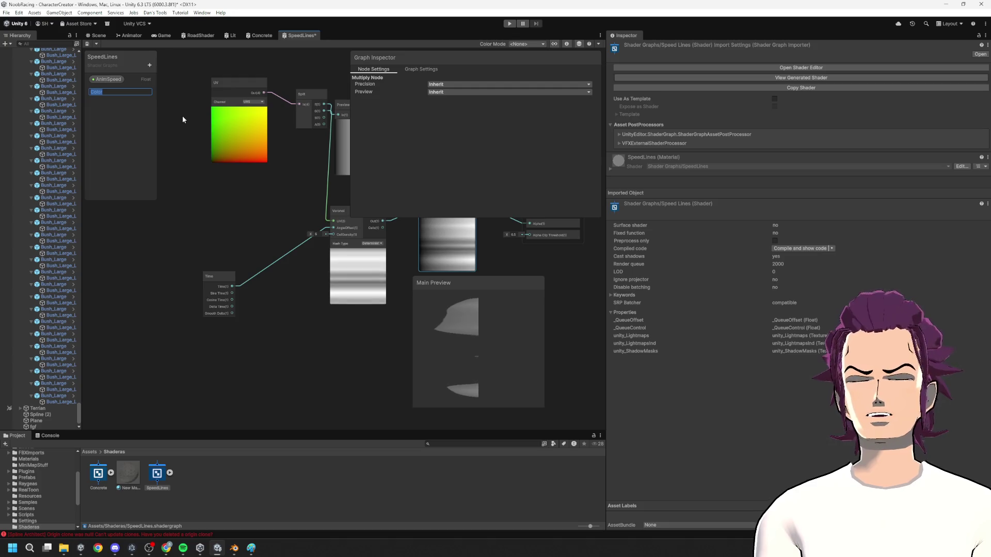
# - Place the Color property node on the graph, discarding a stray extra Multiply node
pyautogui.press('Return')
pyautogui.click(93, 92)
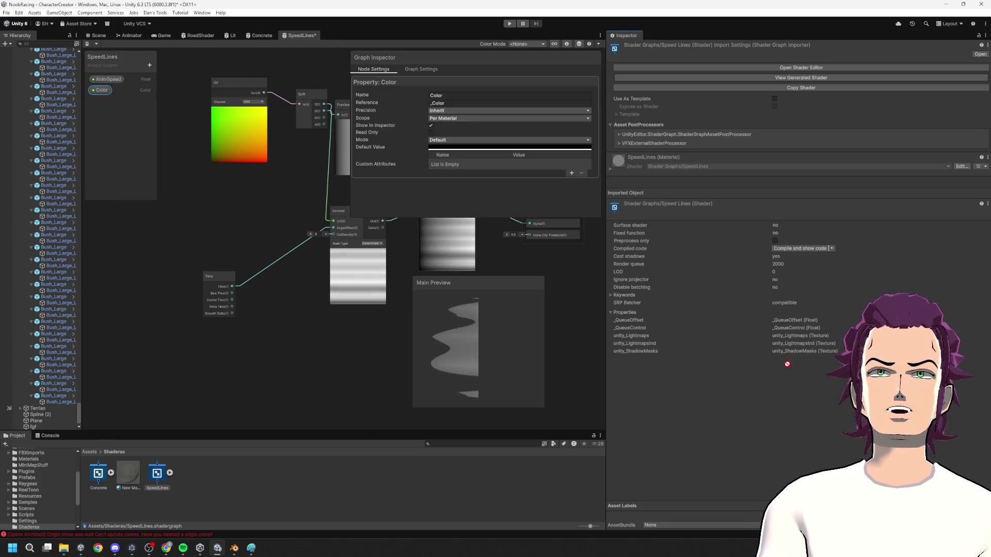
pyautogui.moveTo(98, 90)
pyautogui.mouseDown()
pyautogui.moveTo(359, 342)
pyautogui.moveTo(239, 347)
pyautogui.mouseUp()
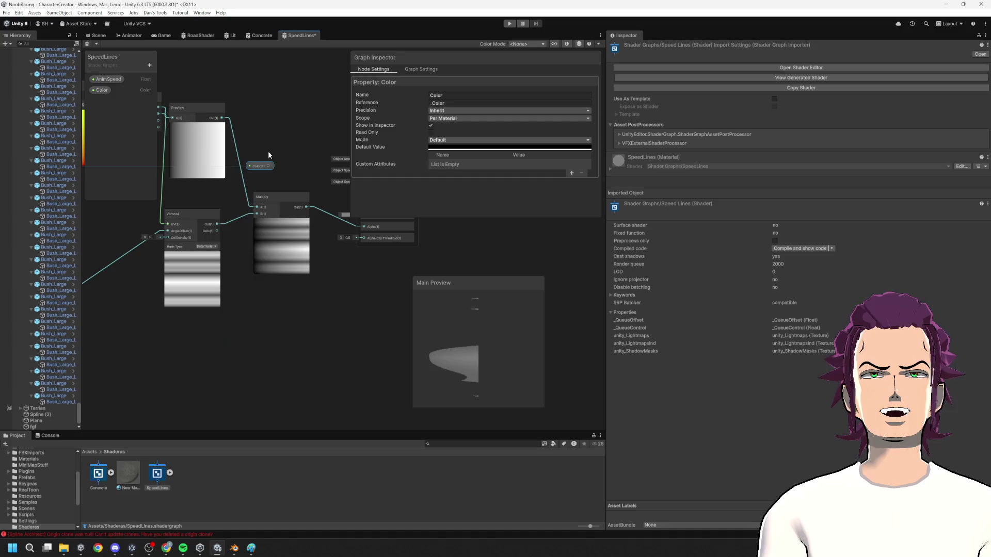
pyautogui.click(274, 197)
pyautogui.moveTo(273, 197); pyautogui.dragTo(250, 209)
pyautogui.press('space')
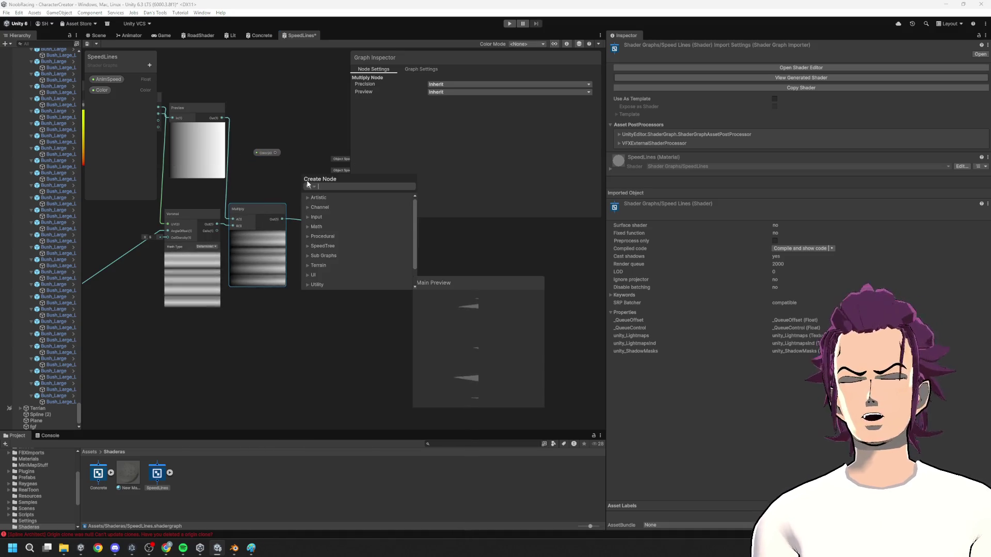
pyautogui.write('mu')
pyautogui.press('Return')
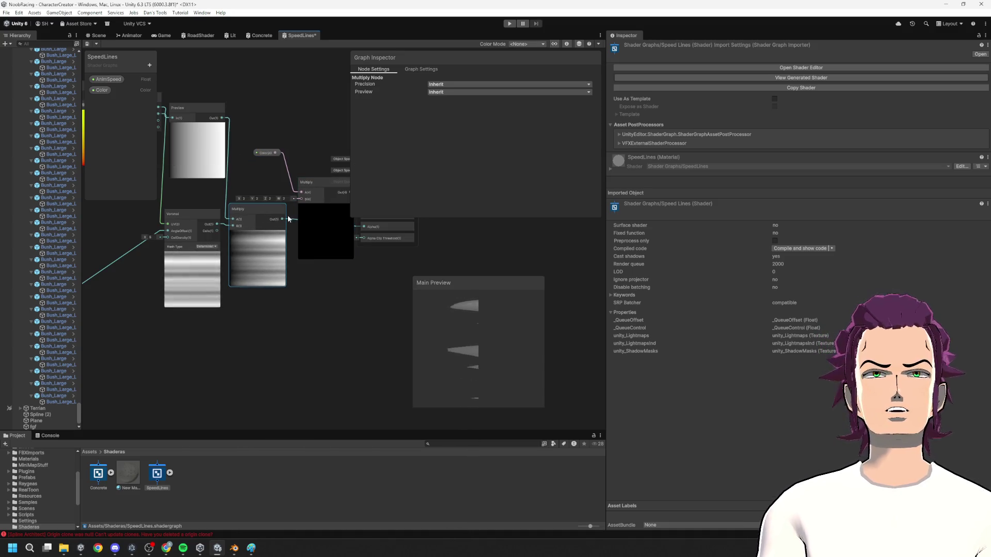
pyautogui.moveTo(306, 202); pyautogui.dragTo(296, 185)
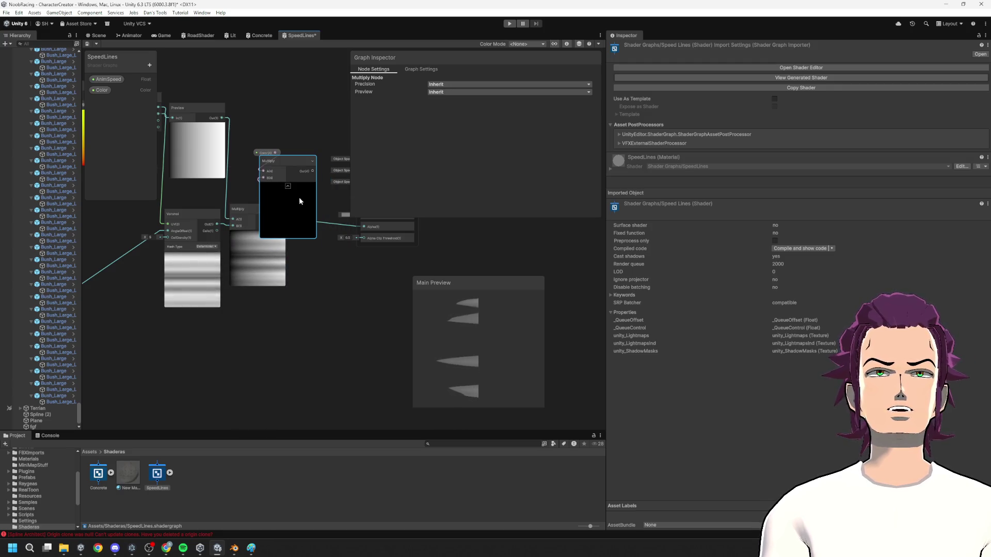
pyautogui.press('Delete')
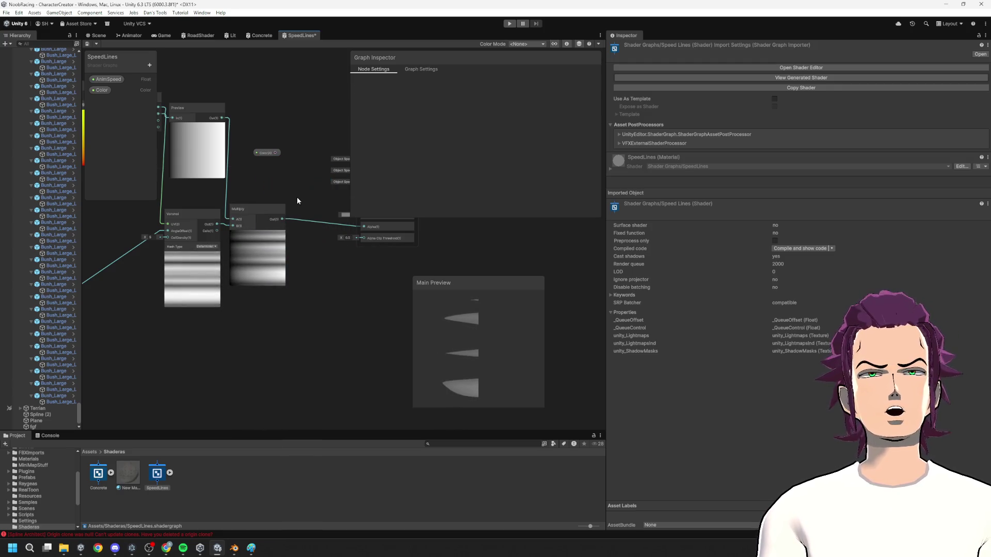
# - Connect the Color node to the fragment Base Color and check its default colour
pyautogui.moveTo(275, 152); pyautogui.dragTo(356, 222)
pyautogui.moveTo(338, 265); pyautogui.dragTo(295, 261)
pyautogui.moveTo(237, 150); pyautogui.dragTo(325, 212)
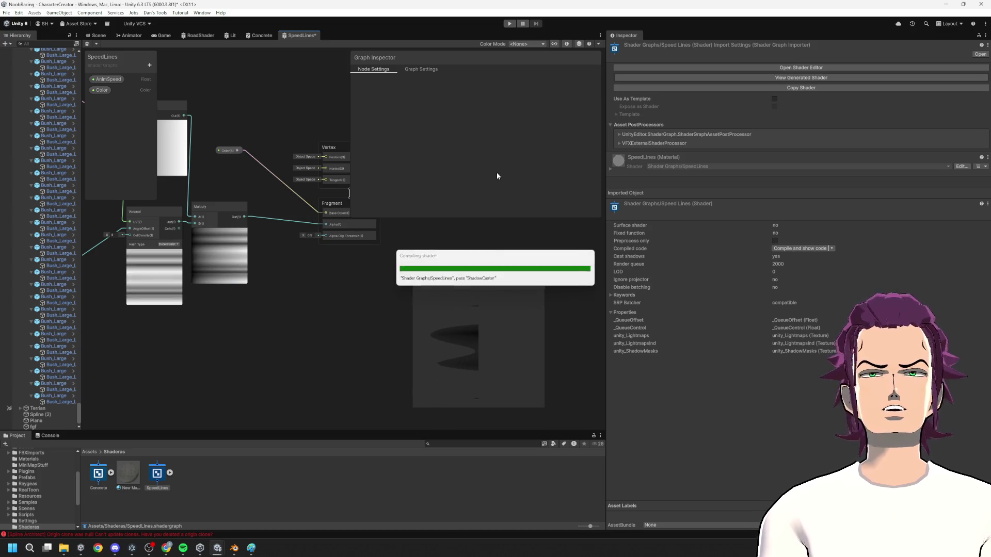
pyautogui.click(98, 91)
pyautogui.click(480, 148)
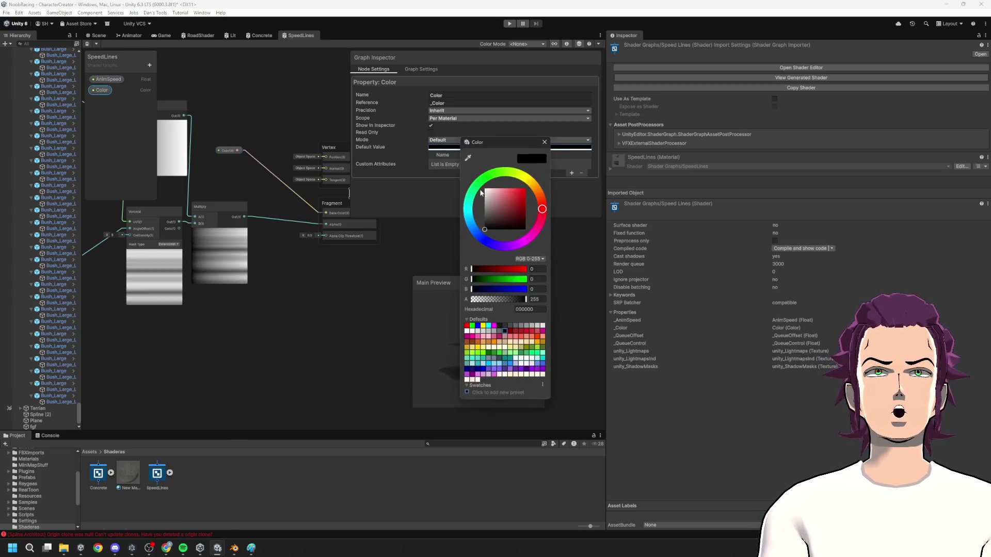
pyautogui.click(311, 305)
pyautogui.moveTo(293, 315); pyautogui.dragTo(490, 280)
pyautogui.moveTo(298, 273); pyautogui.dragTo(253, 279)
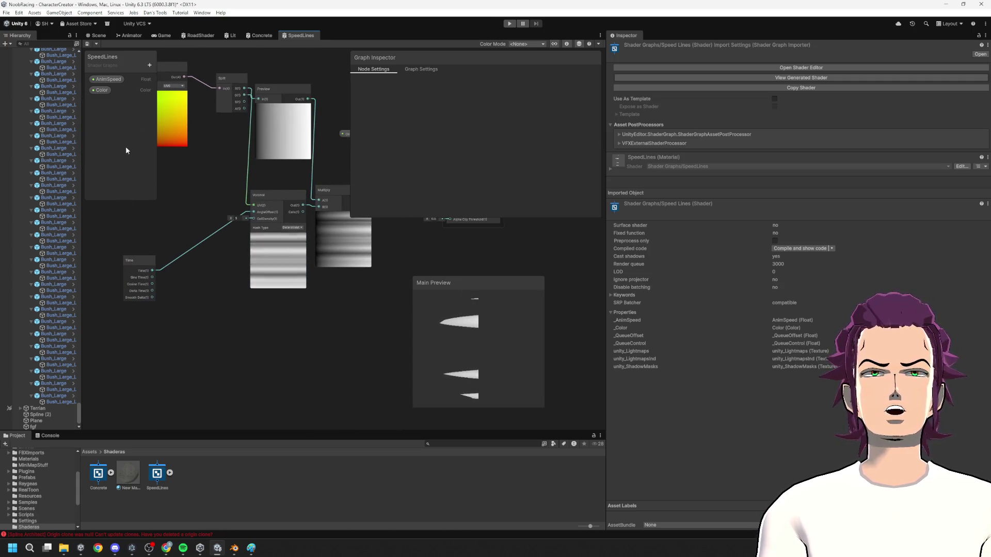
# - Place an AnimSpeed node and add a Multiply node fed by Time's output
pyautogui.moveTo(106, 78); pyautogui.dragTo(146, 225)
pyautogui.moveTo(152, 270); pyautogui.dragTo(196, 226)
pyautogui.write('mul')
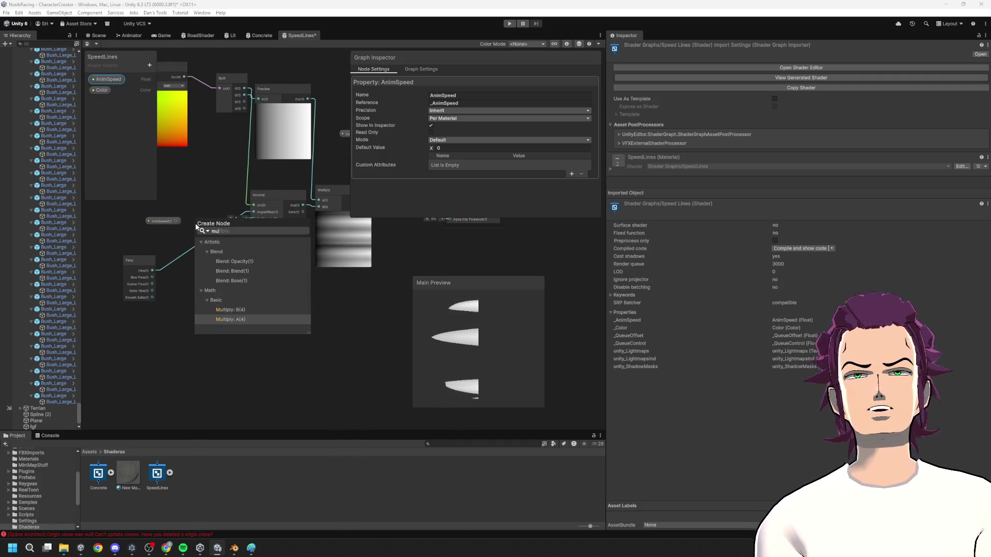
pyautogui.press('Return')
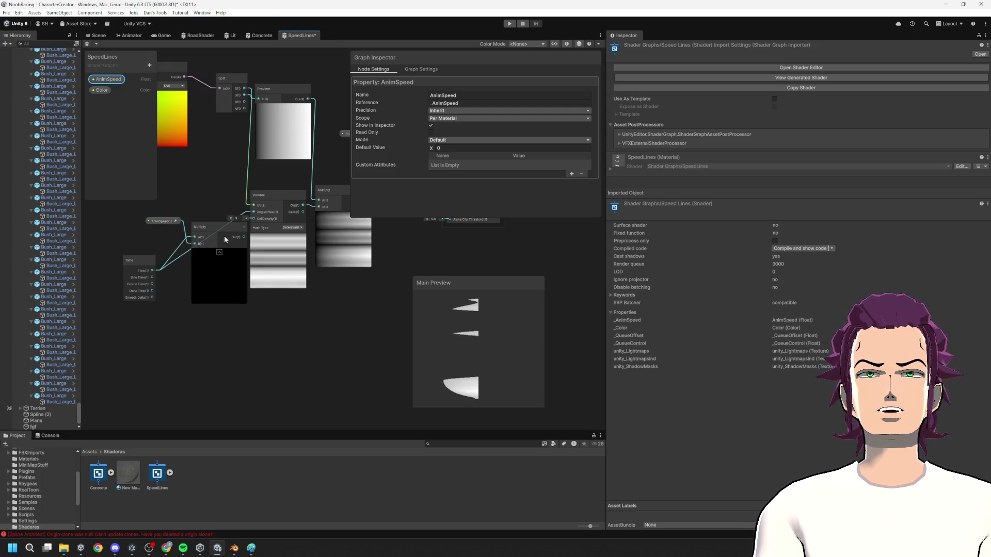
pyautogui.click(224, 236)
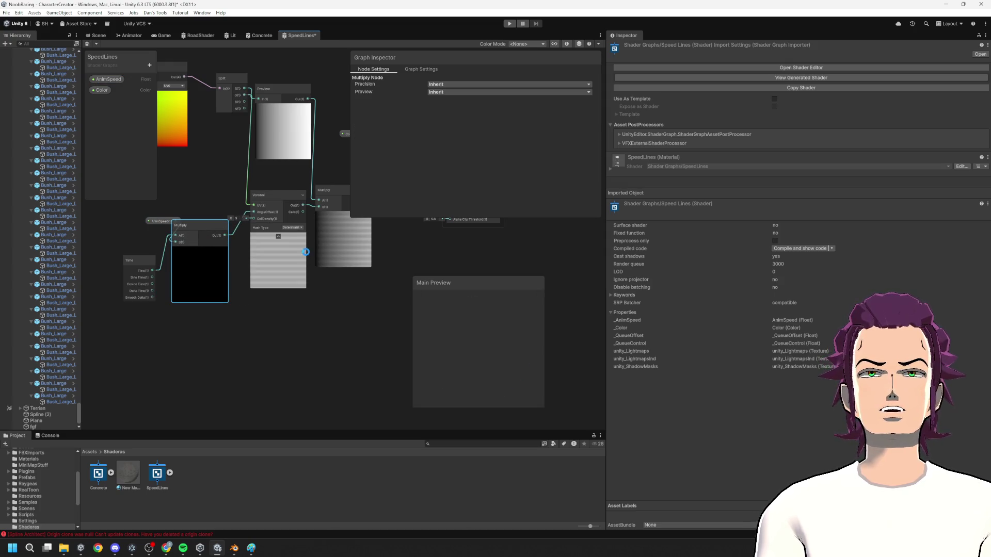
pyautogui.moveTo(222, 275); pyautogui.dragTo(259, 271)
# - Set the AnimSpeed default value to 9.36
pyautogui.click(196, 218)
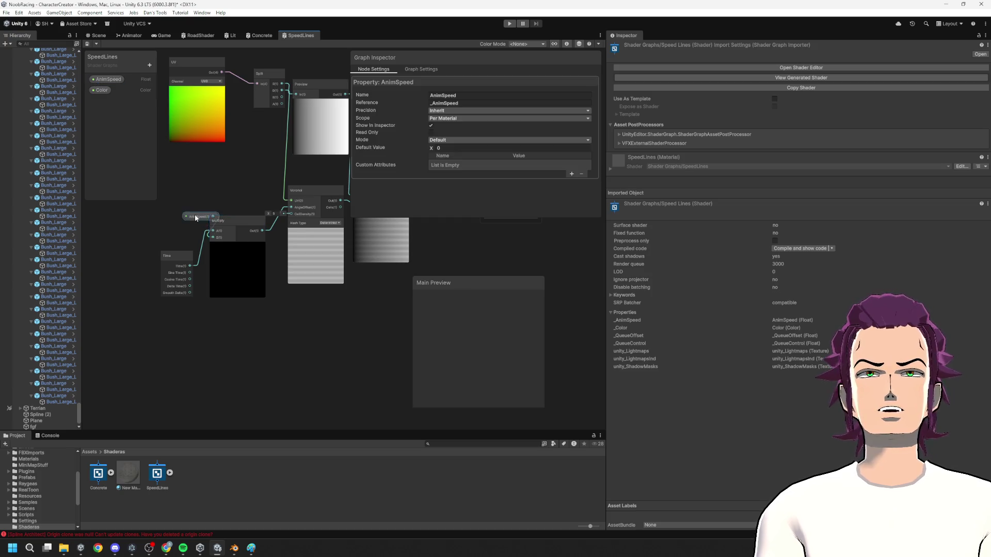
pyautogui.moveTo(431, 148)
pyautogui.mouseDown()
pyautogui.moveTo(596, 161)
pyautogui.moveTo(549, 157)
pyautogui.mouseUp()
pyautogui.moveTo(370, 253); pyautogui.dragTo(298, 282)
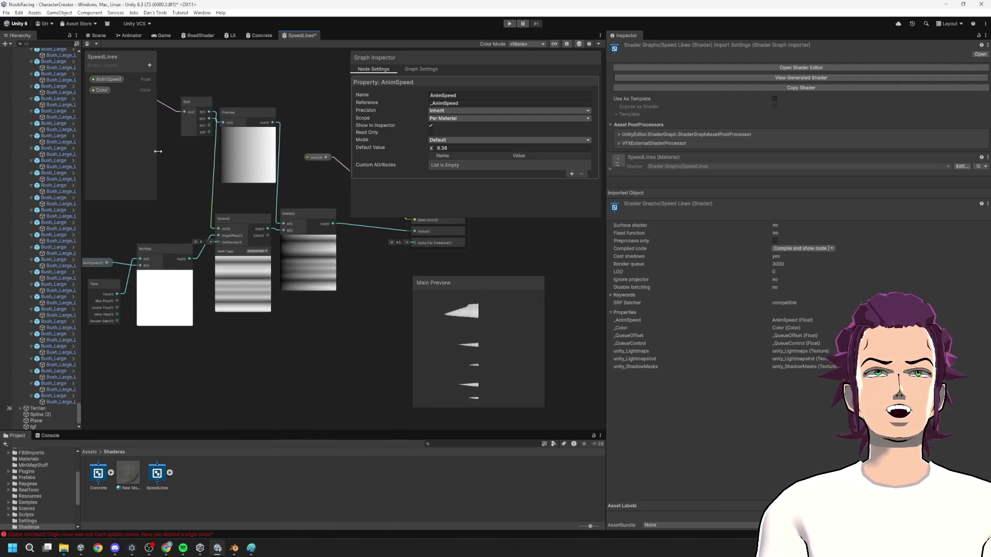
# - Rearrange the UV, Split and Preview nodes to make room on the canvas
pyautogui.moveTo(156, 151); pyautogui.dragTo(251, 193)
pyautogui.moveTo(174, 115); pyautogui.dragTo(297, 193)
pyautogui.moveTo(289, 154); pyautogui.dragTo(171, 149)
pyautogui.moveTo(345, 203); pyautogui.dragTo(511, 204)
pyautogui.moveTo(369, 165)
pyautogui.mouseDown()
pyautogui.moveTo(263, 142)
pyautogui.moveTo(259, 126)
pyautogui.moveTo(320, 146)
pyautogui.moveTo(286, 137)
pyautogui.mouseUp()
pyautogui.press('space')
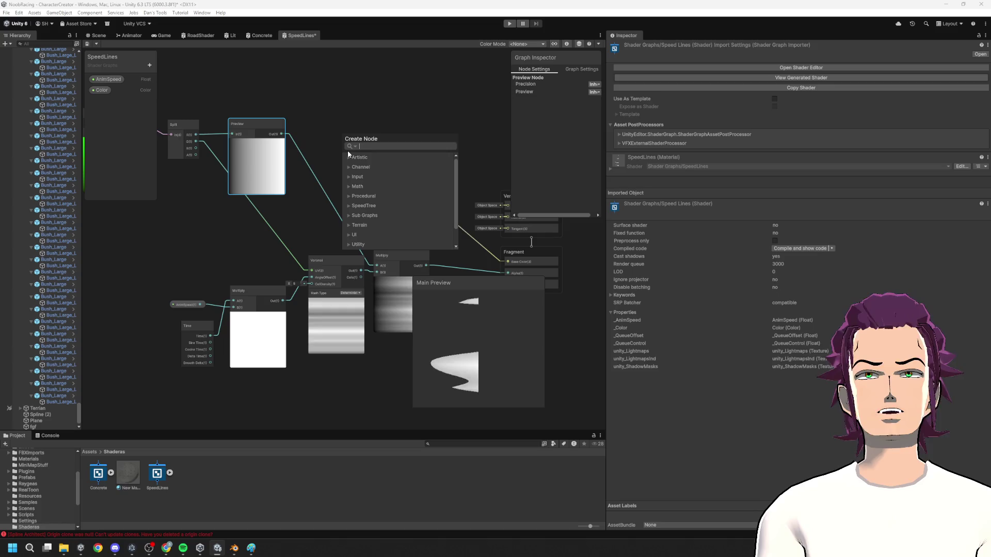
# - Add a Remap node on Preview's output with input minimum 0
pyautogui.write('remap')
pyautogui.press('Return')
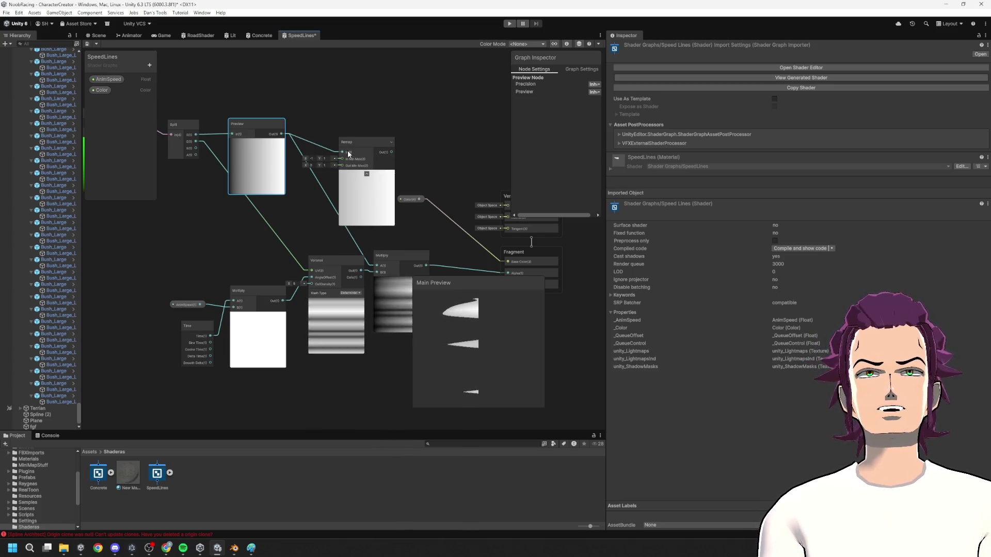
pyautogui.moveTo(361, 186); pyautogui.dragTo(324, 181)
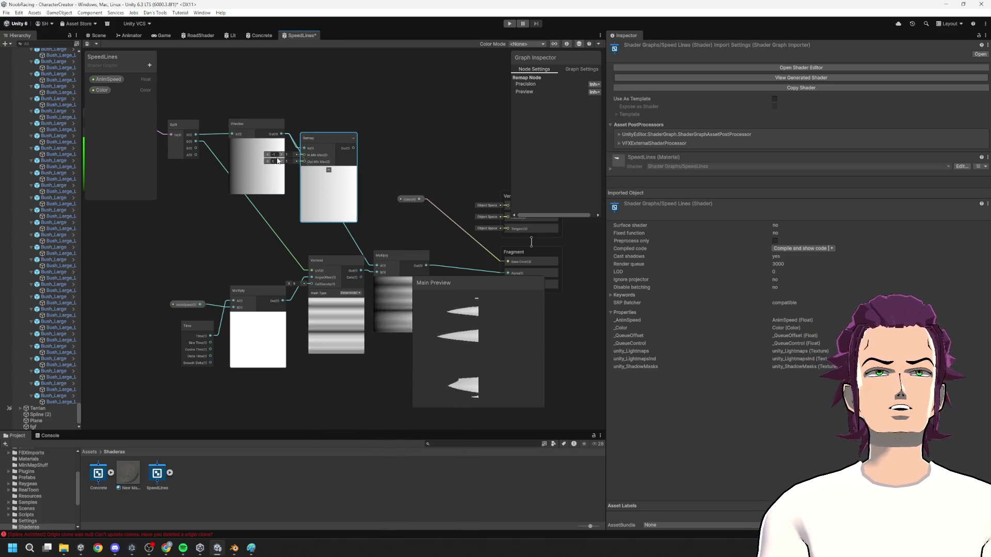
pyautogui.write('0')
pyautogui.press('Return')
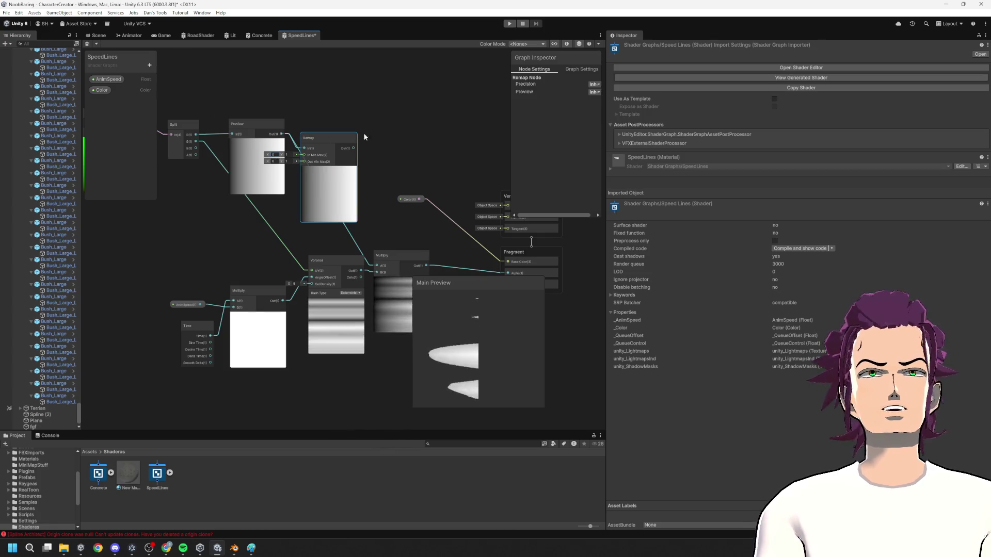
# - Experiment with Remap output min and max values, reverting the output minimum to 0
pyautogui.scroll(3, 361, 258)
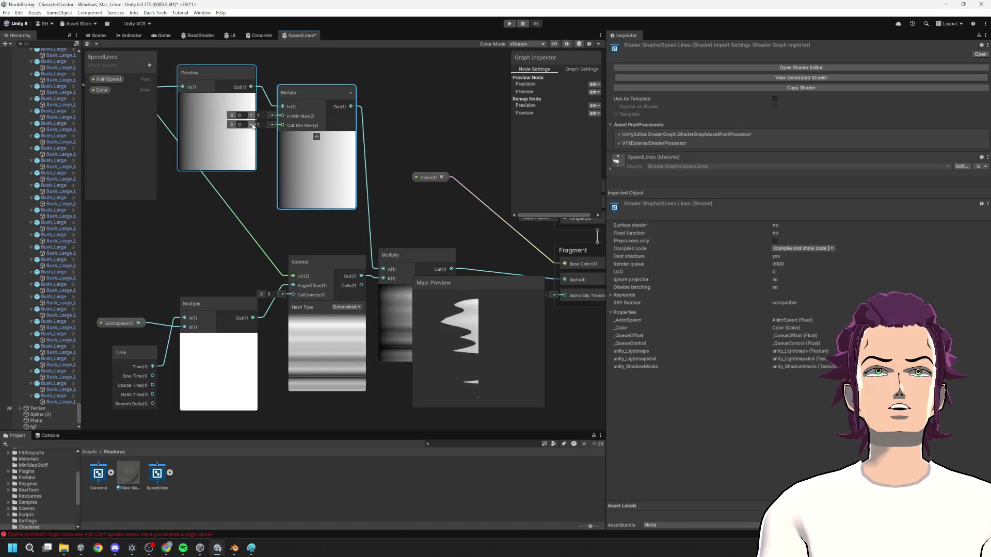
pyautogui.moveTo(252, 124)
pyautogui.mouseDown()
pyautogui.moveTo(228, 128)
pyautogui.moveTo(252, 134)
pyautogui.mouseUp()
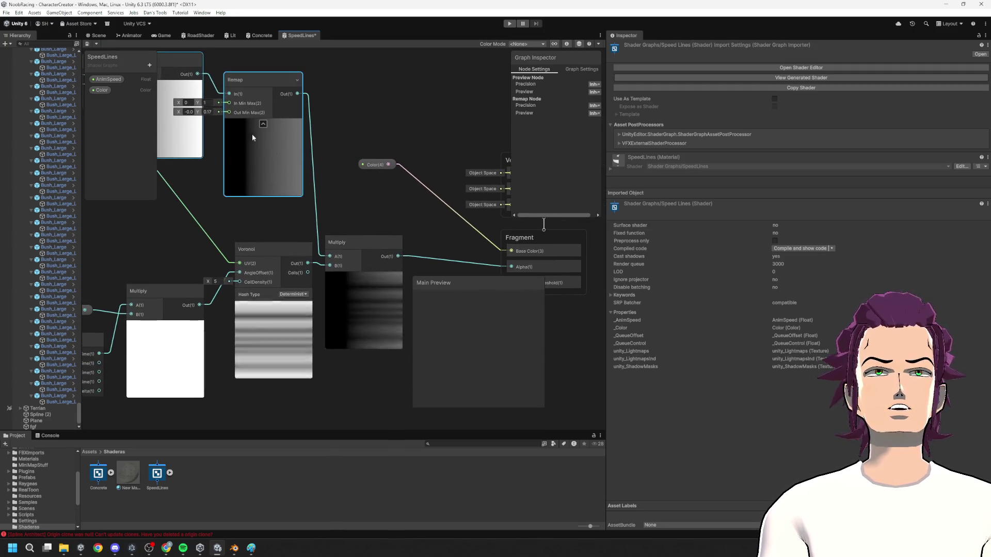
pyautogui.moveTo(179, 112)
pyautogui.mouseDown()
pyautogui.moveTo(187, 112)
pyautogui.moveTo(180, 117)
pyautogui.mouseUp()
pyautogui.click(189, 111)
pyautogui.write('0')
pyautogui.press('Tab')
pyautogui.write('1')
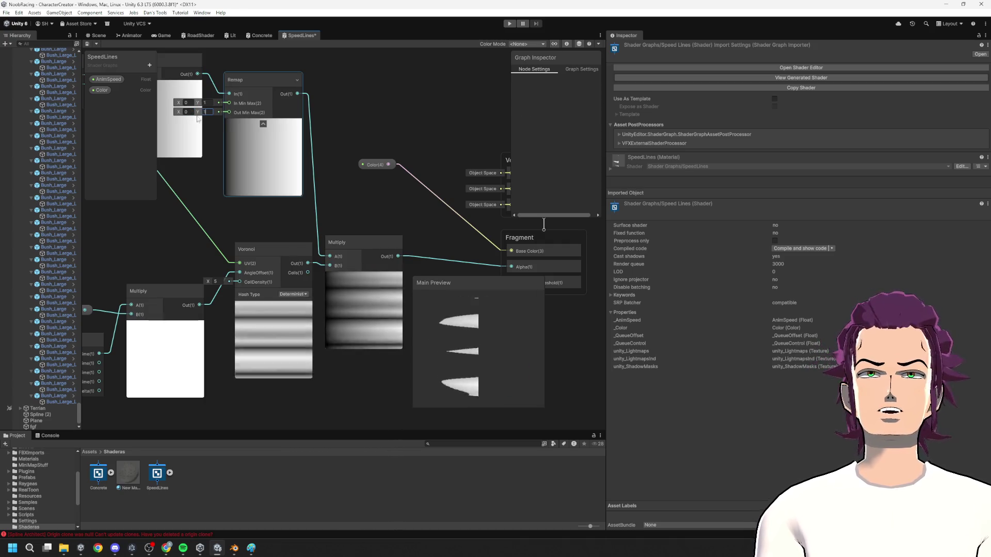
pyautogui.moveTo(199, 114)
pyautogui.mouseDown()
pyautogui.moveTo(296, 120)
pyautogui.moveTo(196, 126)
pyautogui.moveTo(405, 129)
pyautogui.moveTo(156, 149)
pyautogui.moveTo(234, 137)
pyautogui.moveTo(208, 142)
pyautogui.mouseUp()
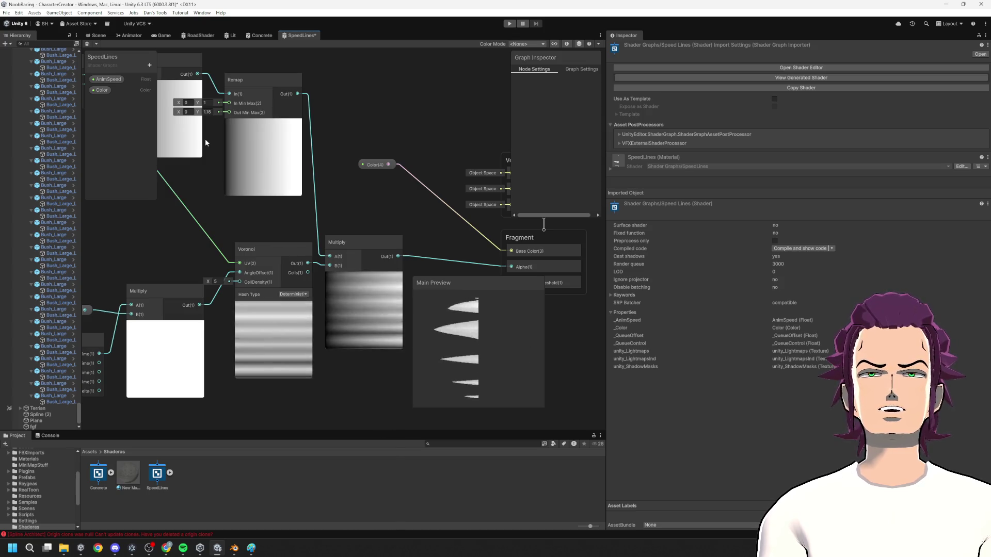
pyautogui.moveTo(179, 111); pyautogui.dragTo(207, 115)
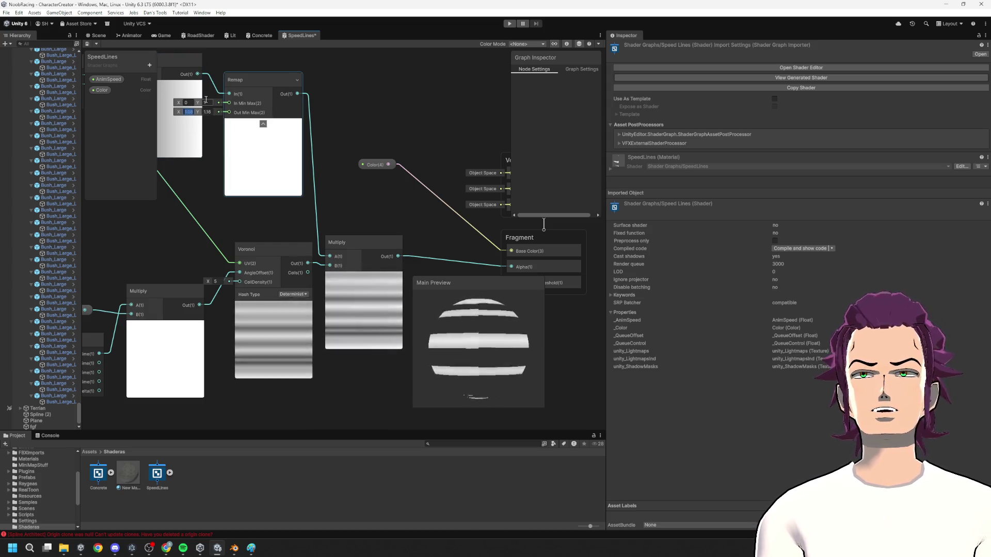
pyautogui.write('0')
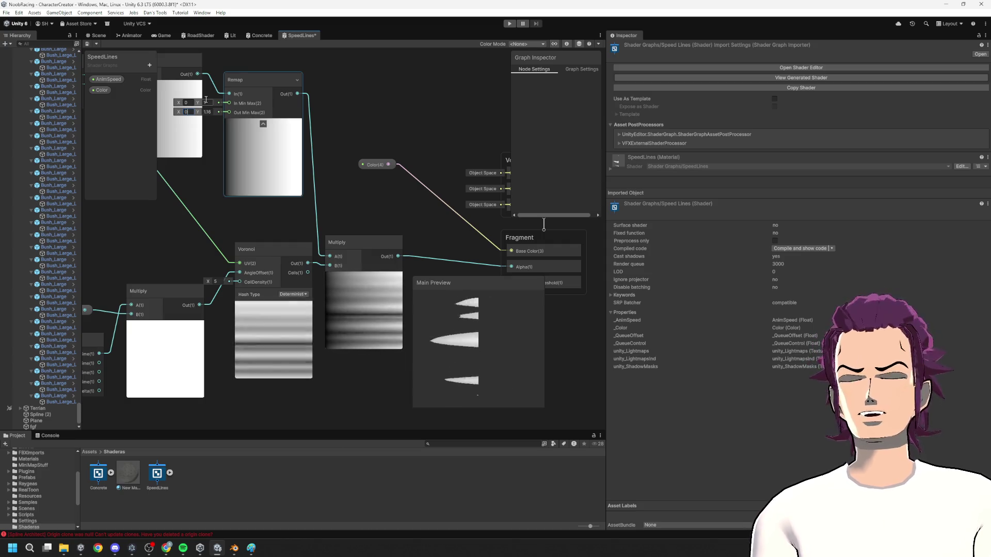
pyautogui.write('1')
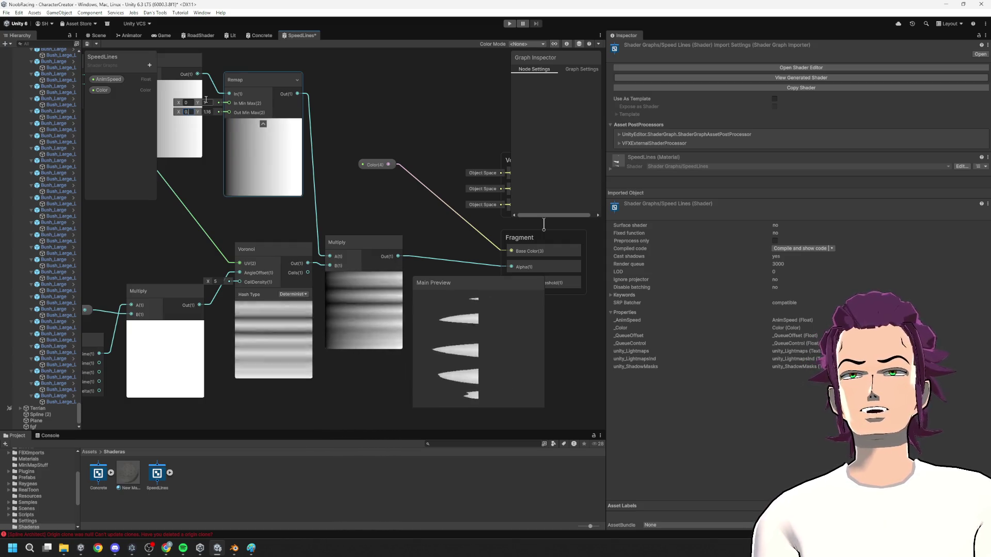
pyautogui.write('5')
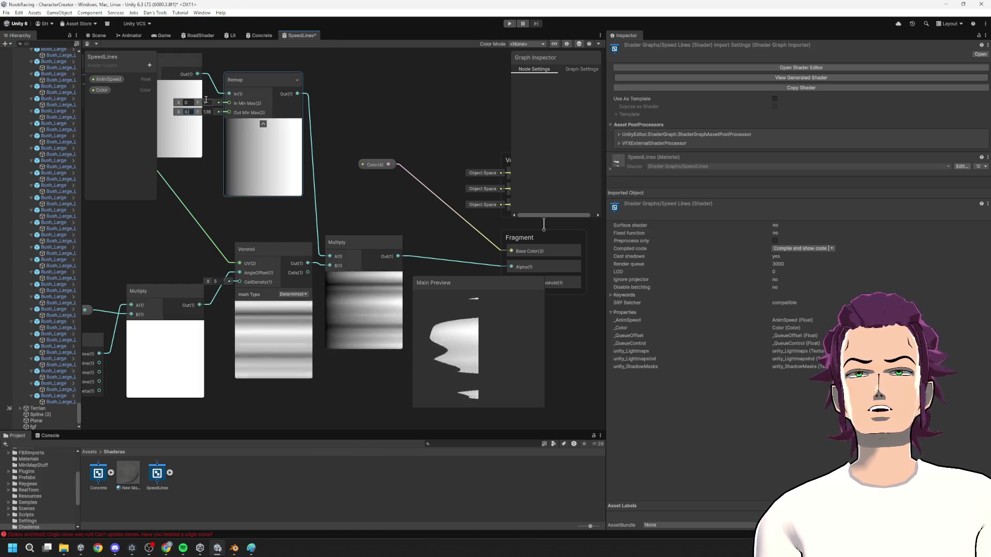
pyautogui.press('Escape')
# - Raise the Voronoi cell density to 25.6 and return to the Scene view
pyautogui.rightClick(222, 214)
pyautogui.click(250, 220)
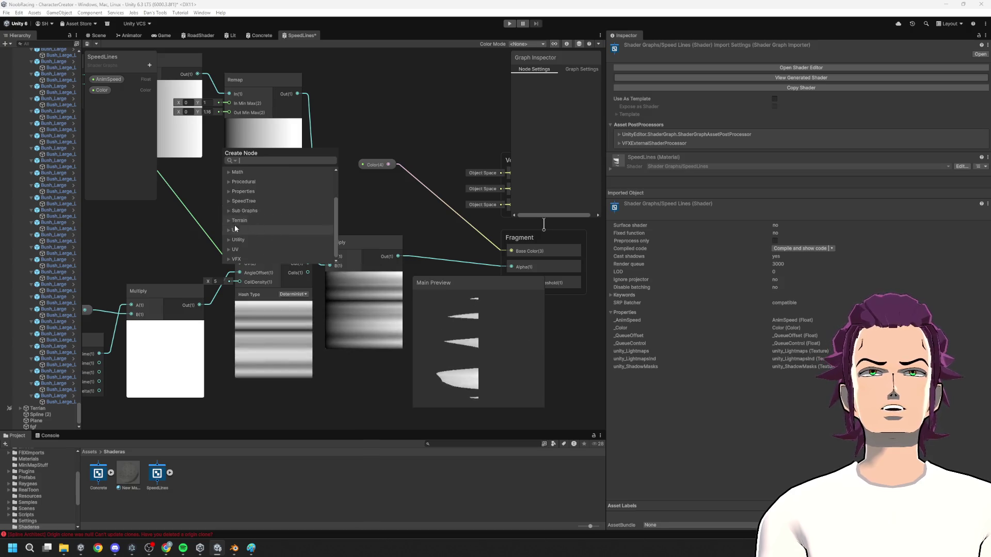
pyautogui.scroll(3, 251, 229)
pyautogui.click(228, 181)
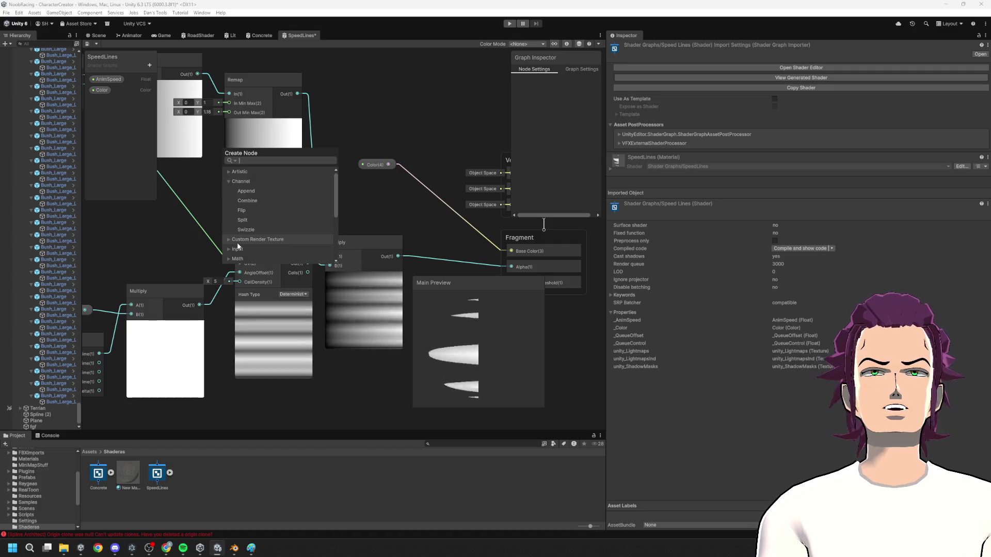
pyautogui.moveTo(353, 126); pyautogui.dragTo(400, 61)
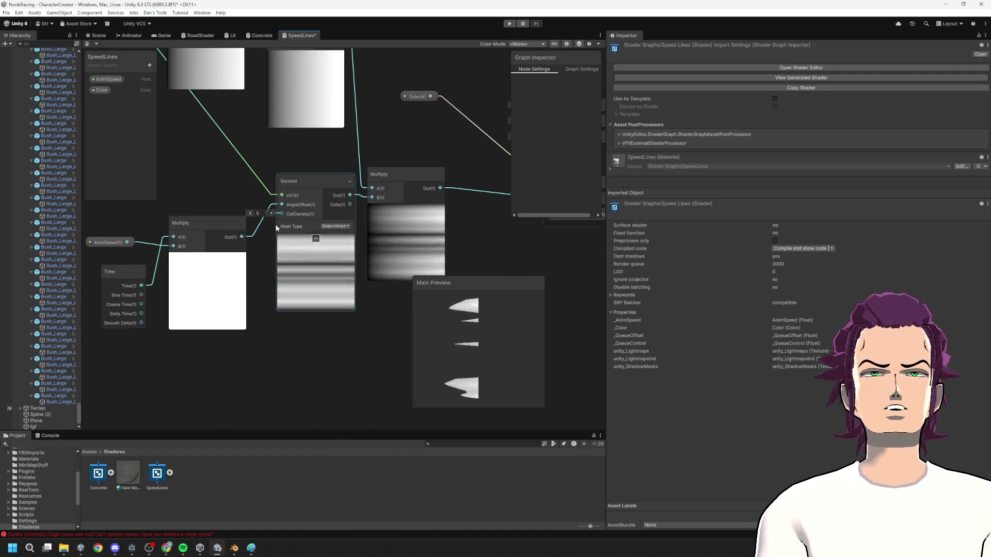
pyautogui.moveTo(250, 213)
pyautogui.mouseDown()
pyautogui.moveTo(470, 209)
pyautogui.moveTo(184, 247)
pyautogui.mouseUp()
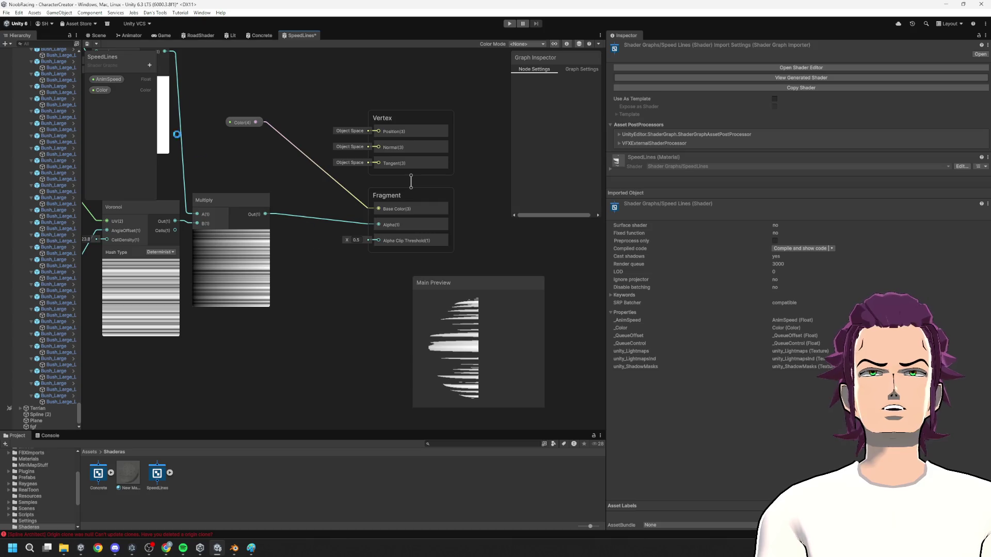
pyautogui.click(100, 37)
pyautogui.rightClick(236, 509)
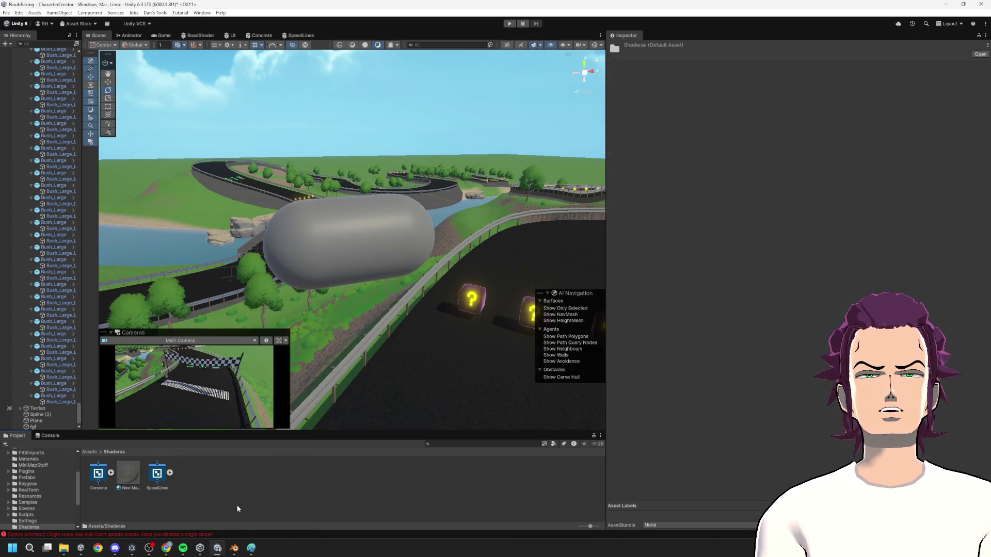
# - Create a new material named SpeedLinesMat in the Shaderas folder
pyautogui.moveTo(341, 287)
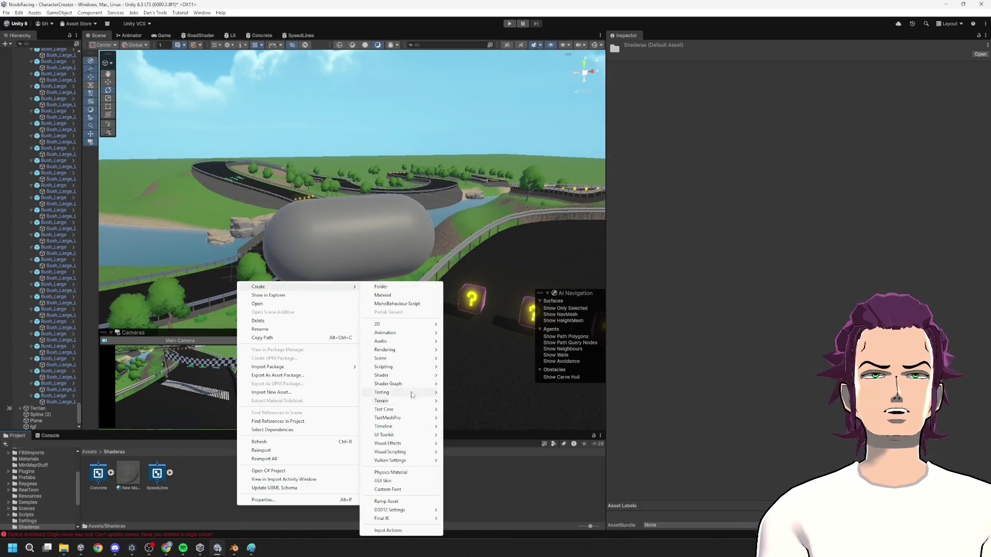
pyautogui.click(382, 295)
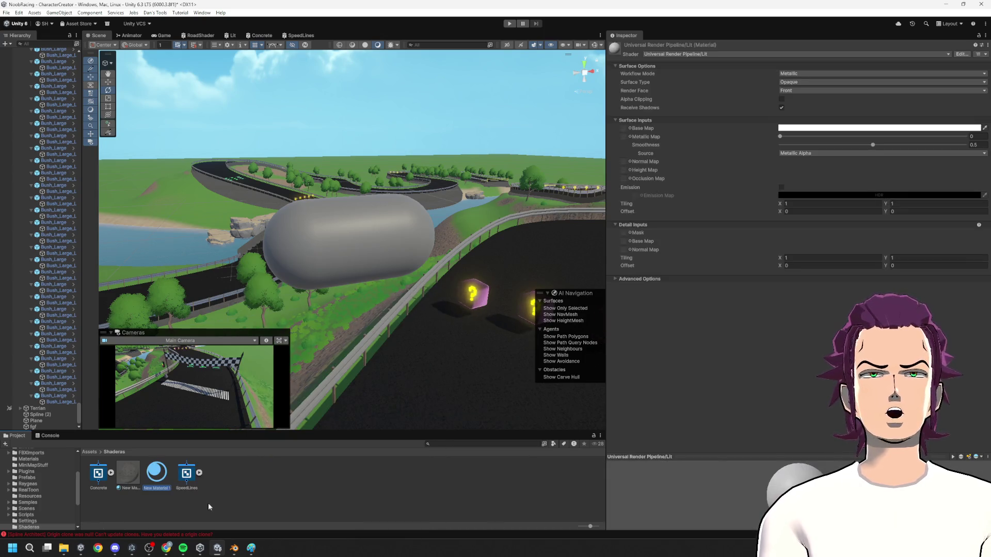
pyautogui.write('Spe')
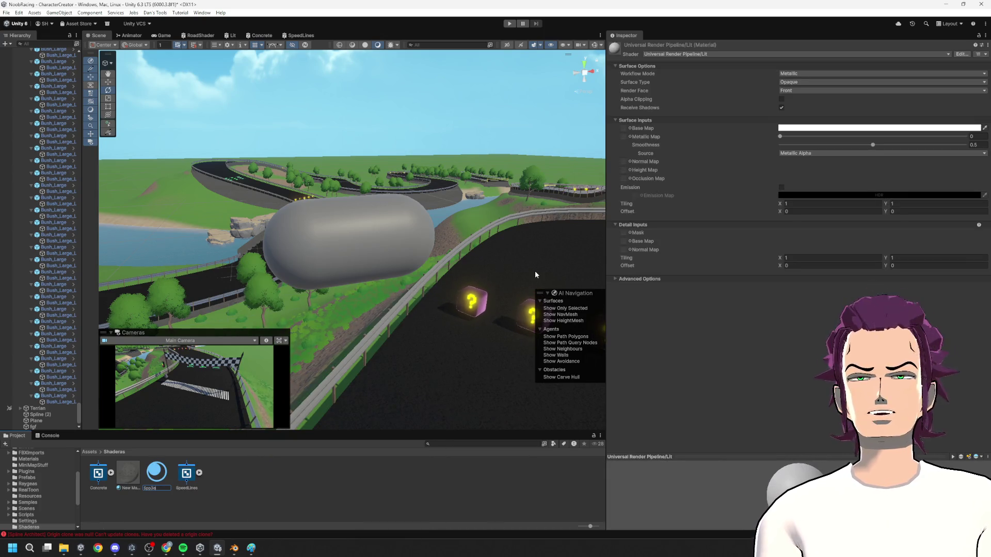
pyautogui.write('edLine')
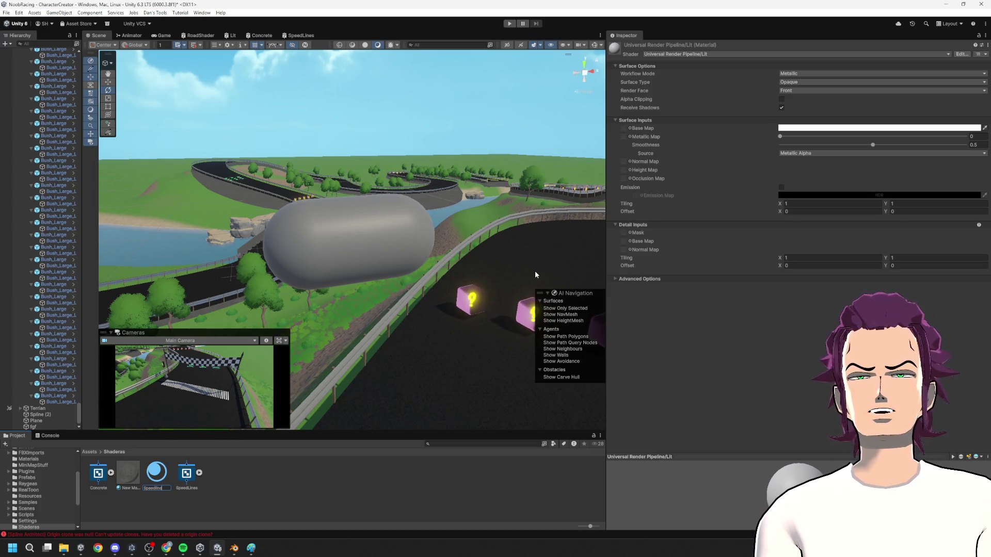
pyautogui.write('sMater')
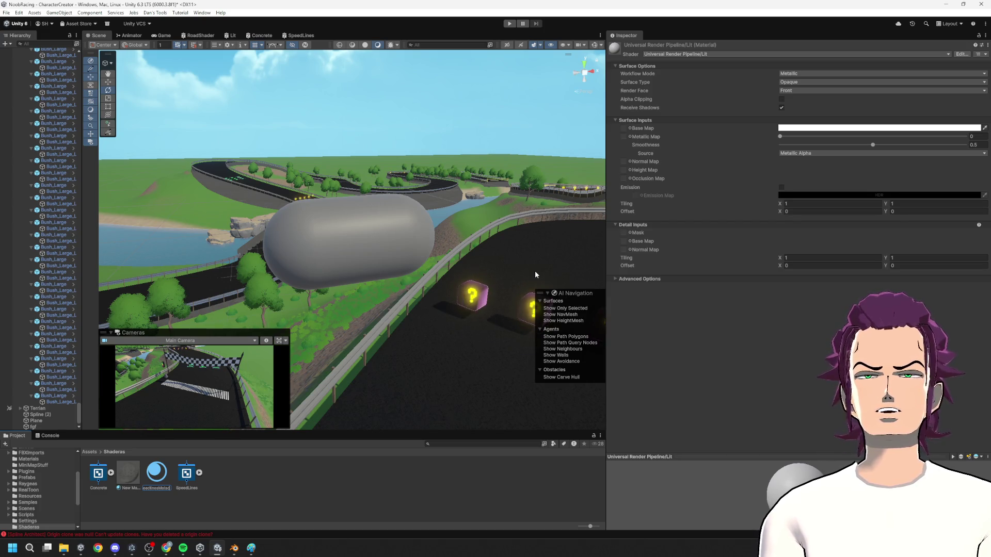
pyautogui.press('Return')
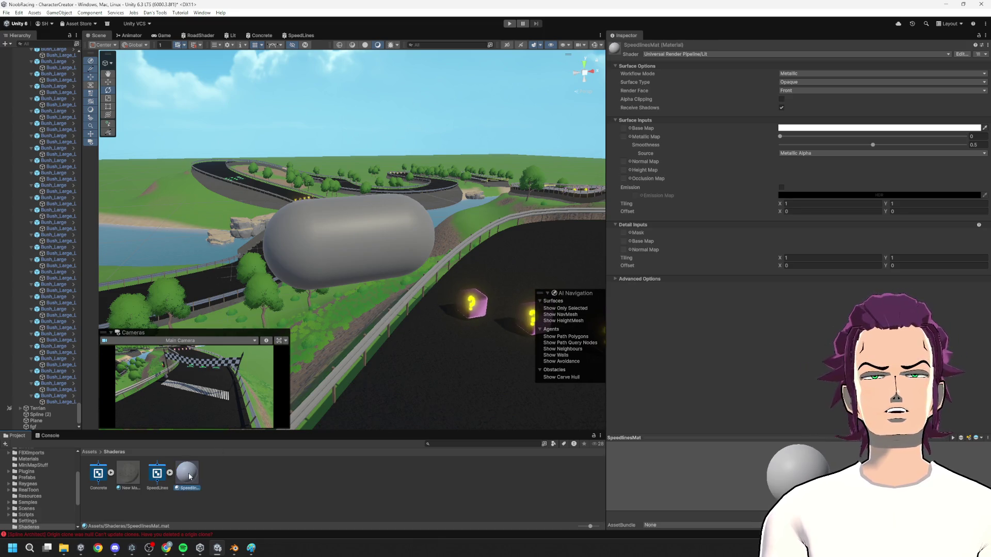
# - Apply SpeedLinesMat to the capsule and give it the SpeedLines shader
pyautogui.moveTo(190, 476); pyautogui.dragTo(332, 236)
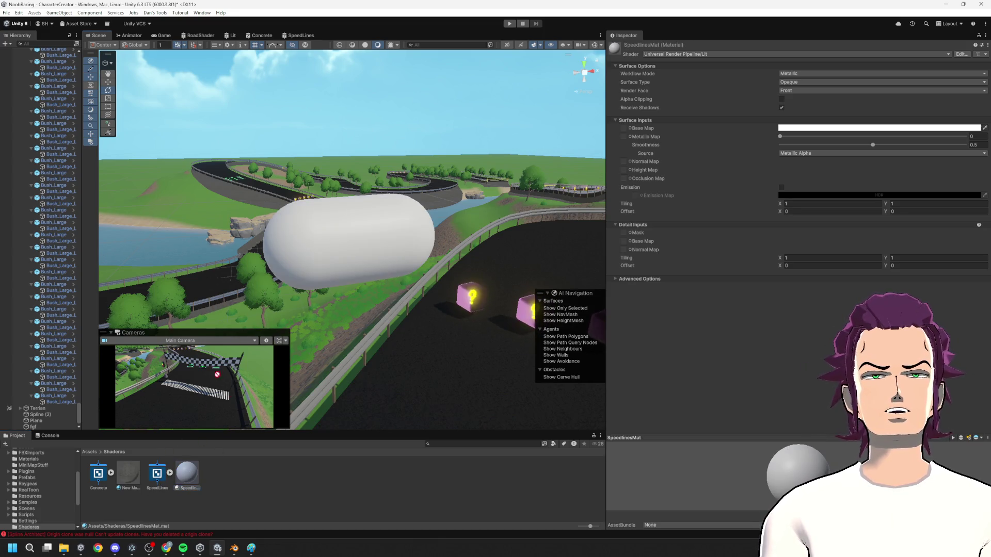
pyautogui.moveTo(157, 474); pyautogui.dragTo(336, 253)
pyautogui.moveTo(337, 299); pyautogui.dragTo(377, 240)
pyautogui.click(377, 236)
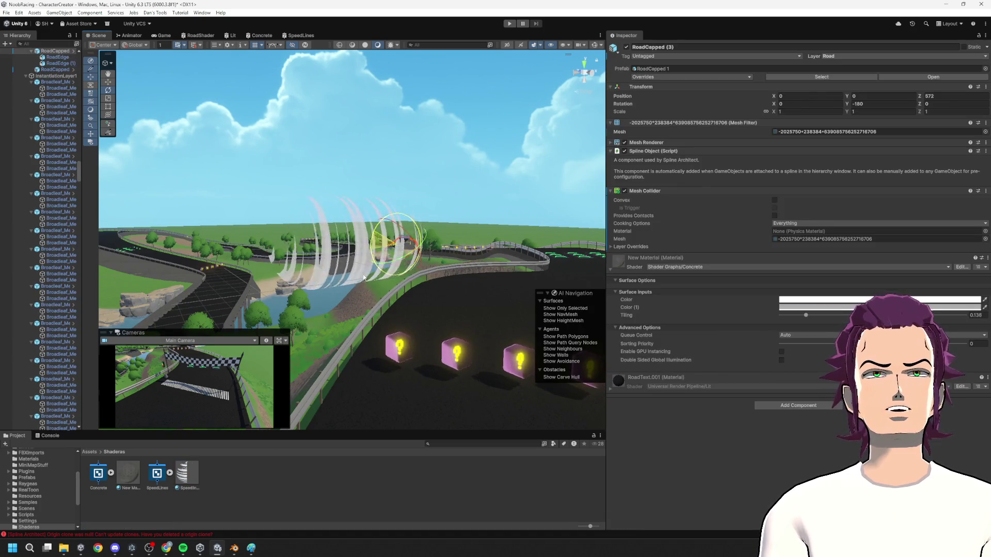
pyautogui.click(316, 223)
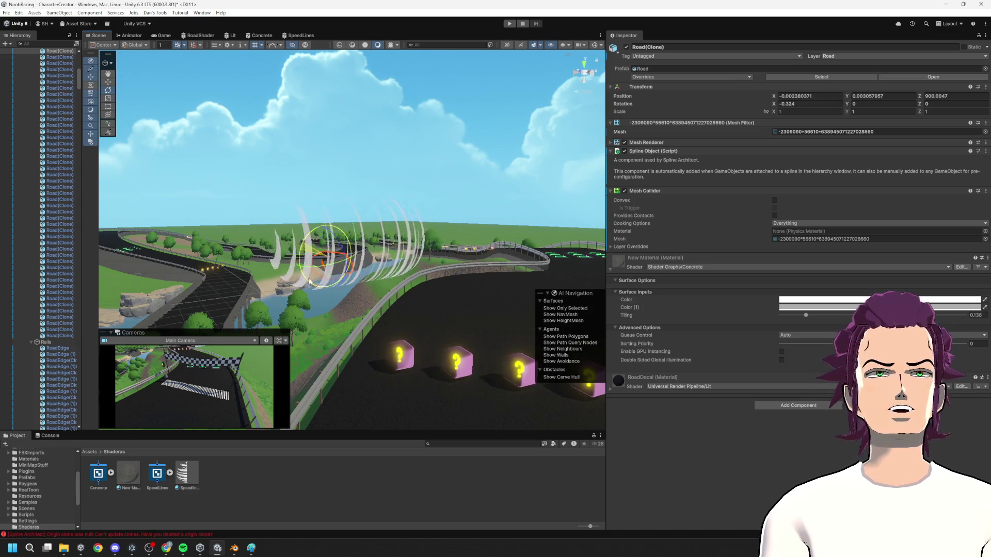
# - Select fgf in the Hierarchy and drag its Rotation Z toward 1.988
pyautogui.moveTo(320, 226)
pyautogui.mouseDown()
pyautogui.moveTo(301, 346)
pyautogui.moveTo(328, 298)
pyautogui.mouseUp()
pyautogui.click(379, 298)
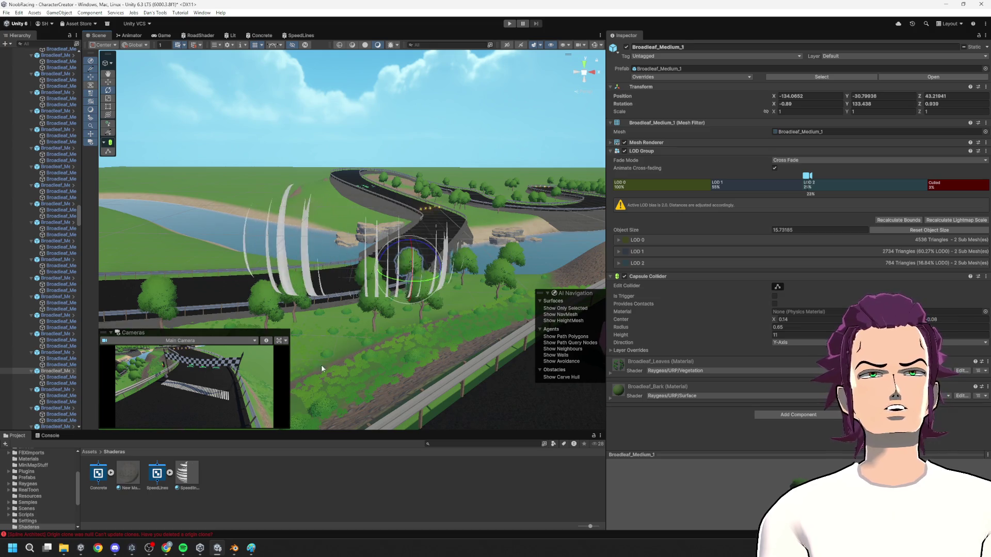
pyautogui.scroll(3, 56, 195)
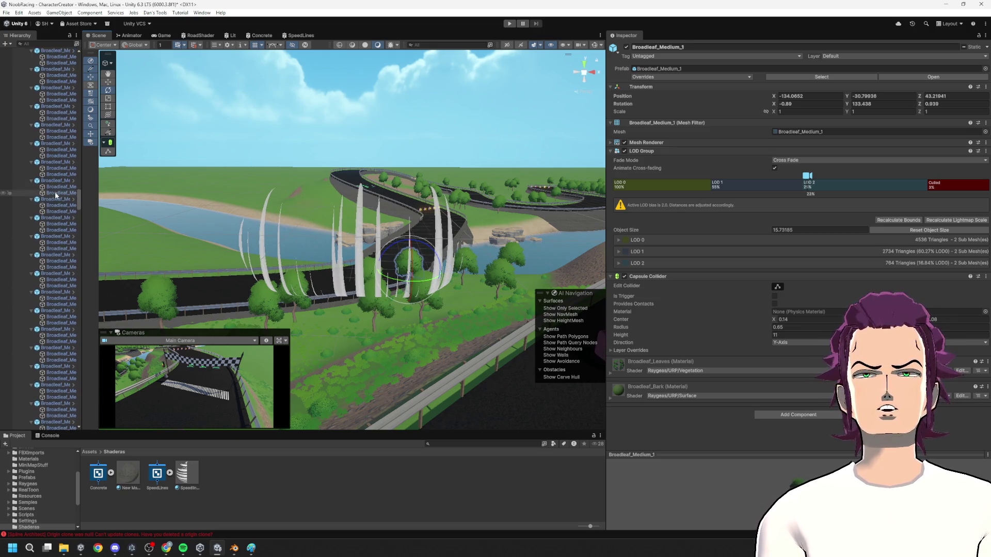
pyautogui.moveTo(78, 196); pyautogui.dragTo(80, 38)
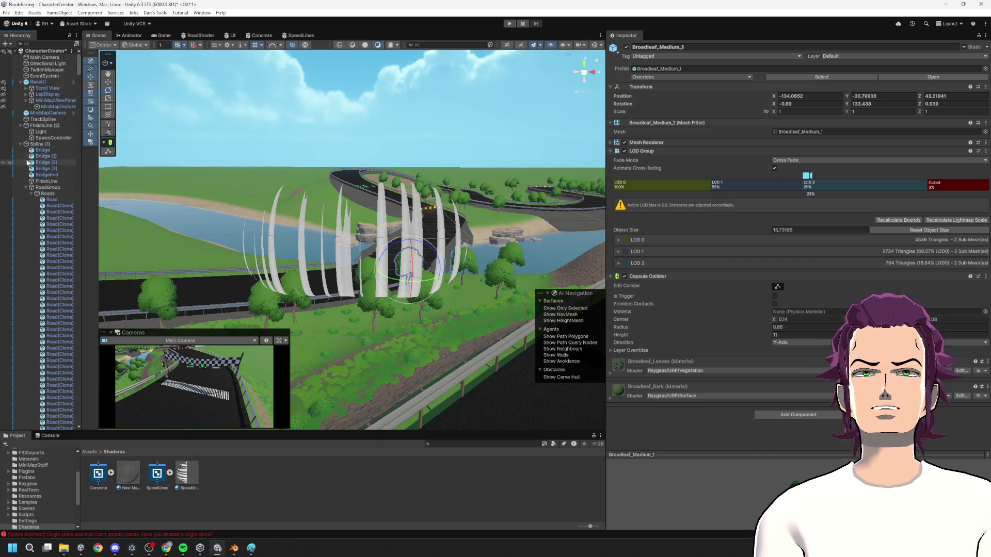
pyautogui.click(21, 144)
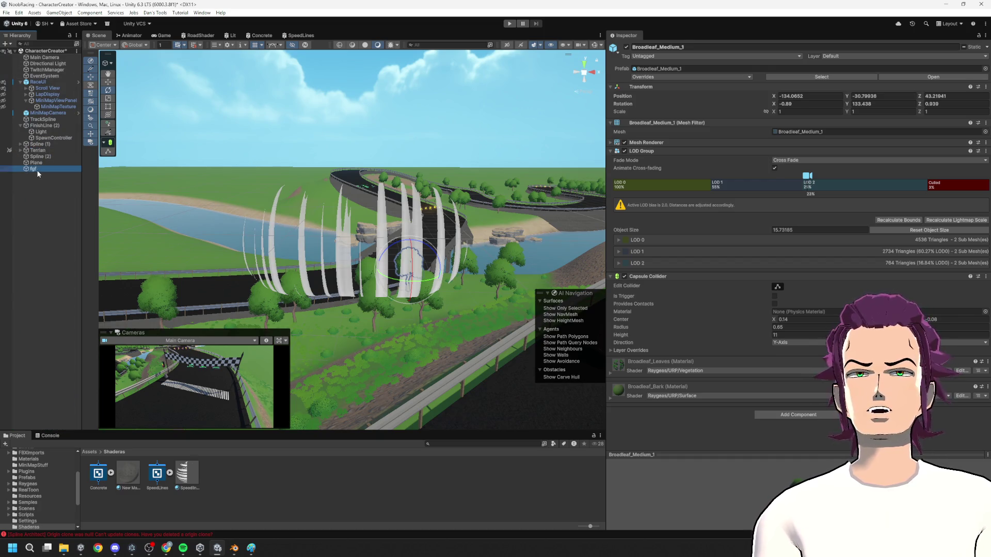
pyautogui.click(36, 169)
pyautogui.moveTo(357, 210)
pyautogui.mouseDown()
pyautogui.moveTo(197, 203)
pyautogui.moveTo(250, 207)
pyautogui.moveTo(278, 155)
pyautogui.mouseUp()
pyautogui.click(301, 35)
# - Rewire the Voronoi UV input to come from the Split node's R output
pyautogui.scroll(-3, 419, 228)
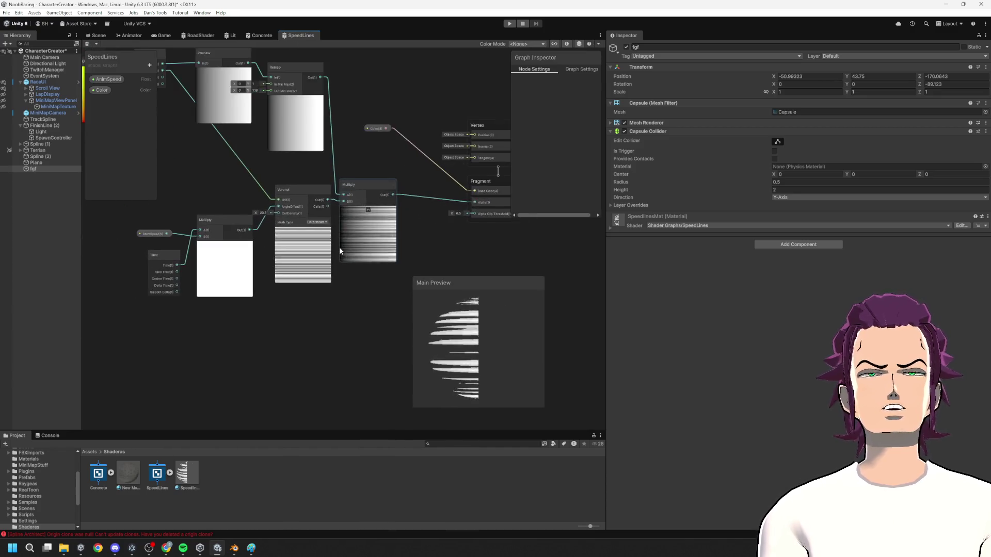
pyautogui.moveTo(339, 246); pyautogui.dragTo(348, 293)
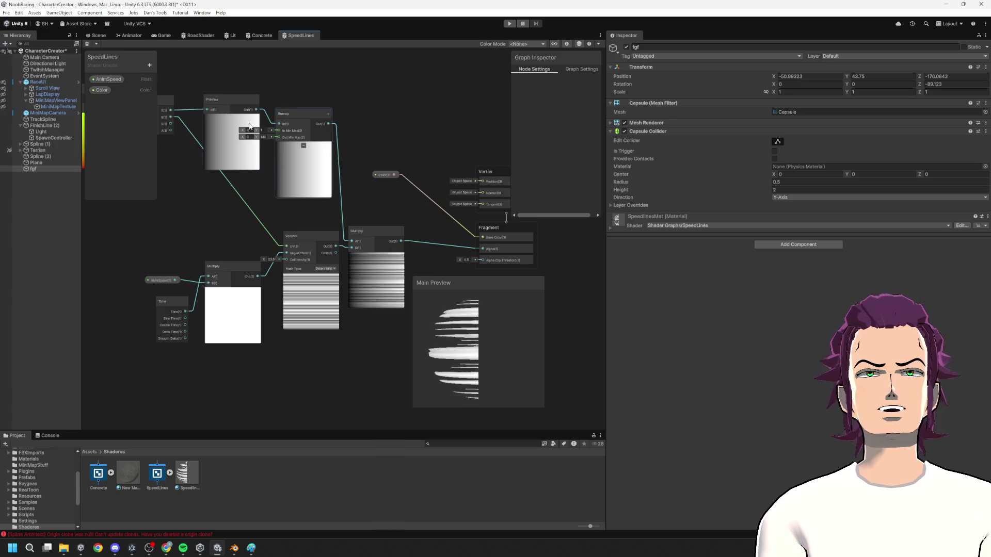
pyautogui.moveTo(238, 279); pyautogui.dragTo(270, 282)
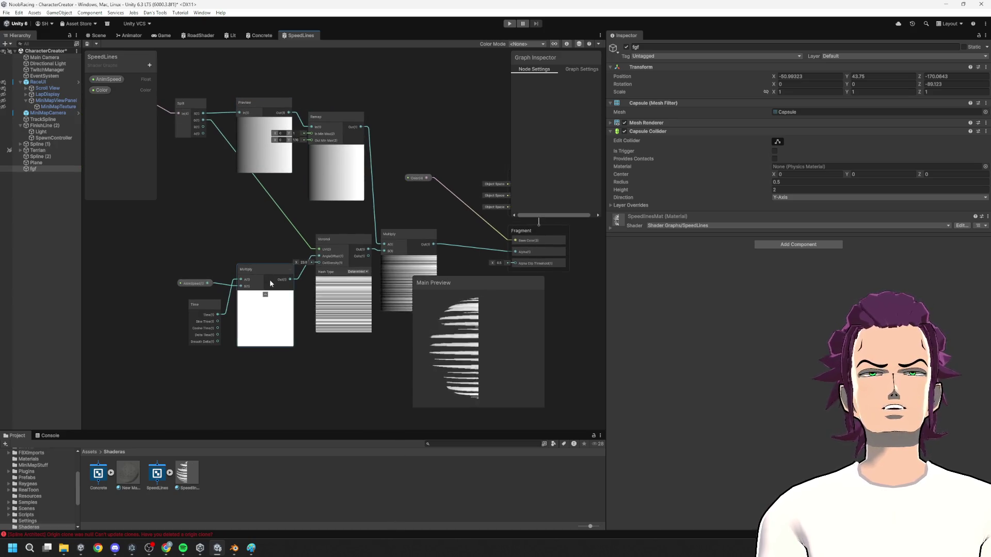
pyautogui.moveTo(204, 114); pyautogui.dragTo(320, 249)
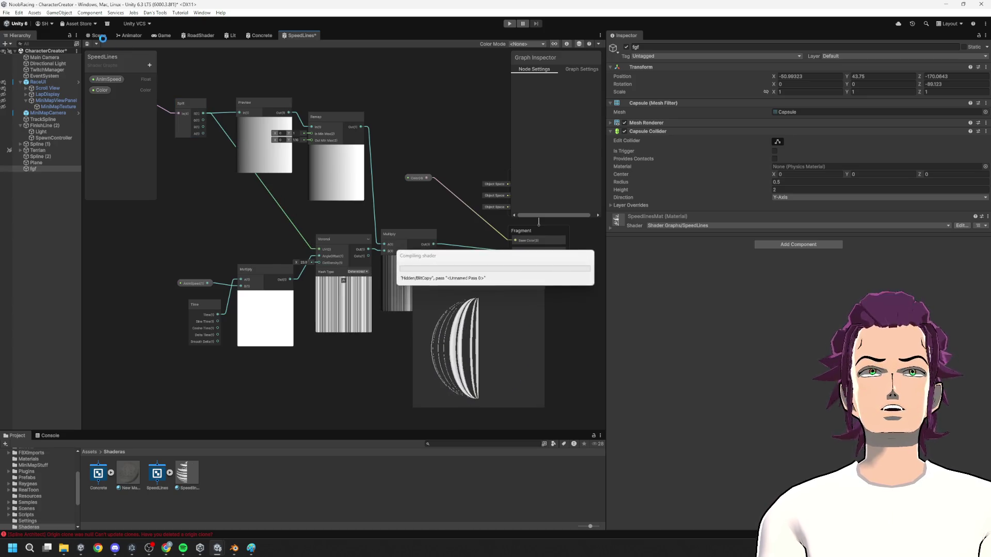
# - Orbit the orange capsule in the Scene, then move the Multiply node down-right in the graph
pyautogui.click(95, 35)
pyautogui.moveTo(258, 242)
pyautogui.mouseDown()
pyautogui.moveTo(202, 251)
pyautogui.moveTo(398, 236)
pyautogui.moveTo(260, 255)
pyautogui.mouseUp()
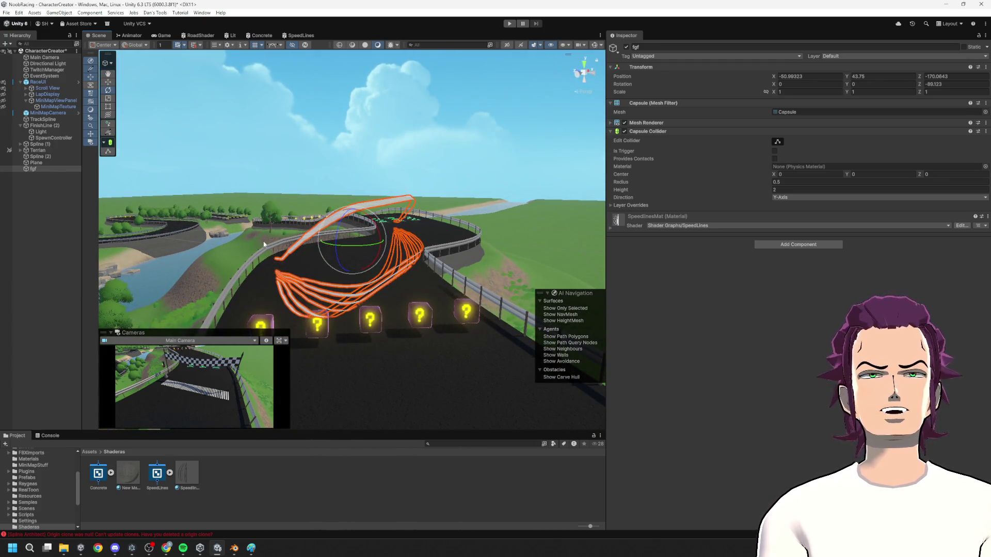
pyautogui.moveTo(261, 256)
pyautogui.mouseDown()
pyautogui.moveTo(267, 264)
pyautogui.moveTo(161, 258)
pyautogui.mouseUp()
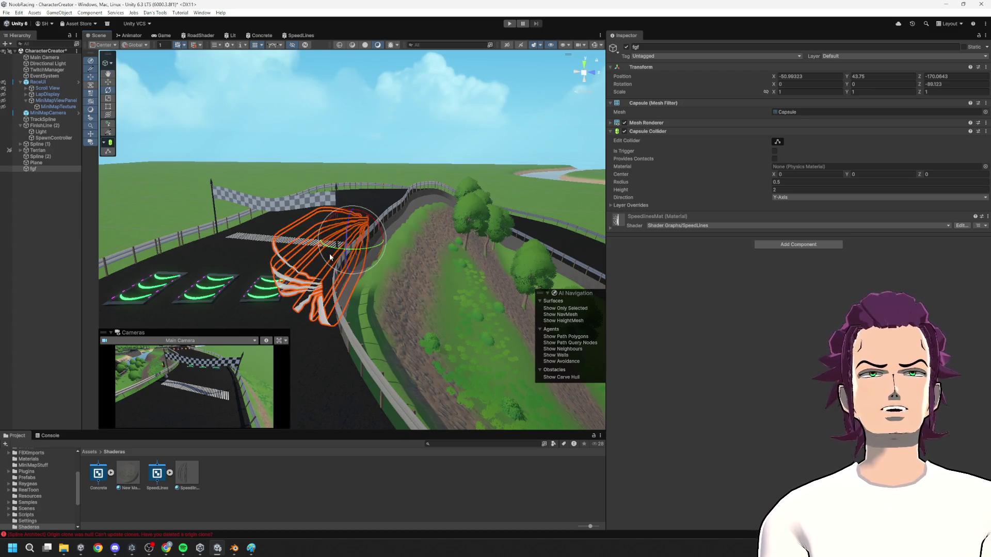
pyautogui.hotkey('ctrl', 'Tab')
pyautogui.moveTo(282, 233)
pyautogui.mouseDown()
pyautogui.moveTo(310, 247)
pyautogui.moveTo(367, 243)
pyautogui.moveTo(360, 252)
pyautogui.moveTo(467, 219)
pyautogui.mouseUp()
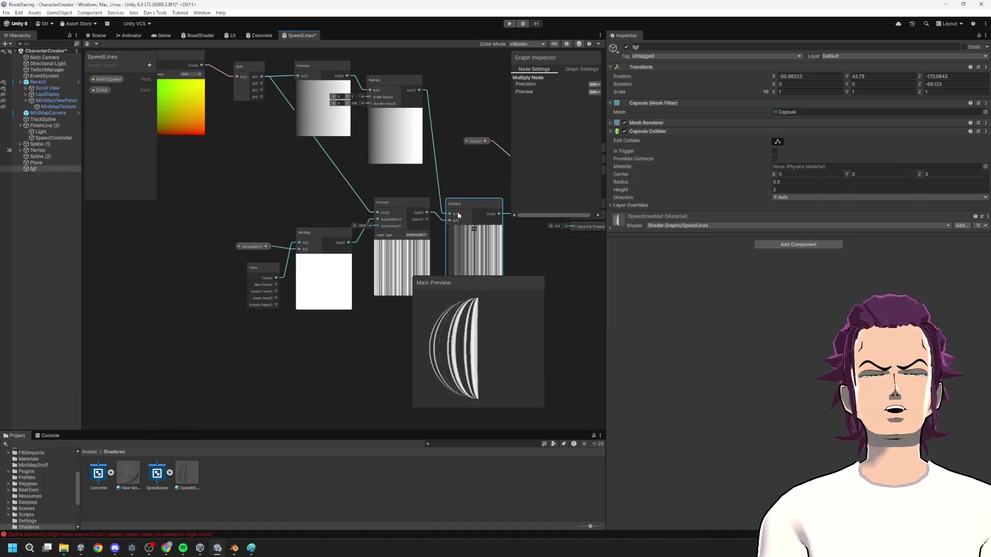
pyautogui.moveTo(332, 169)
pyautogui.mouseDown()
pyautogui.moveTo(410, 315)
pyautogui.moveTo(247, 204)
pyautogui.mouseUp()
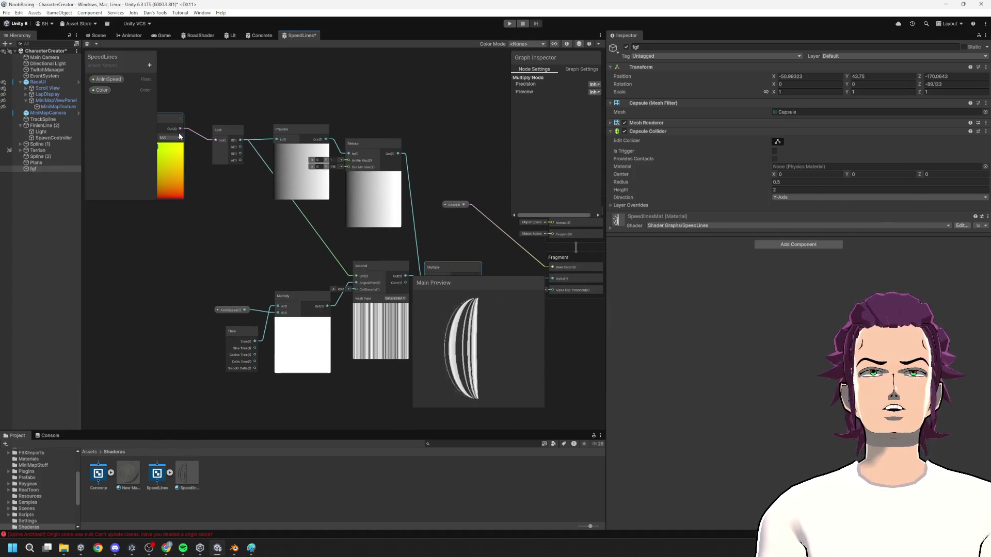
pyautogui.moveTo(532, 301)
pyautogui.mouseDown()
pyautogui.moveTo(382, 275)
pyautogui.moveTo(421, 291)
pyautogui.moveTo(431, 214)
pyautogui.mouseUp()
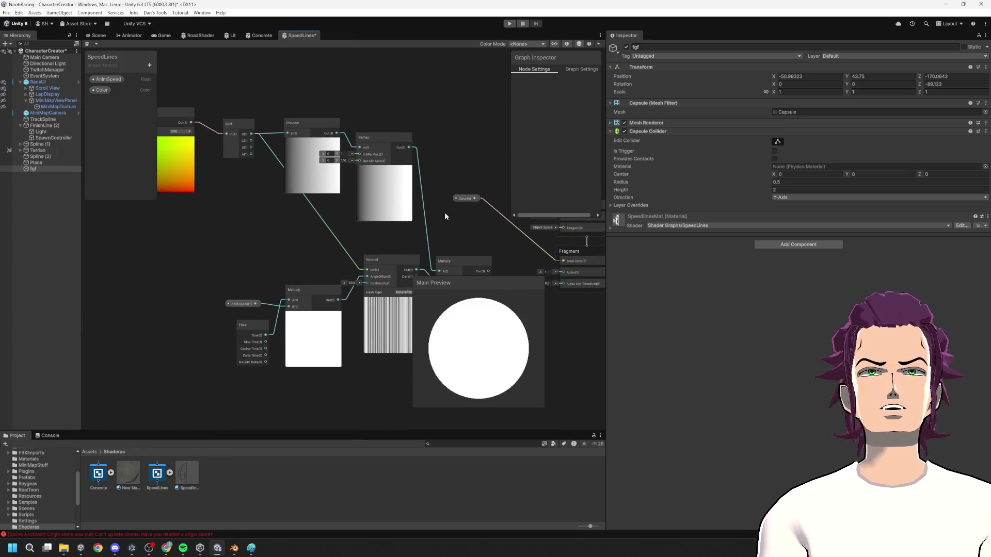
pyautogui.moveTo(569, 255); pyautogui.dragTo(395, 255)
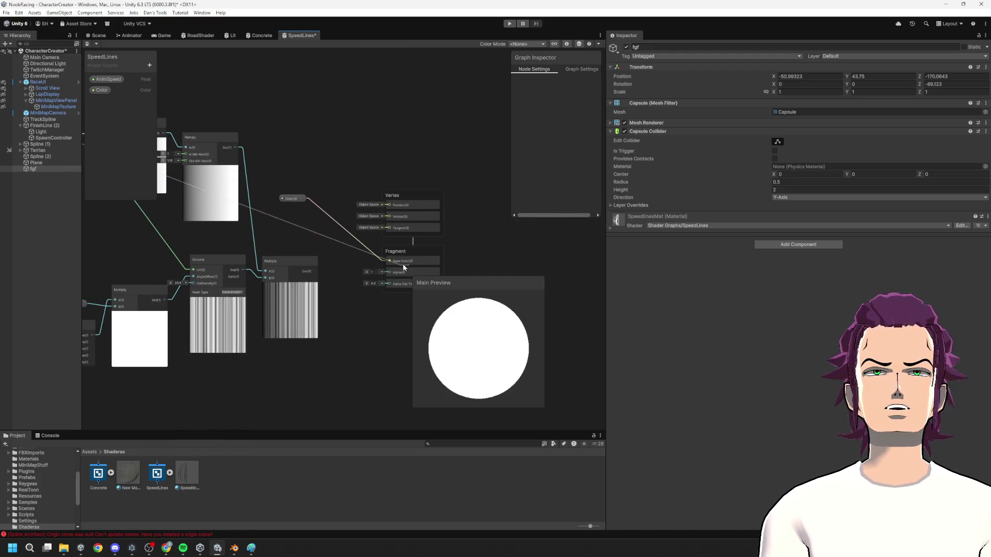
pyautogui.hotkey('ctrl', 's')
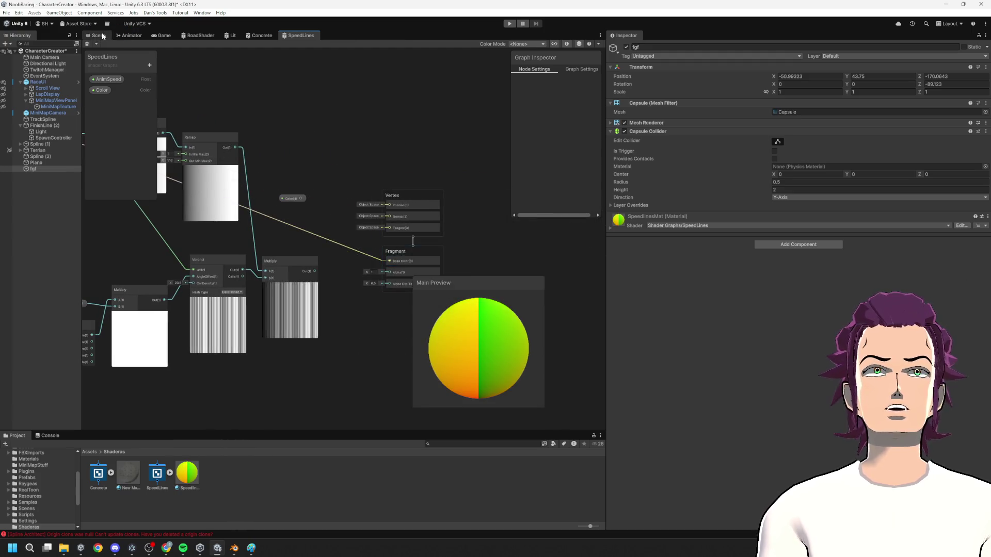
pyautogui.click(95, 35)
pyautogui.moveTo(288, 168)
pyautogui.mouseDown()
pyautogui.moveTo(340, 331)
pyautogui.moveTo(330, 289)
pyautogui.moveTo(315, 330)
pyautogui.moveTo(290, 232)
pyautogui.mouseUp()
pyautogui.moveTo(306, 168)
pyautogui.mouseDown()
pyautogui.moveTo(310, 232)
pyautogui.moveTo(302, 155)
pyautogui.mouseUp()
pyautogui.click(300, 35)
pyautogui.moveTo(321, 211)
pyautogui.mouseDown()
pyautogui.moveTo(259, 188)
pyautogui.moveTo(148, 184)
pyautogui.mouseUp()
pyautogui.moveTo(307, 234)
pyautogui.mouseDown()
pyautogui.moveTo(364, 248)
pyautogui.moveTo(381, 235)
pyautogui.mouseUp()
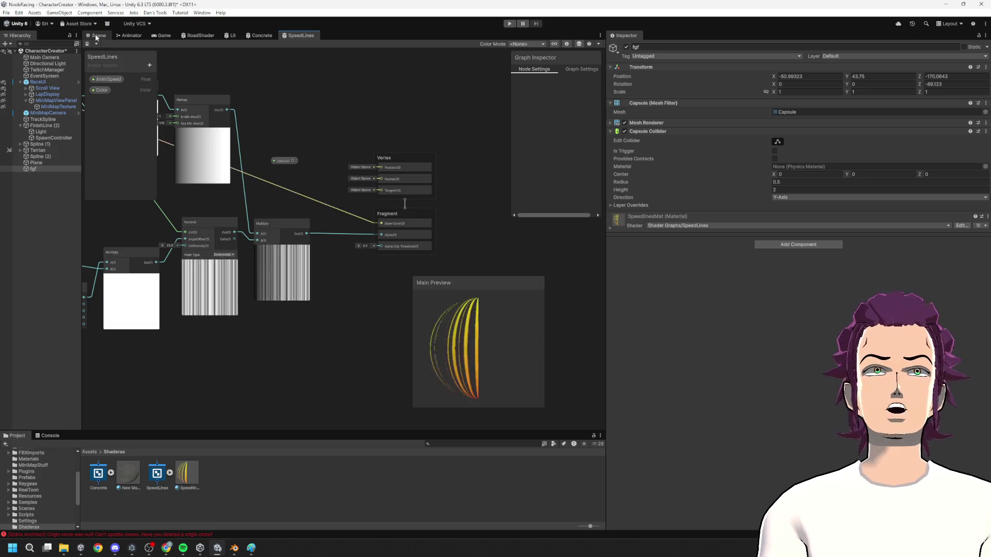
pyautogui.click(98, 35)
pyautogui.scroll(5, 330, 206)
pyautogui.click(356, 137)
pyautogui.scroll(-10, 396, 241)
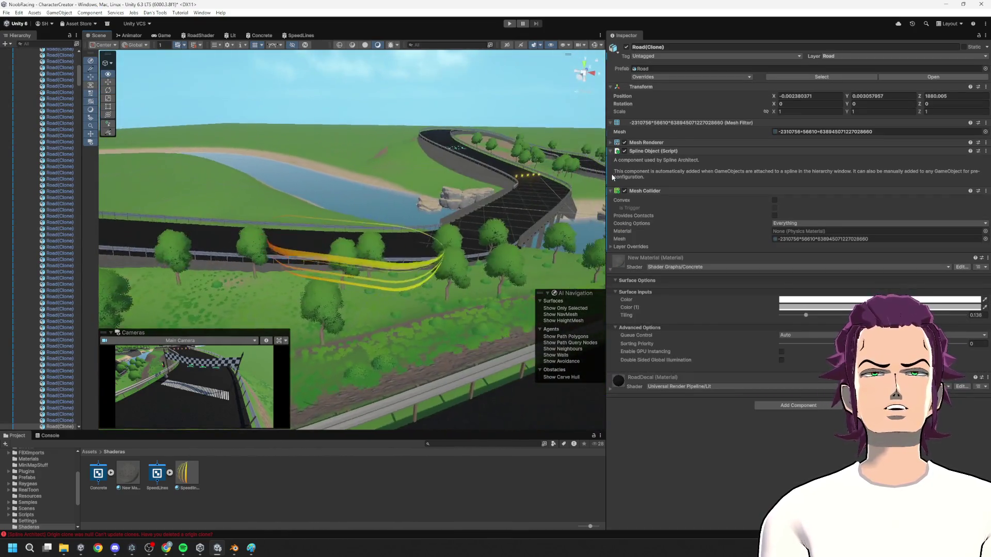
pyautogui.press('f')
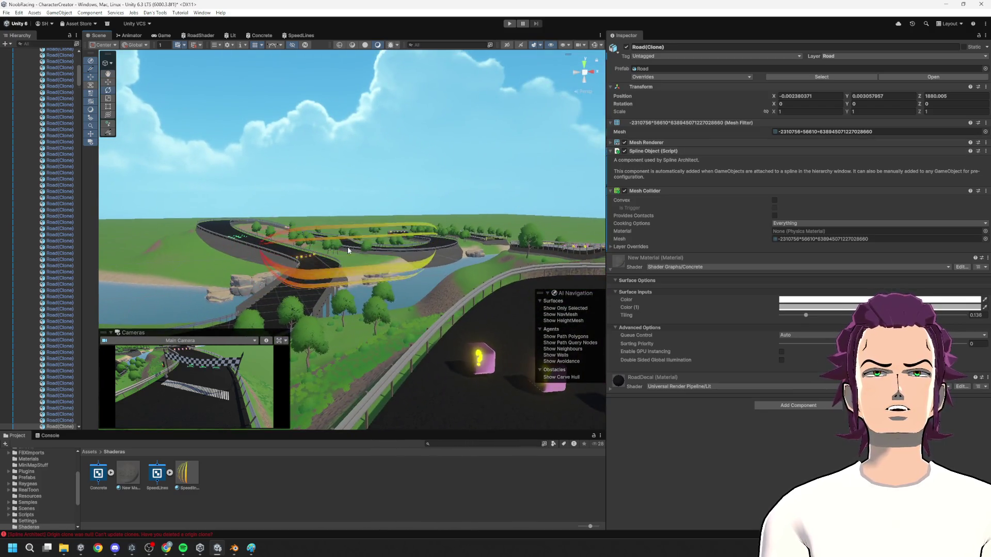
pyautogui.moveTo(348, 251)
pyautogui.mouseDown()
pyautogui.moveTo(509, 272)
pyautogui.moveTo(361, 196)
pyautogui.moveTo(173, 51)
pyautogui.mouseUp()
pyautogui.click(301, 35)
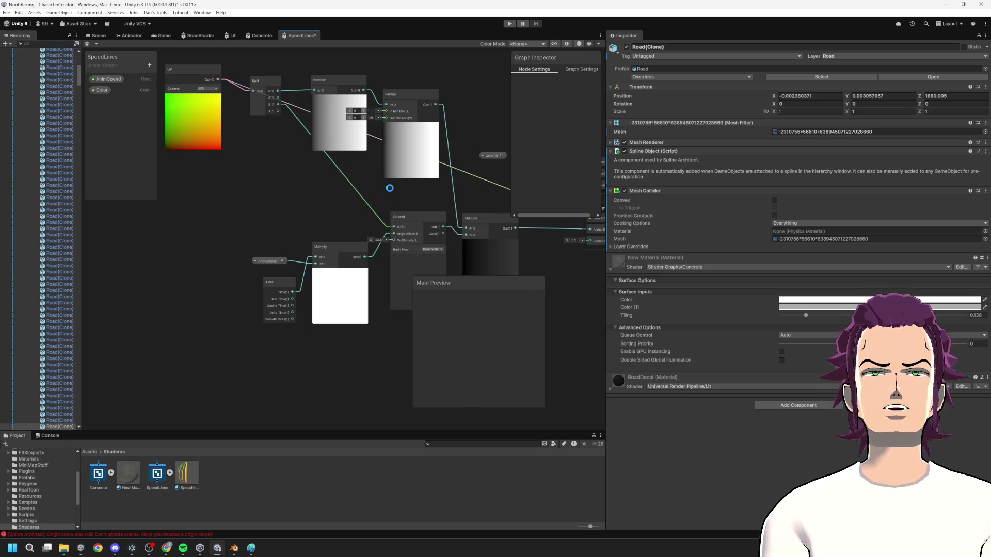
# - Save the SpeedLines graph and look down at the speed lines from above in the scene
pyautogui.click(96, 35)
pyautogui.moveTo(263, 217)
pyautogui.mouseDown()
pyautogui.moveTo(310, 217)
pyautogui.moveTo(253, 217)
pyautogui.mouseUp()
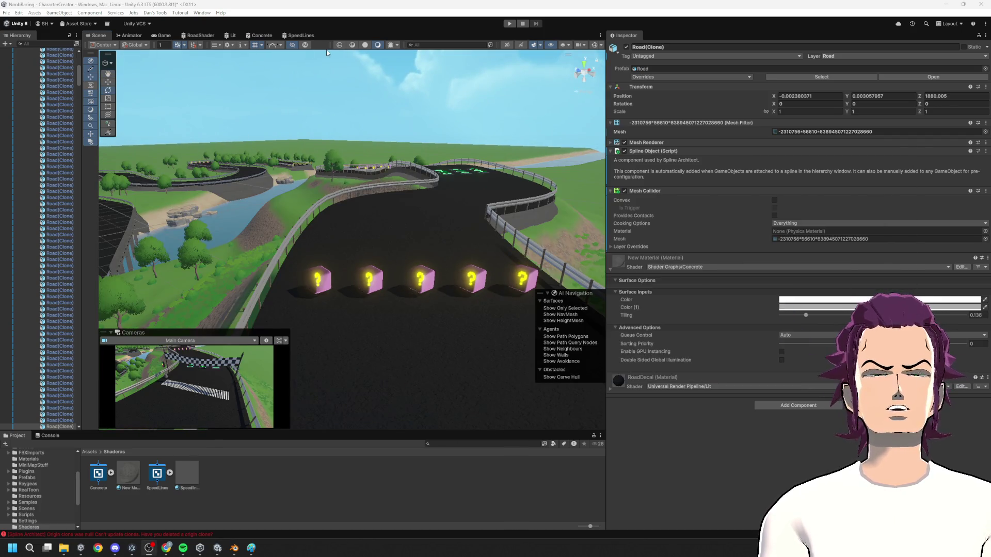
pyautogui.click(295, 35)
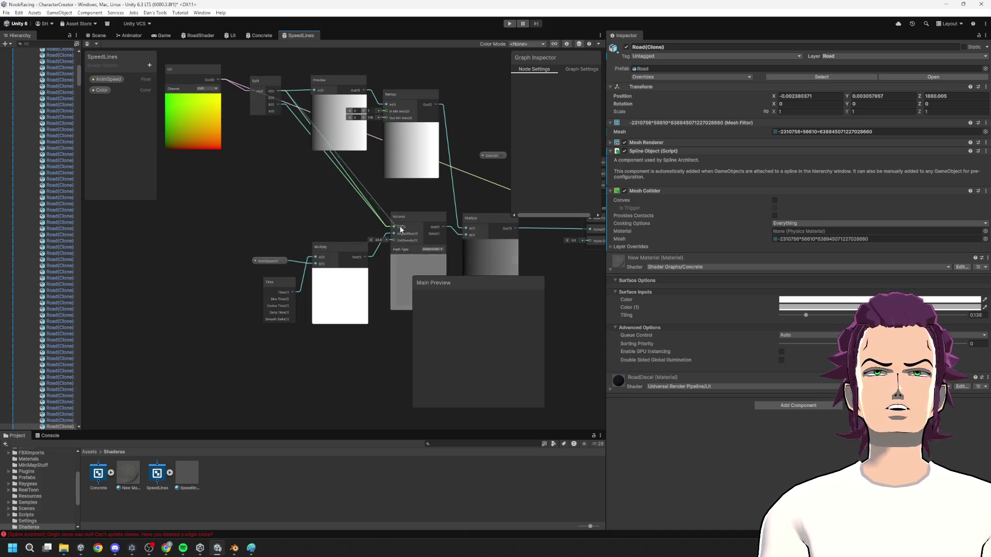
pyautogui.hotkey('ctrl', 's')
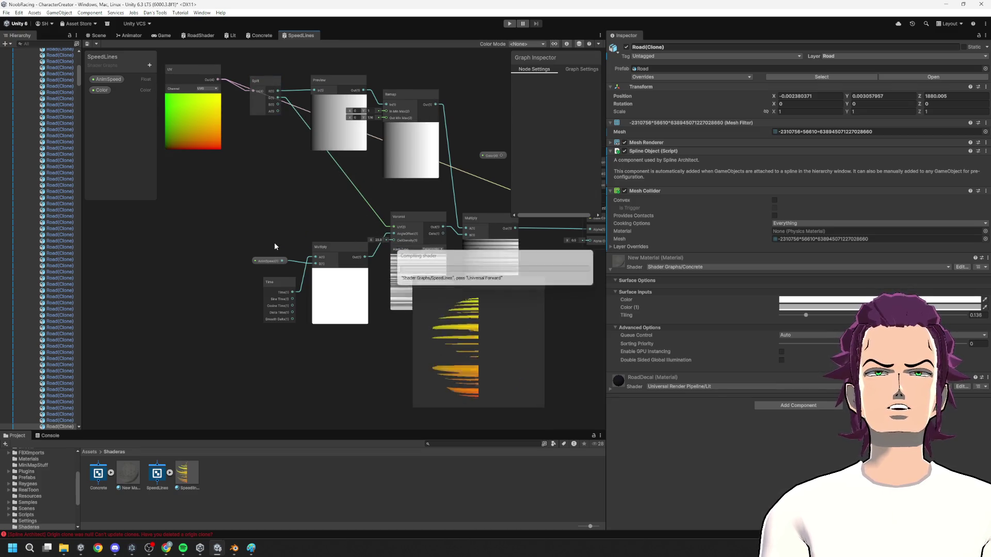
pyautogui.click(97, 36)
pyautogui.moveTo(296, 232)
pyautogui.mouseDown()
pyautogui.moveTo(291, 160)
pyautogui.moveTo(320, 170)
pyautogui.moveTo(388, 345)
pyautogui.moveTo(340, 202)
pyautogui.moveTo(335, 250)
pyautogui.moveTo(372, 281)
pyautogui.moveTo(362, 310)
pyautogui.moveTo(274, 309)
pyautogui.moveTo(217, 241)
pyautogui.mouseUp()
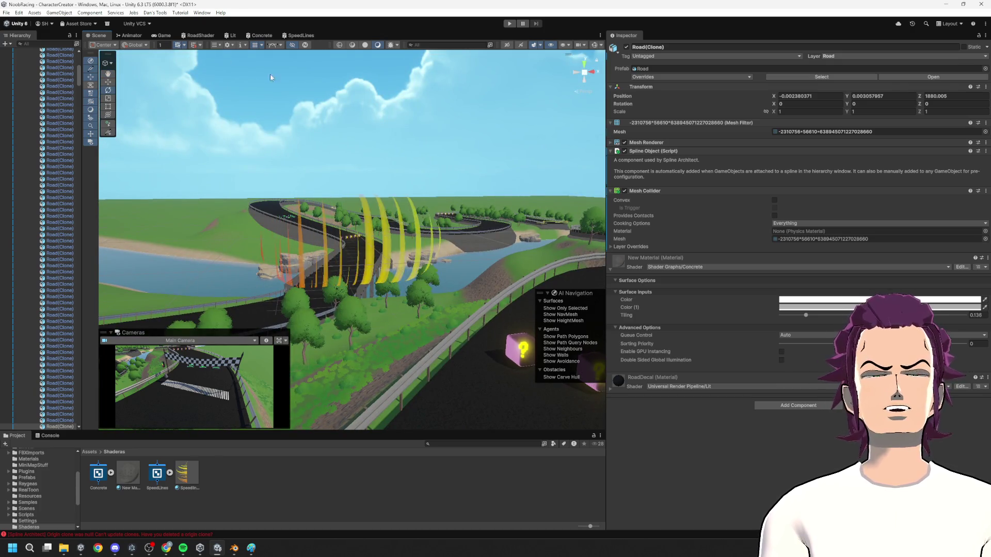
pyautogui.click(305, 35)
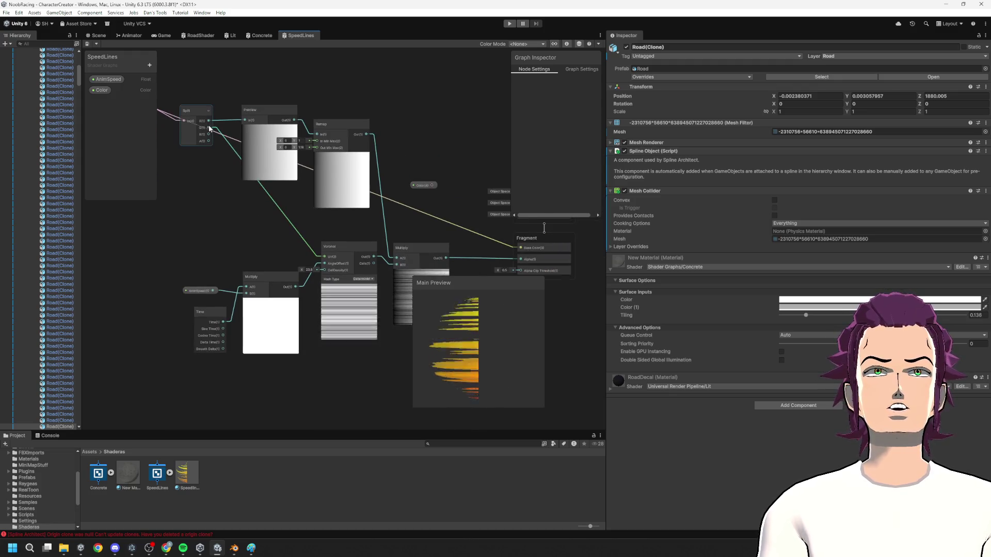
# - Wire a different Split channel into Preview, save, and inspect the rings up close side-on
pyautogui.moveTo(245, 122); pyautogui.dragTo(243, 125)
pyautogui.hotkey('ctrl', 's')
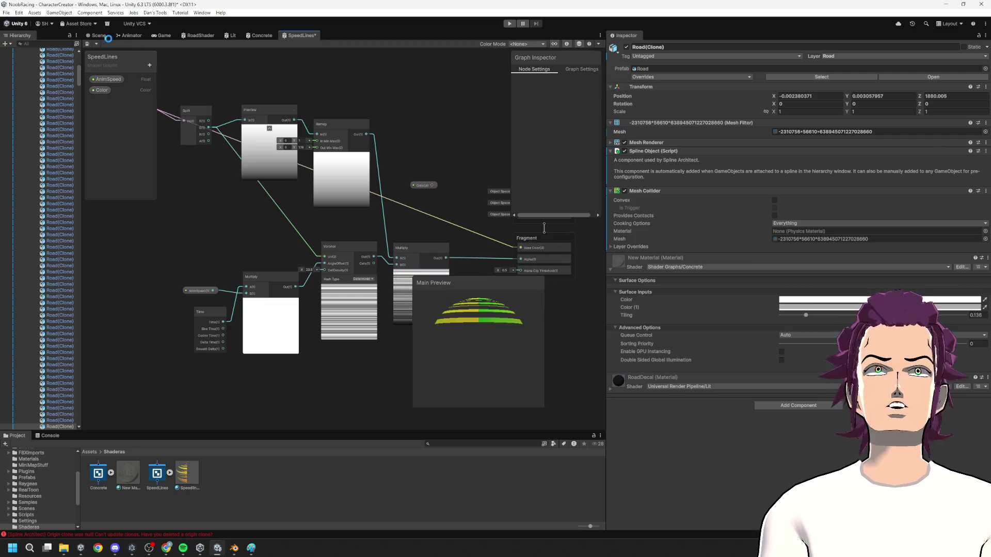
pyautogui.click(103, 36)
pyautogui.moveTo(291, 204)
pyautogui.mouseDown()
pyautogui.moveTo(150, 218)
pyautogui.moveTo(263, 230)
pyautogui.moveTo(436, 321)
pyautogui.moveTo(648, 249)
pyautogui.moveTo(846, 133)
pyautogui.moveTo(928, 185)
pyautogui.moveTo(475, 258)
pyautogui.mouseUp()
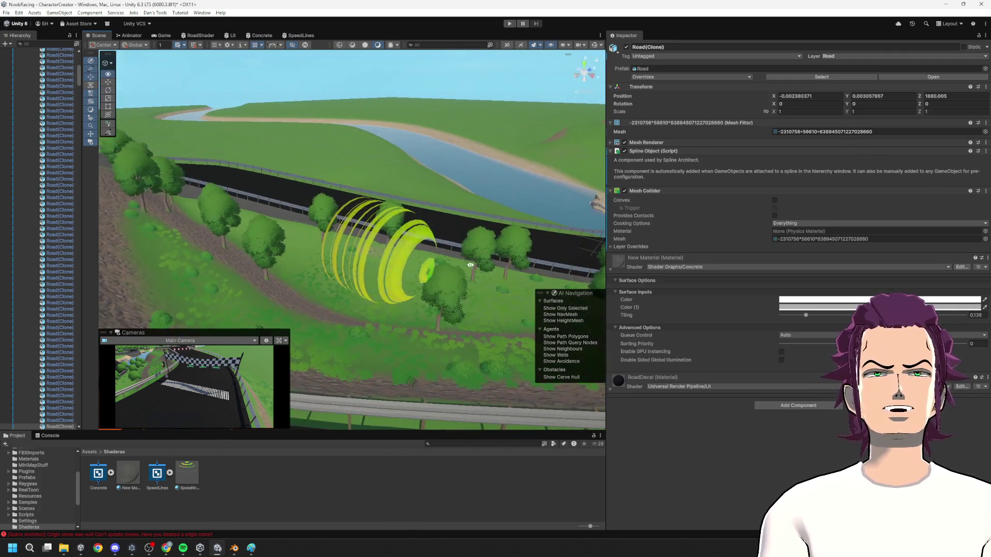
pyautogui.moveTo(325, 255)
pyautogui.mouseDown()
pyautogui.moveTo(446, 281)
pyautogui.moveTo(437, 267)
pyautogui.mouseUp()
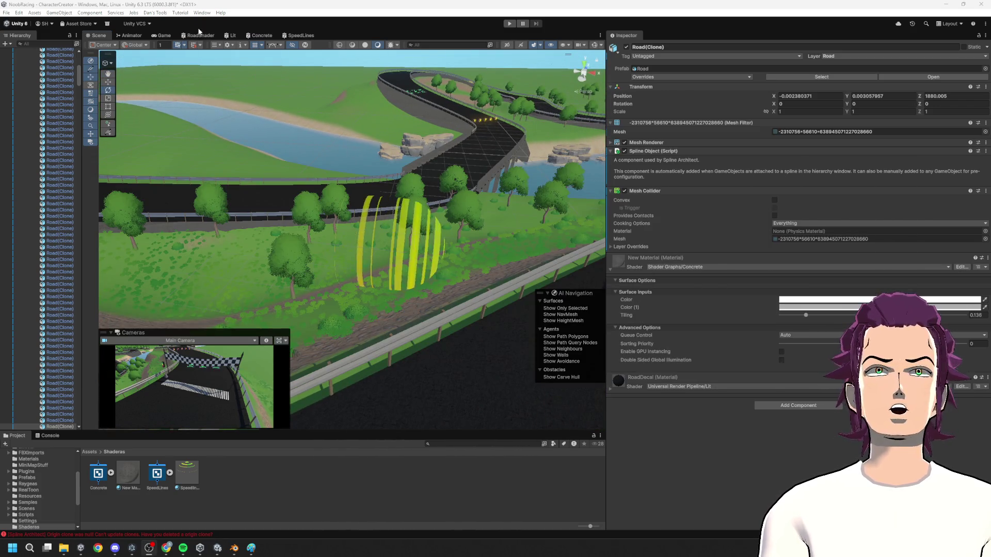
# - Orbit the scene around the rings toward the winding road, then frame the Vertex and Fragment outputs
pyautogui.click(308, 36)
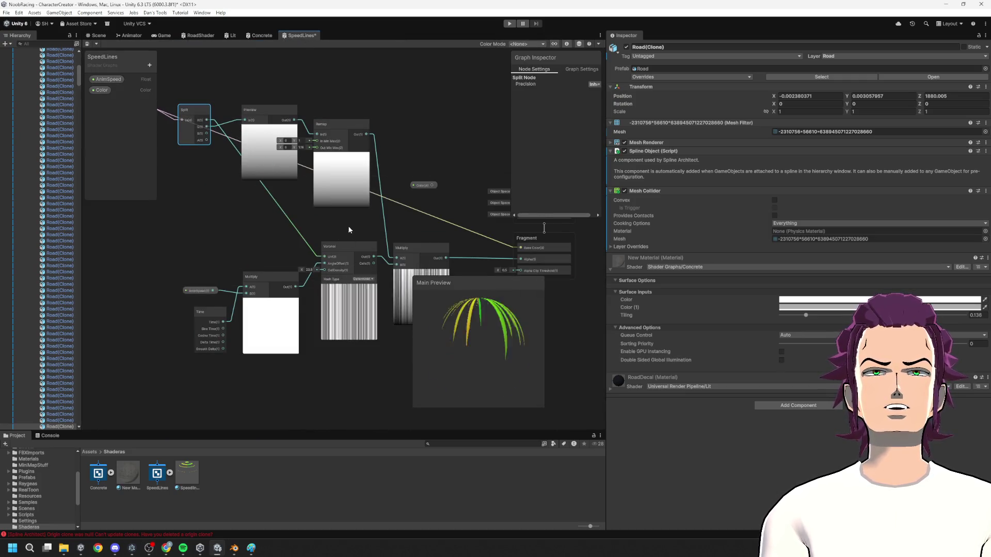
pyautogui.click(103, 36)
pyautogui.moveTo(397, 312)
pyautogui.mouseDown()
pyautogui.moveTo(425, 263)
pyautogui.moveTo(450, 306)
pyautogui.mouseUp()
pyautogui.moveTo(328, 287)
pyautogui.mouseDown()
pyautogui.moveTo(402, 276)
pyautogui.moveTo(423, 216)
pyautogui.mouseUp()
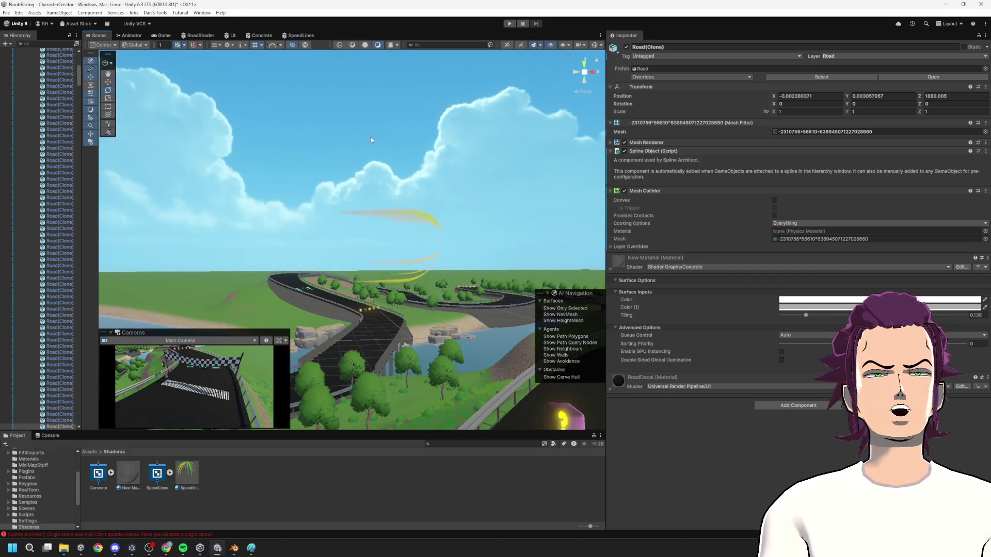
pyautogui.click(287, 35)
pyautogui.moveTo(511, 246); pyautogui.dragTo(427, 201)
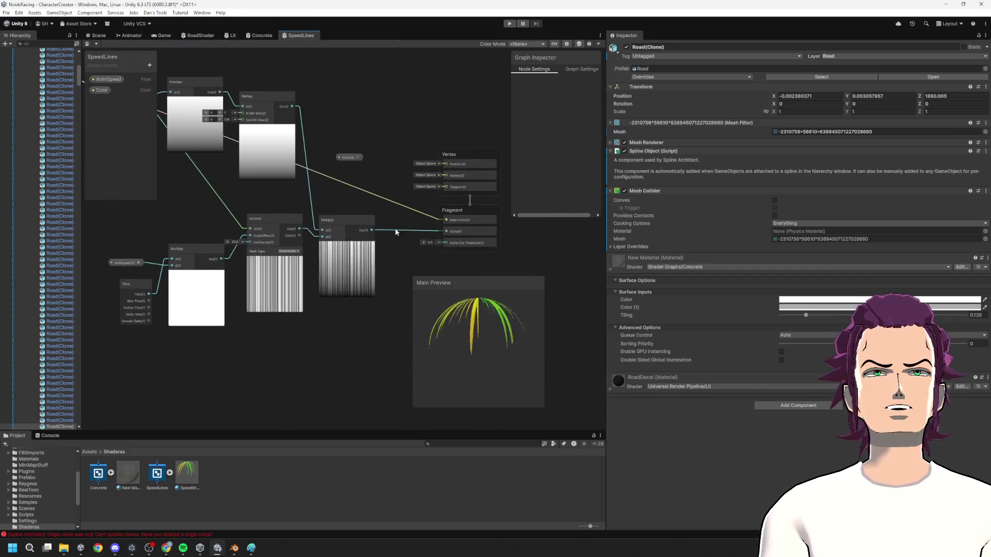
# - Enable Allow Material Override in Graph Settings, save, and view the orange-to-yellow capsule in the scene
pyautogui.click(581, 69)
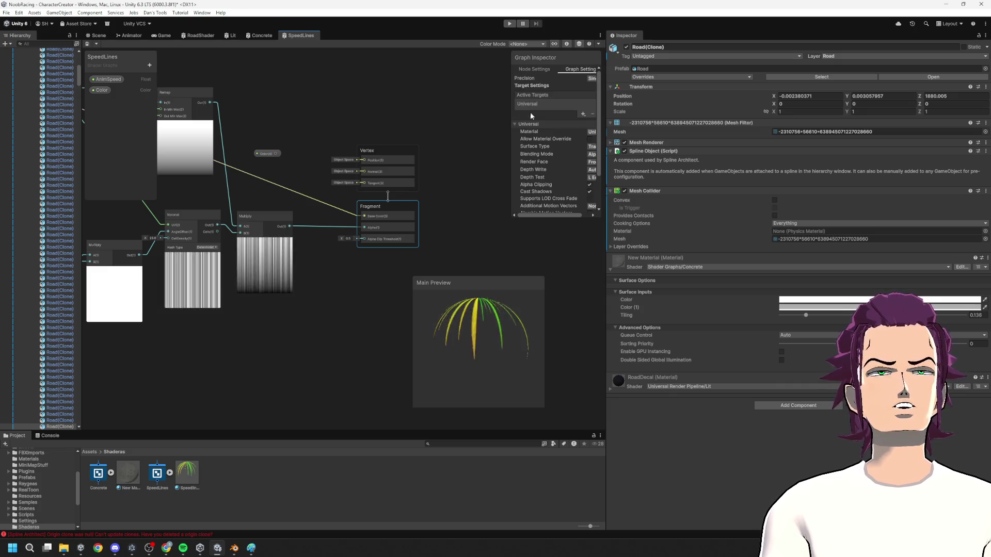
pyautogui.moveTo(551, 219); pyautogui.dragTo(551, 284)
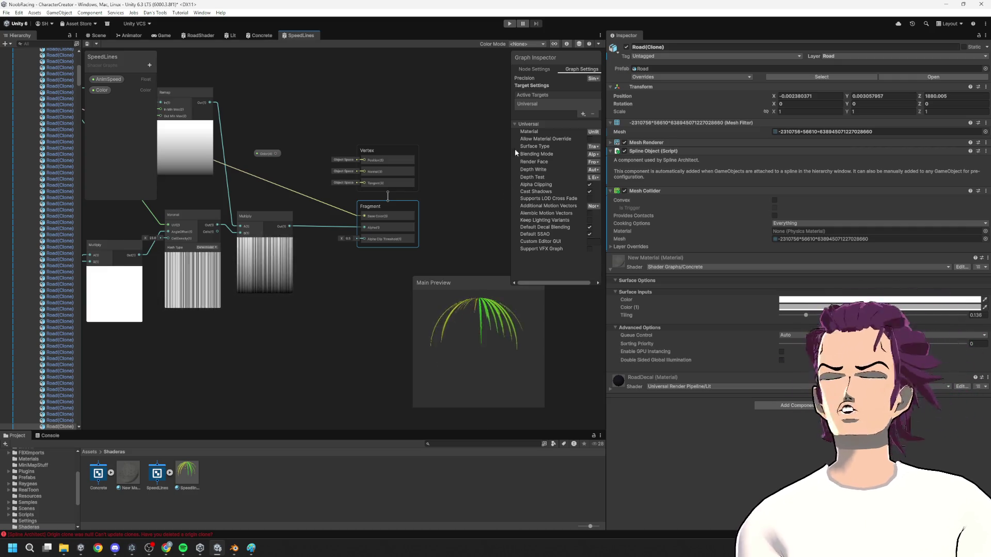
pyautogui.moveTo(513, 158)
pyautogui.mouseDown()
pyautogui.moveTo(460, 164)
pyautogui.moveTo(494, 138)
pyautogui.mouseUp()
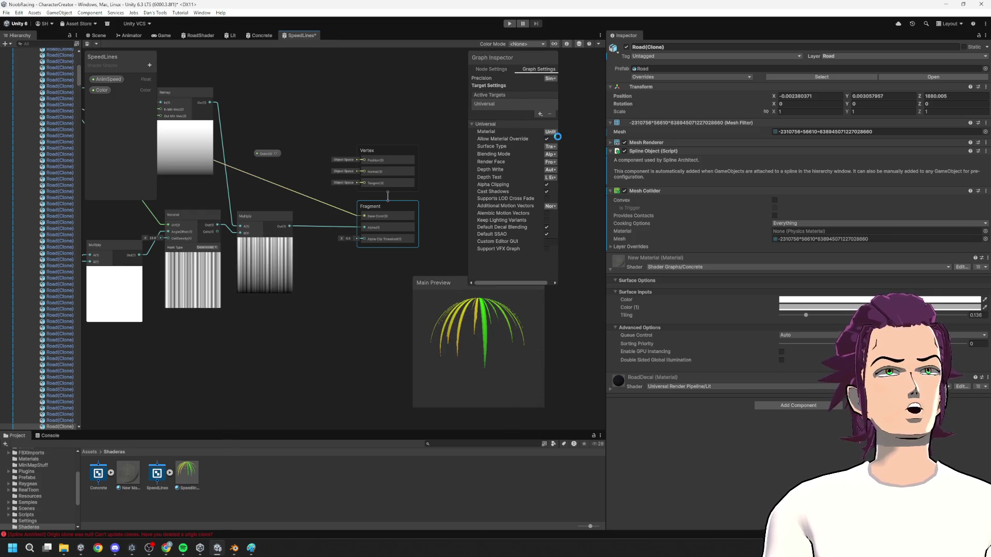
pyautogui.hotkey('ctrl', 's')
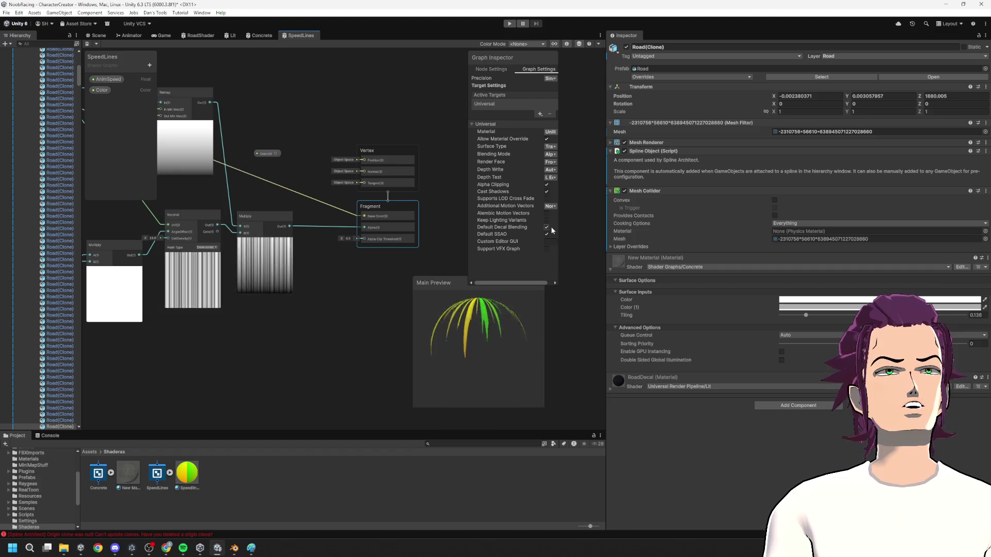
pyautogui.click(94, 35)
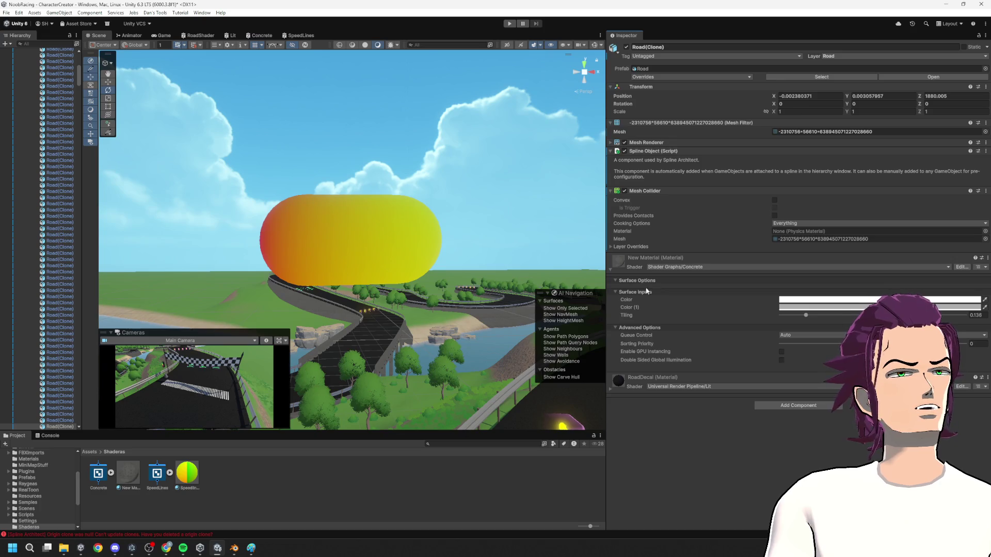
# - Turn on Alpha Clipping and set Render Face to Both on SpeedlinesMat, then orbit to inspect the streaks
pyautogui.click(196, 481)
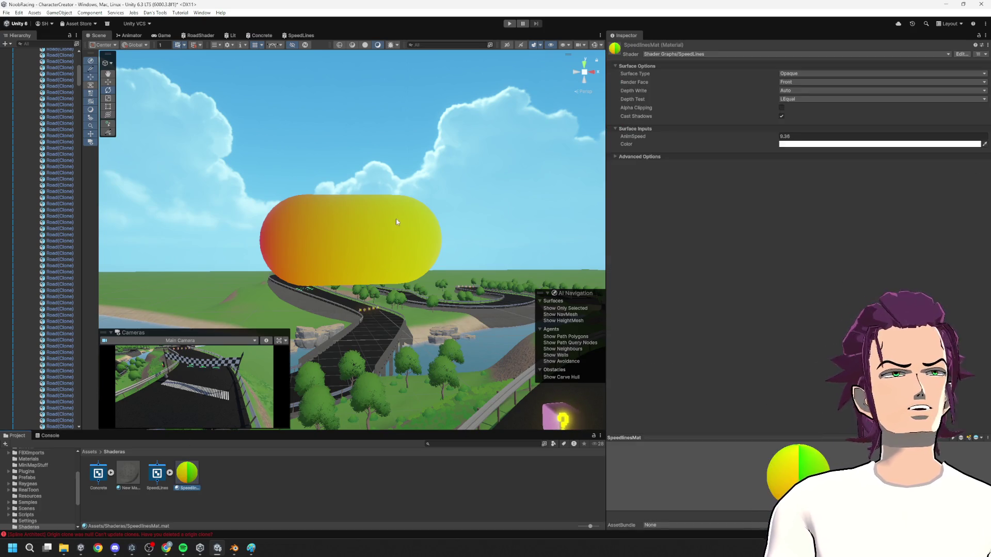
pyautogui.click(781, 108)
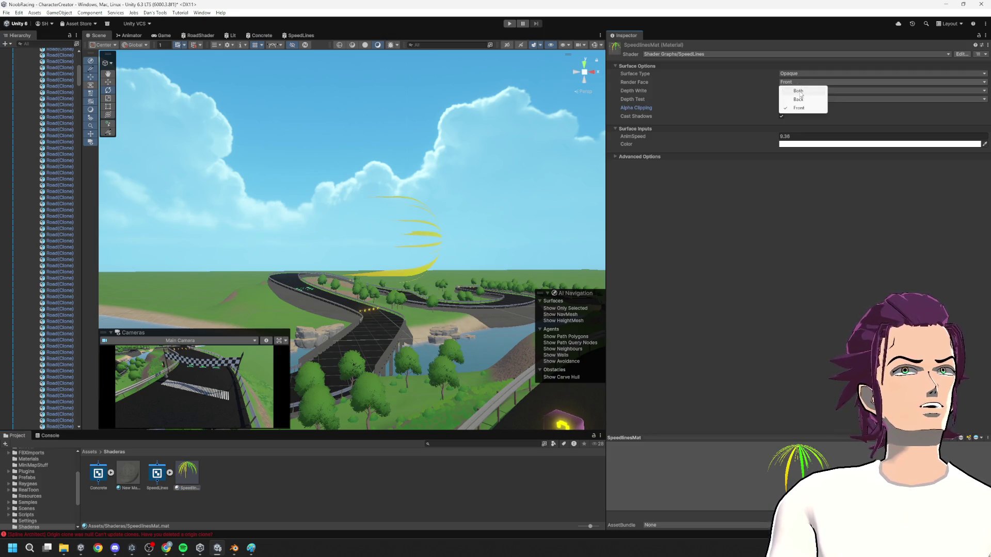
pyautogui.click(798, 91)
pyautogui.press('w')
pyautogui.moveTo(527, 244); pyautogui.dragTo(817, 213)
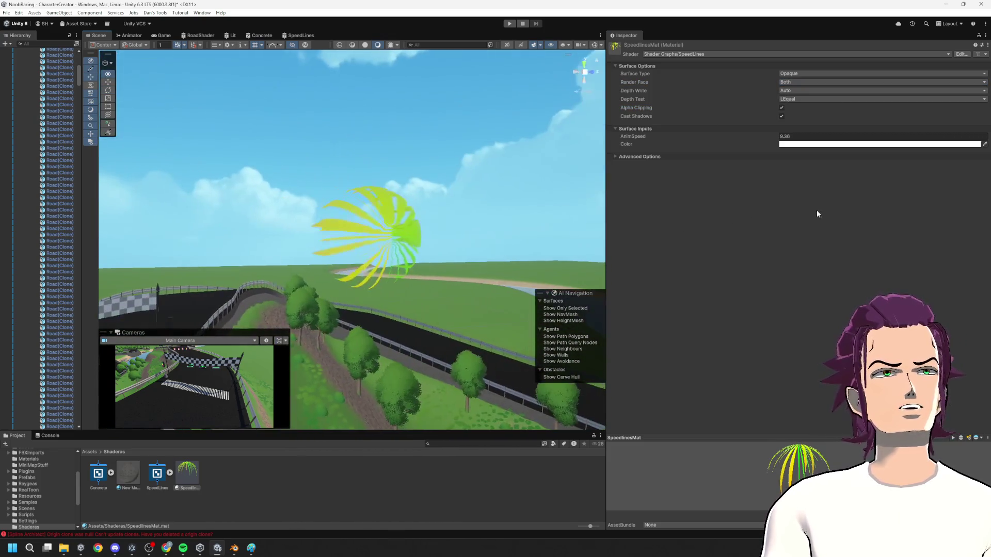
pyautogui.scroll(2, 398, 231)
pyautogui.moveTo(423, 242)
pyautogui.mouseDown()
pyautogui.moveTo(472, 282)
pyautogui.moveTo(441, 252)
pyautogui.moveTo(340, 265)
pyautogui.mouseUp()
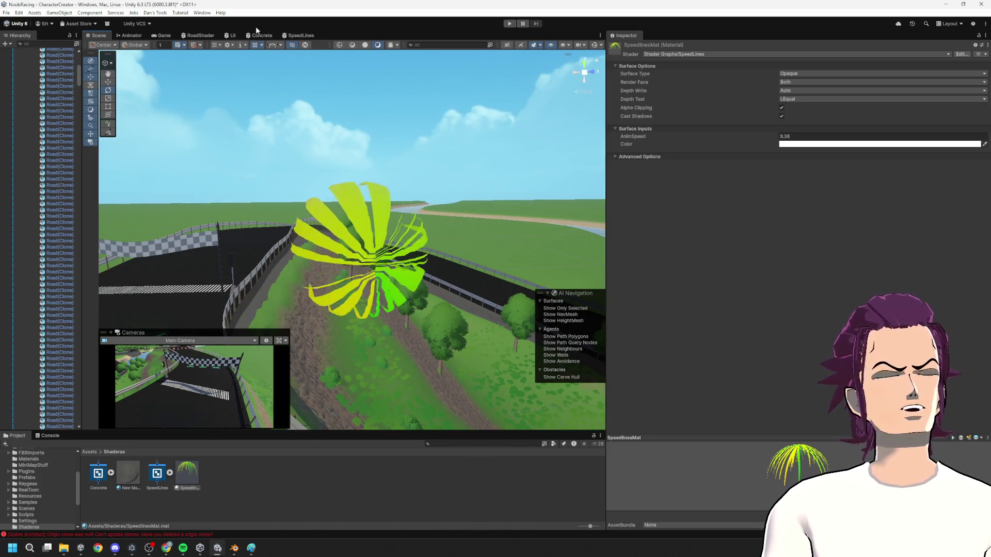
pyautogui.click(300, 35)
pyautogui.scroll(3, 362, 199)
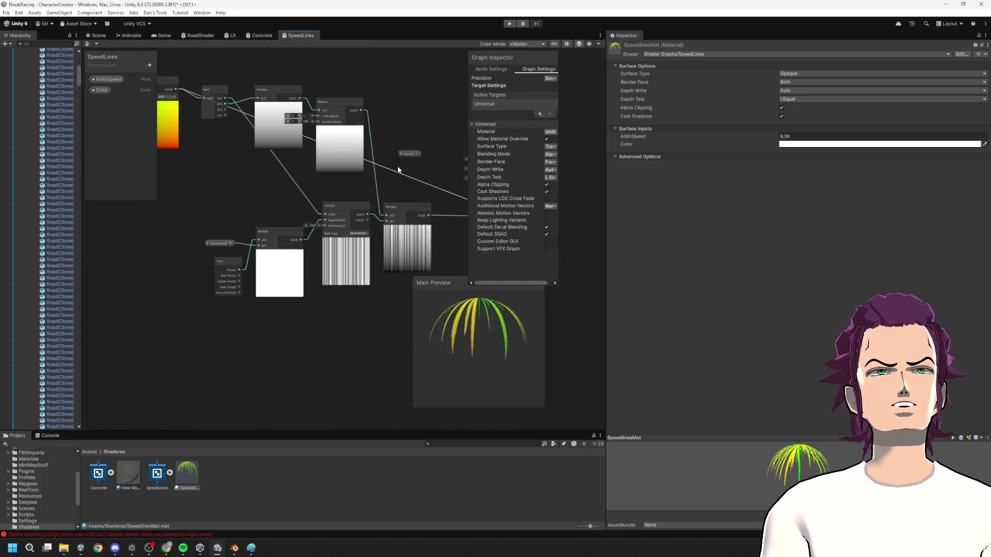
# - Add a One Minus node fed by the Preview output
pyautogui.moveTo(325, 143); pyautogui.dragTo(295, 190)
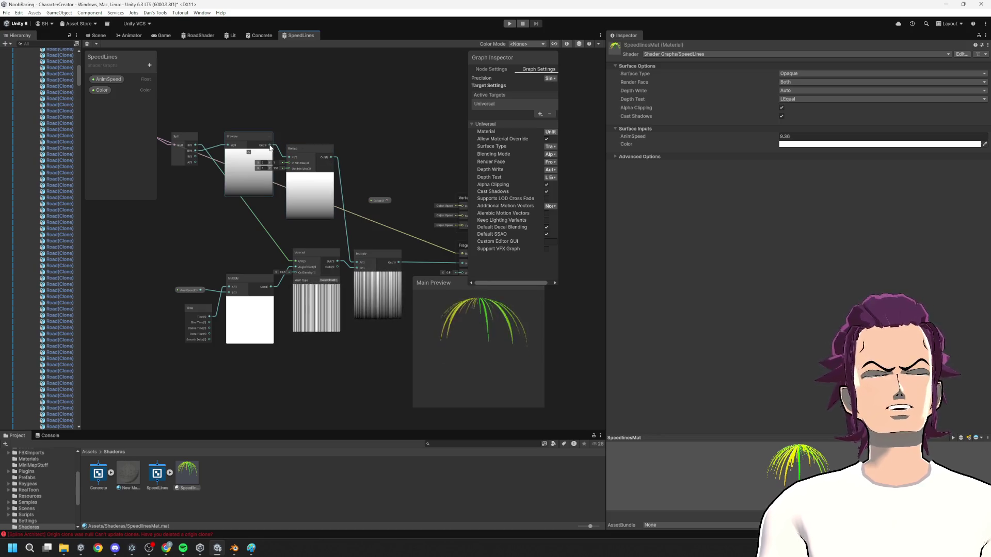
pyautogui.moveTo(385, 100); pyautogui.dragTo(385, 99)
pyautogui.write('one minus')
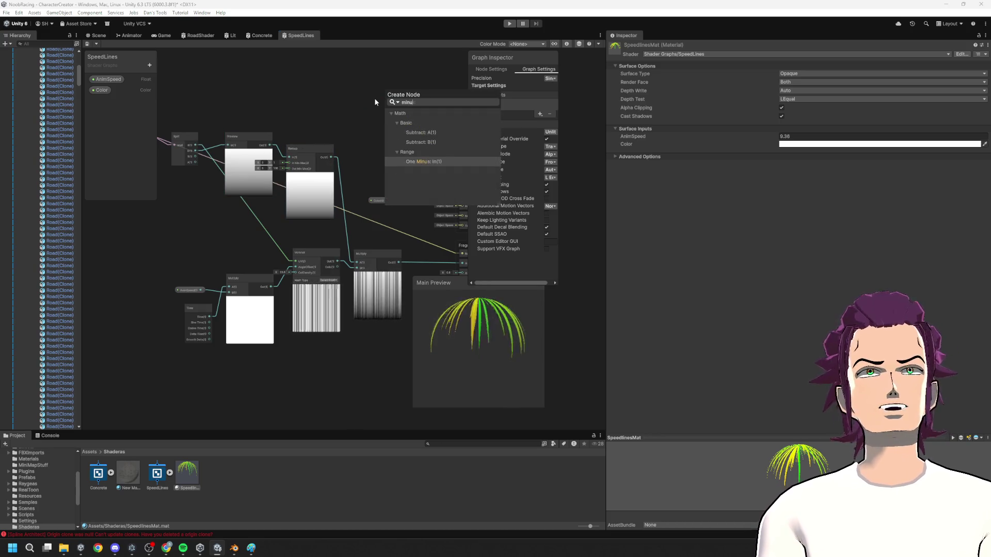
pyautogui.press('Return')
pyautogui.press('a')
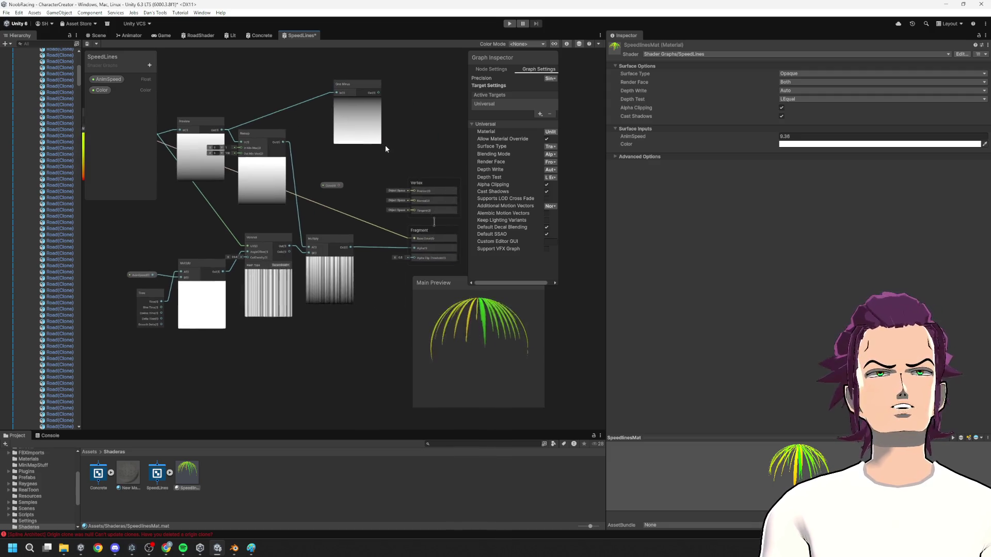
pyautogui.scroll(2, 343, 164)
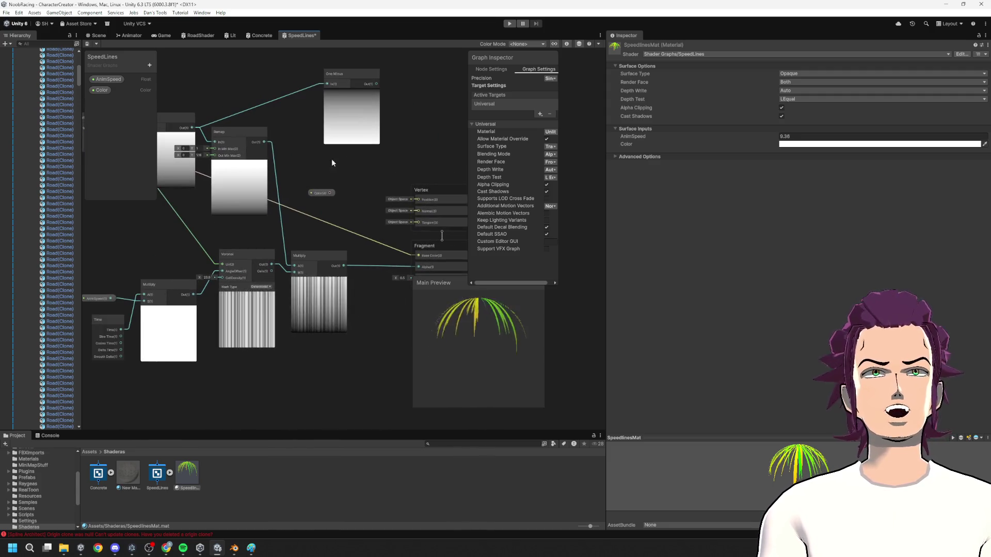
# - Add a Remap node connected after the One Minus node
pyautogui.moveTo(383, 87); pyautogui.dragTo(405, 102)
pyautogui.write('rew')
pyautogui.press('BackSpace')
pyautogui.write('m')
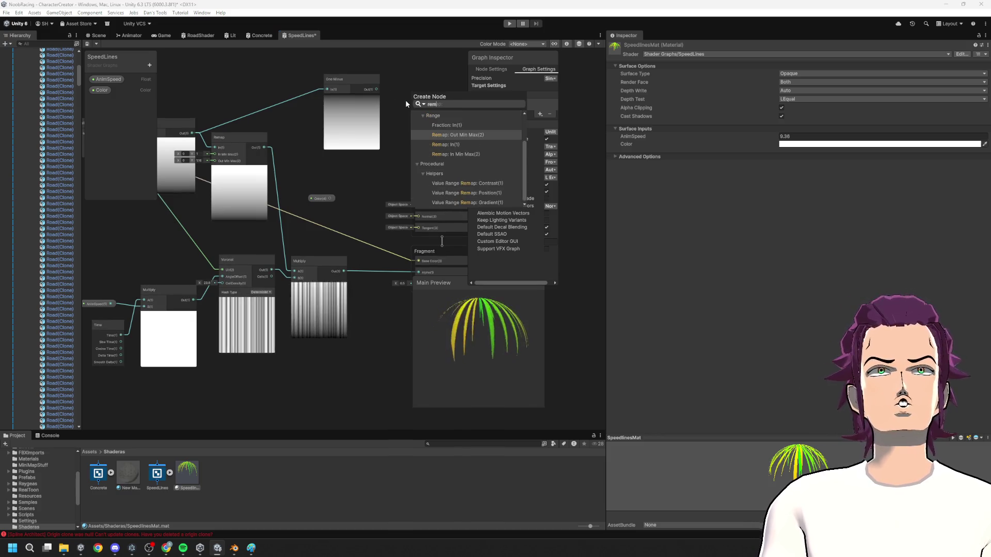
pyautogui.press('Down')
pyautogui.press('Return')
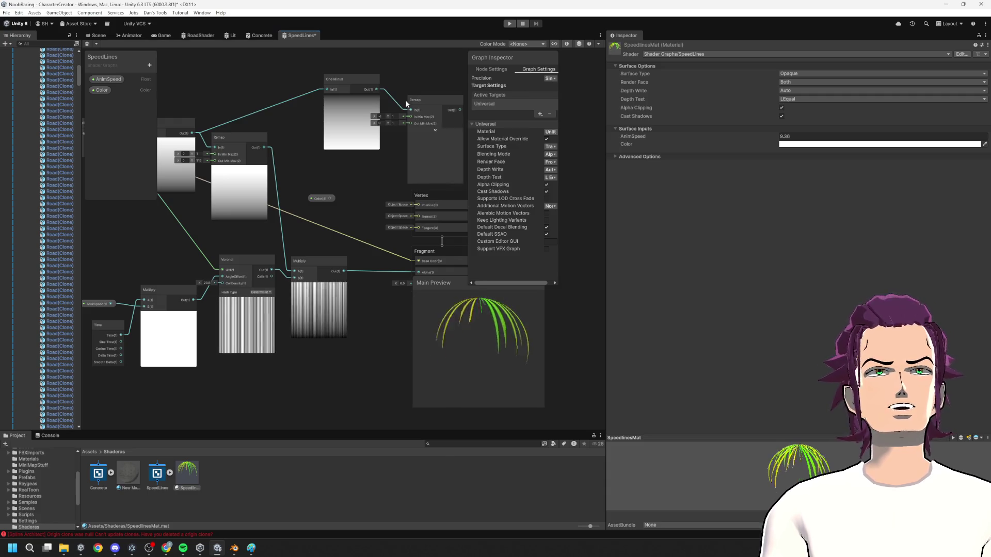
# - Move the Remap and One Minus nodes down-left to make room in the graph
pyautogui.click(357, 111)
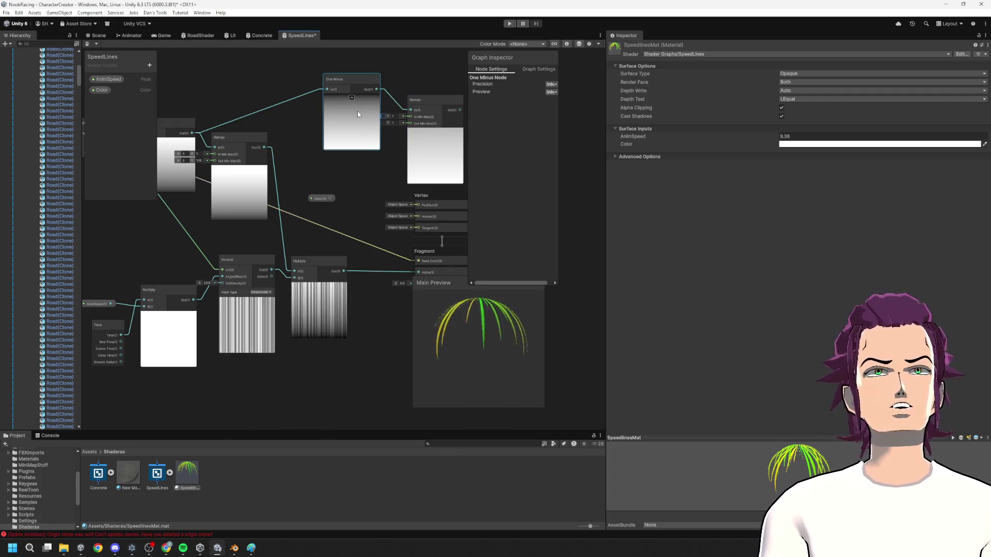
pyautogui.moveTo(324, 259); pyautogui.dragTo(291, 228)
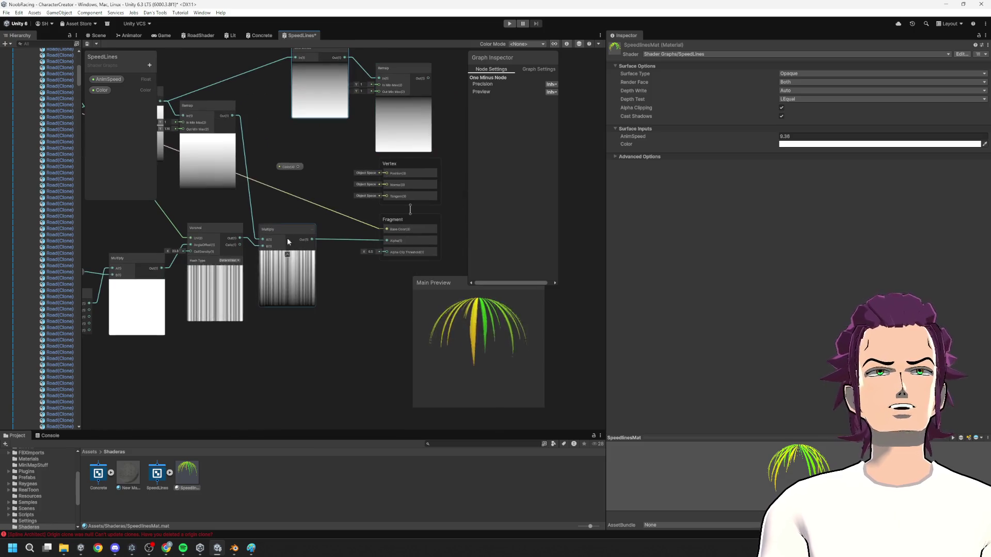
pyautogui.moveTo(400, 67)
pyautogui.mouseDown()
pyautogui.moveTo(364, 103)
pyautogui.moveTo(393, 90)
pyautogui.mouseUp()
pyautogui.moveTo(317, 82)
pyautogui.mouseDown()
pyautogui.moveTo(266, 103)
pyautogui.moveTo(335, 305)
pyautogui.moveTo(353, 318)
pyautogui.mouseUp()
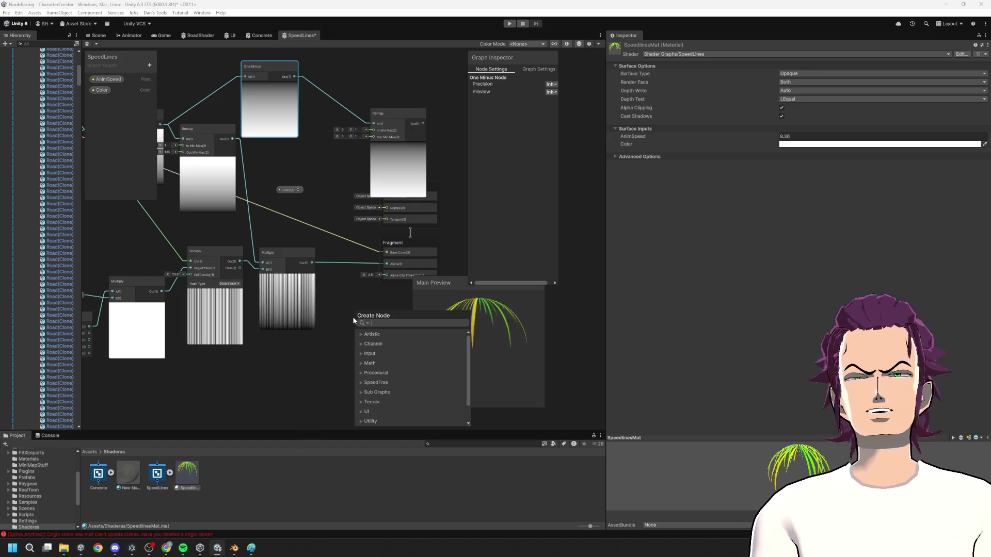
# - Add a Lerp node from One Minus, wire Remap Out to T and Multiply Out to B, and save
pyautogui.write('lerp')
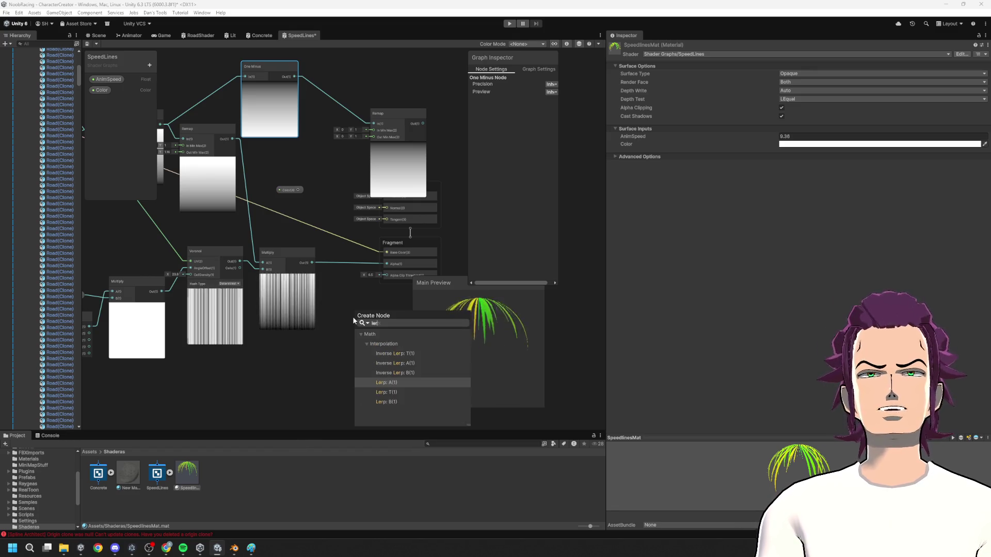
pyautogui.press('Down')
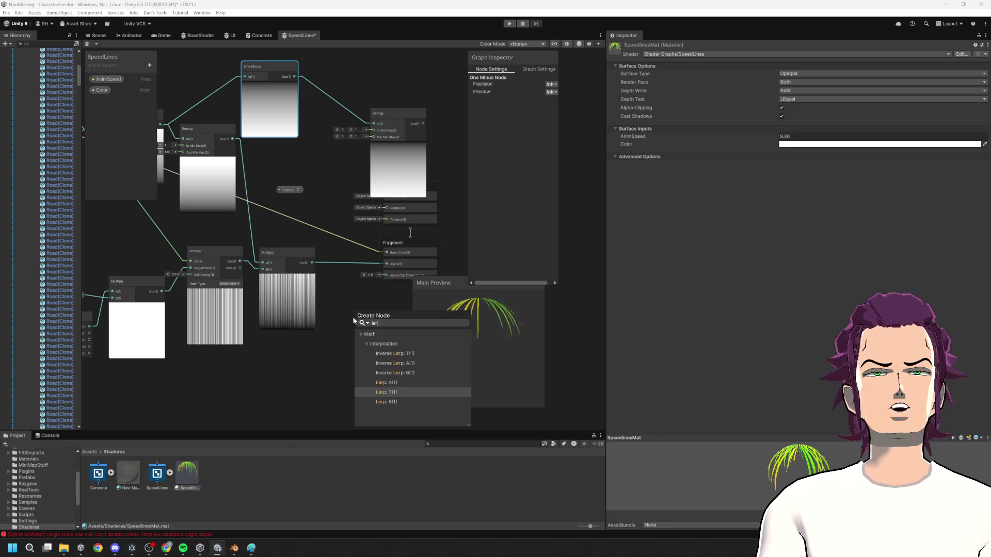
pyautogui.press('Return')
pyautogui.moveTo(425, 123)
pyautogui.mouseDown()
pyautogui.moveTo(468, 154)
pyautogui.moveTo(355, 341)
pyautogui.mouseUp()
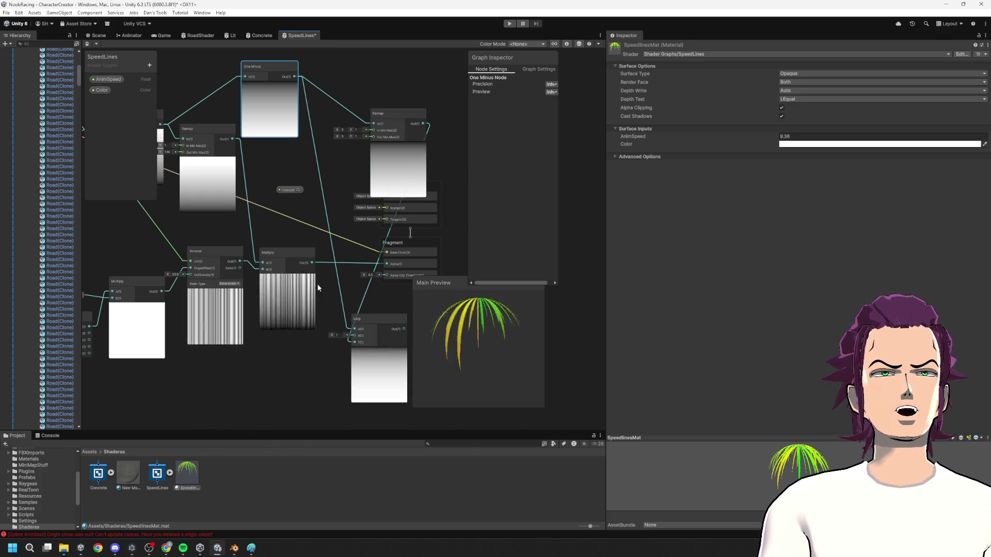
pyautogui.moveTo(311, 262)
pyautogui.mouseDown()
pyautogui.moveTo(355, 336)
pyautogui.moveTo(404, 329)
pyautogui.moveTo(384, 265)
pyautogui.mouseUp()
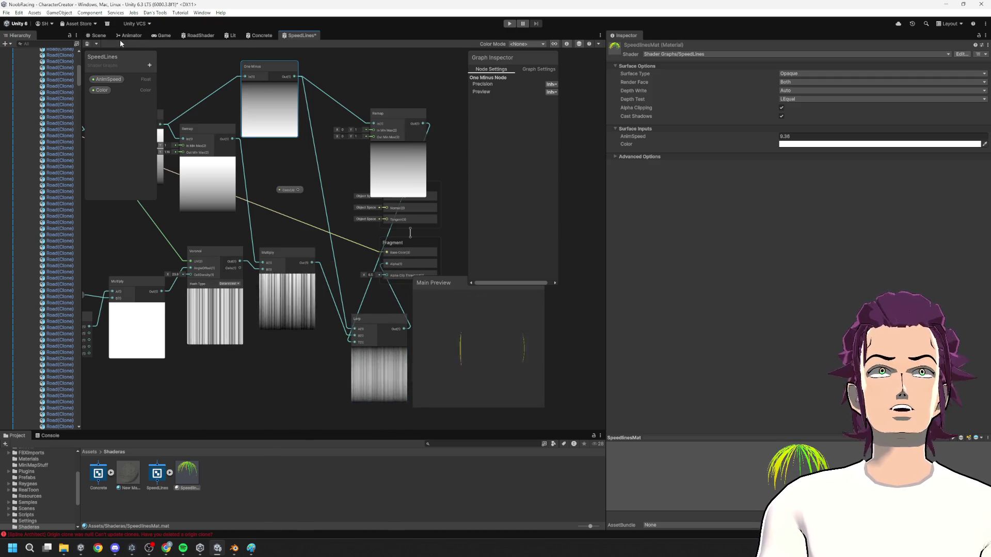
pyautogui.hotkey('ctrl', 's')
# - Fly the scene camera close to the speed lines on the track, then reopen the SpeedLines graph
pyautogui.click(98, 36)
pyautogui.moveTo(396, 303); pyautogui.dragTo(474, 324)
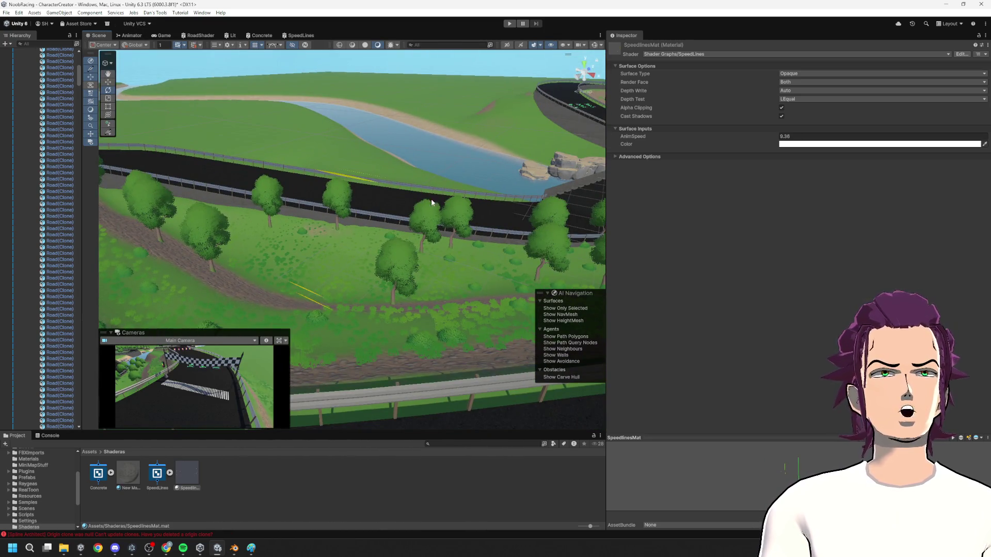
pyautogui.moveTo(376, 195)
pyautogui.mouseDown()
pyautogui.moveTo(442, 258)
pyautogui.moveTo(436, 307)
pyautogui.moveTo(198, 59)
pyautogui.mouseUp()
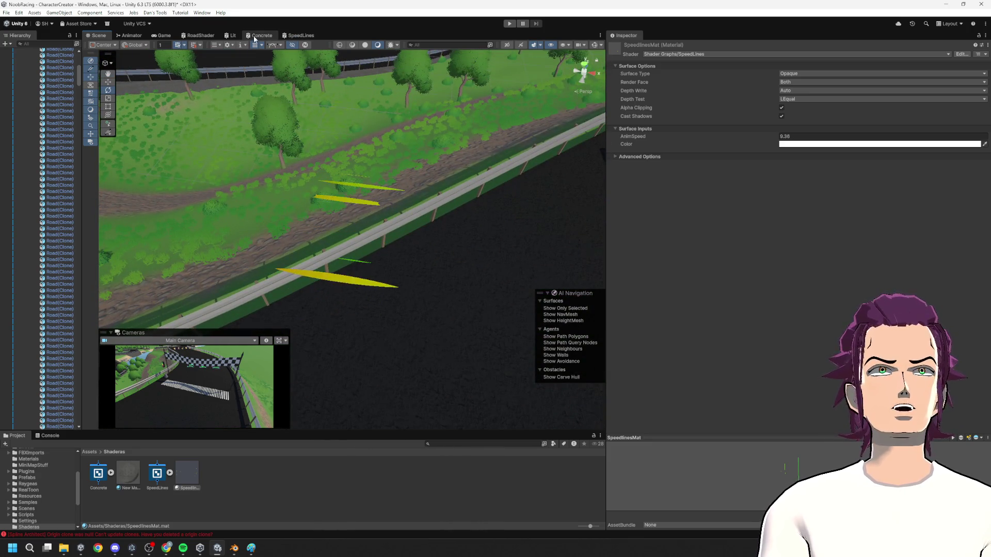
pyautogui.click(258, 35)
pyautogui.click(298, 36)
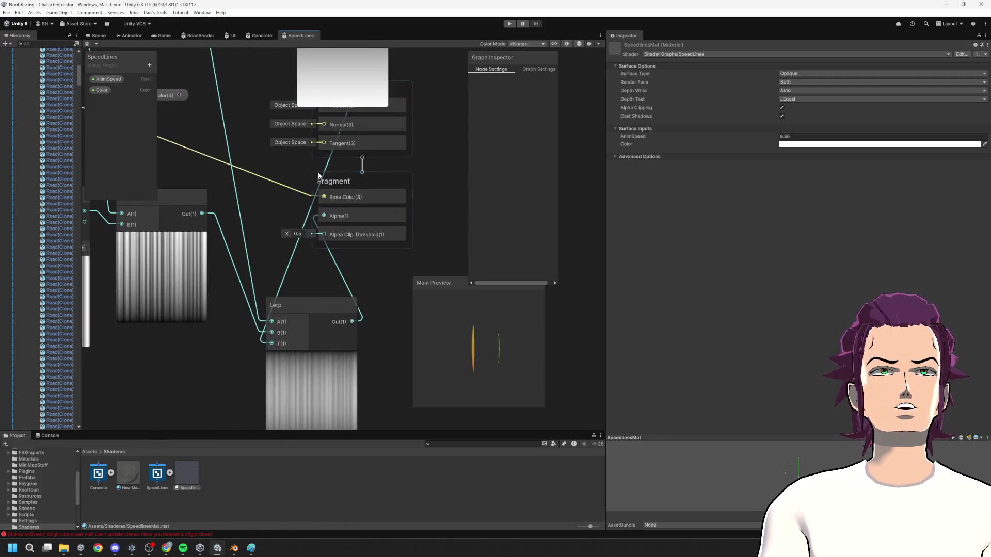
pyautogui.scroll(-3, 349, 243)
# - Lower Remap's In Min Max Y, save, and orbit the scene to check the fuller streaks
pyautogui.moveTo(312, 112)
pyautogui.mouseDown()
pyautogui.moveTo(290, 117)
pyautogui.moveTo(303, 119)
pyautogui.mouseUp()
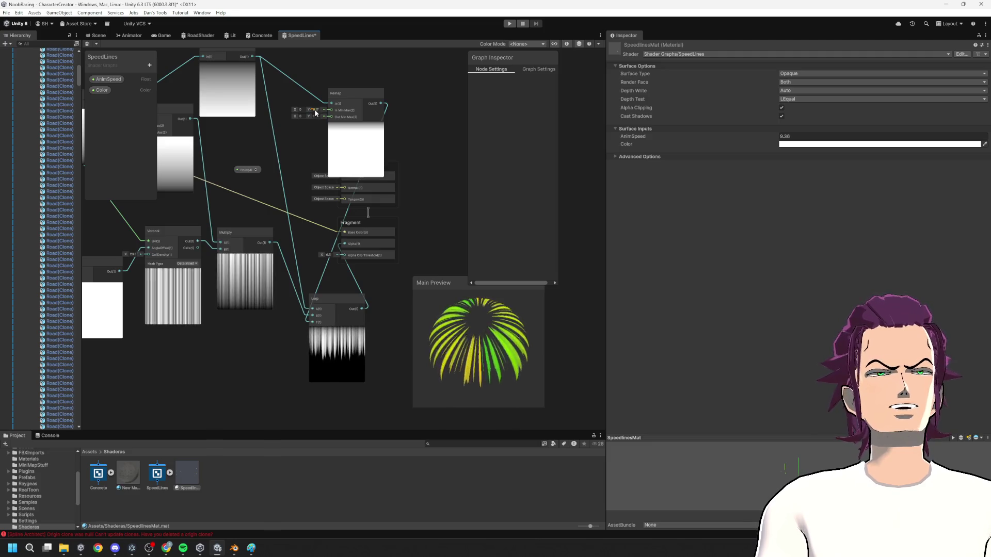
pyautogui.moveTo(313, 111); pyautogui.dragTo(311, 111)
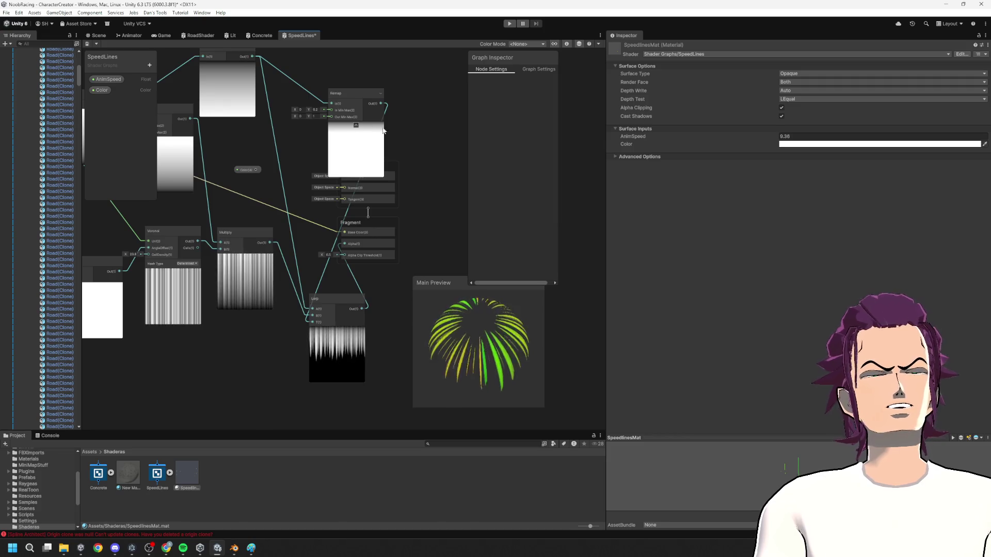
pyautogui.click(96, 35)
pyautogui.moveTo(384, 239)
pyautogui.mouseDown()
pyautogui.moveTo(401, 233)
pyautogui.moveTo(48, 200)
pyautogui.moveTo(985, 195)
pyautogui.mouseUp()
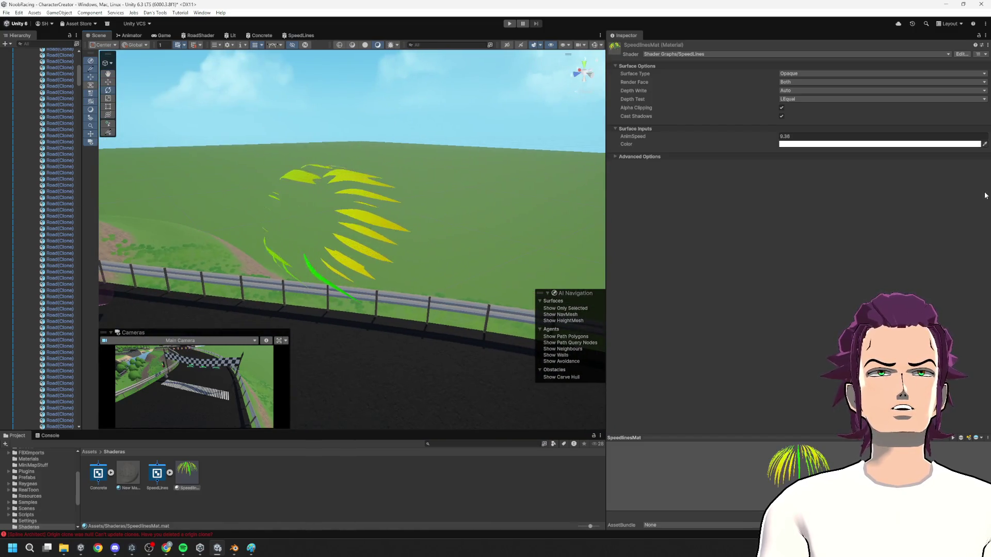
pyautogui.moveTo(599, 196)
pyautogui.mouseDown()
pyautogui.moveTo(307, 201)
pyautogui.moveTo(199, 171)
pyautogui.moveTo(259, 210)
pyautogui.moveTo(279, 155)
pyautogui.mouseUp()
pyautogui.click(296, 35)
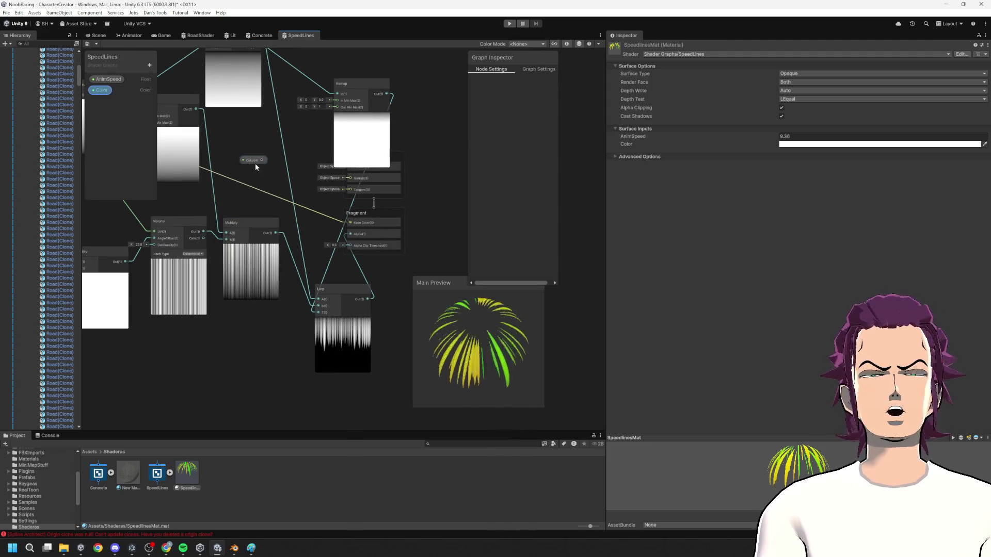
# - Set Remap's output maximum to 1.55 and input maximum to 0.14, then check the scene
pyautogui.moveTo(288, 182); pyautogui.dragTo(436, 271)
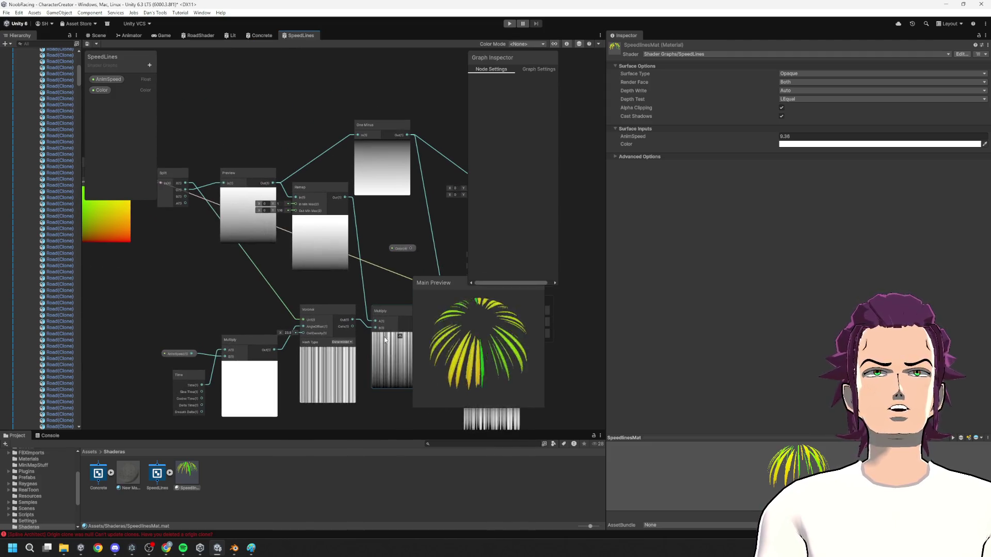
pyautogui.scroll(3, 287, 205)
pyautogui.moveTo(264, 217)
pyautogui.mouseDown()
pyautogui.moveTo(273, 220)
pyautogui.moveTo(258, 212)
pyautogui.mouseUp()
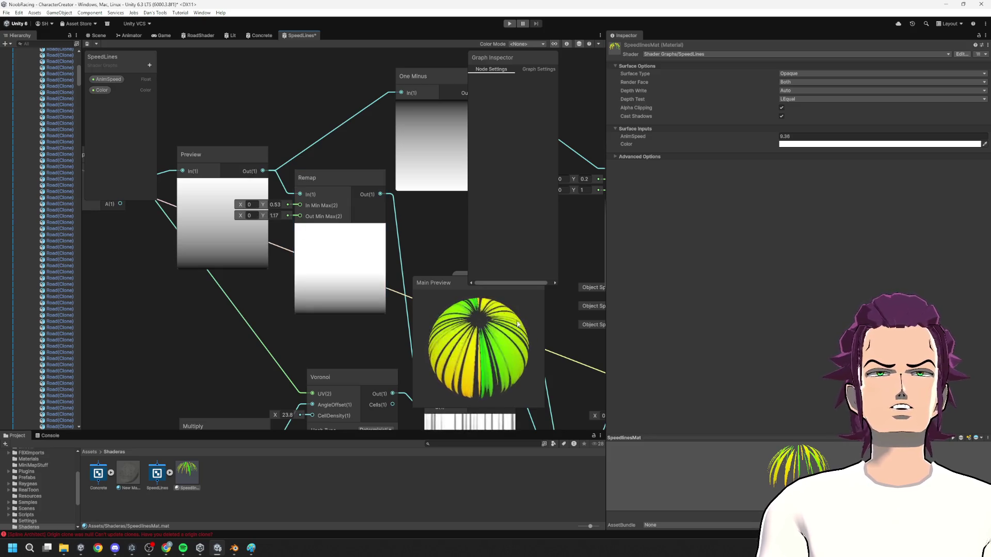
pyautogui.moveTo(265, 206); pyautogui.dragTo(266, 210)
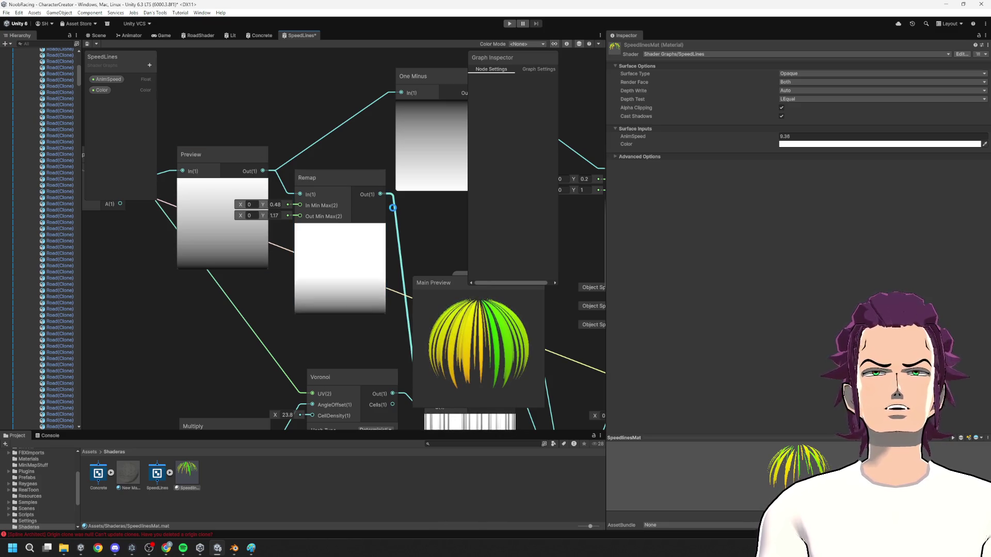
pyautogui.click(96, 35)
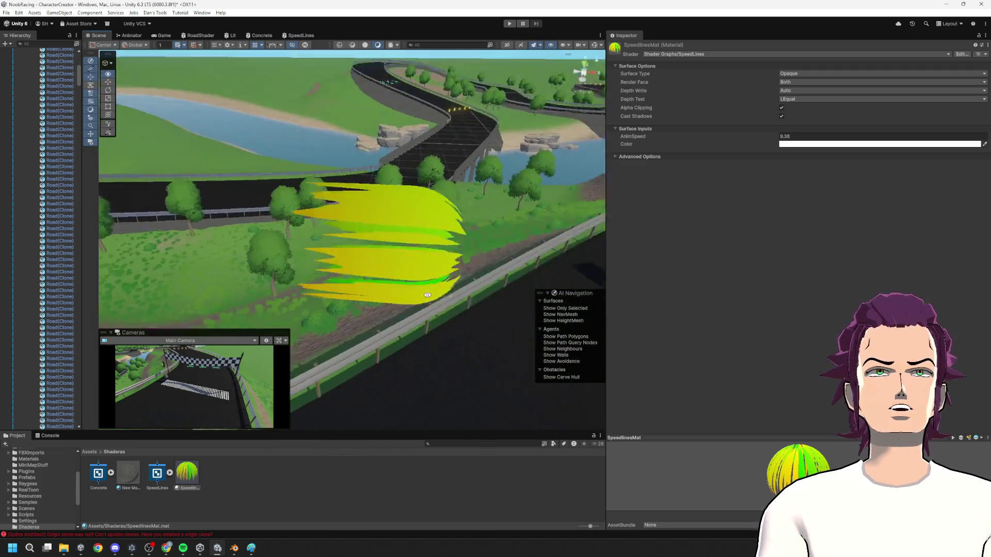
pyautogui.moveTo(529, 352)
pyautogui.mouseDown()
pyautogui.moveTo(361, 269)
pyautogui.moveTo(282, 243)
pyautogui.moveTo(342, 253)
pyautogui.mouseUp()
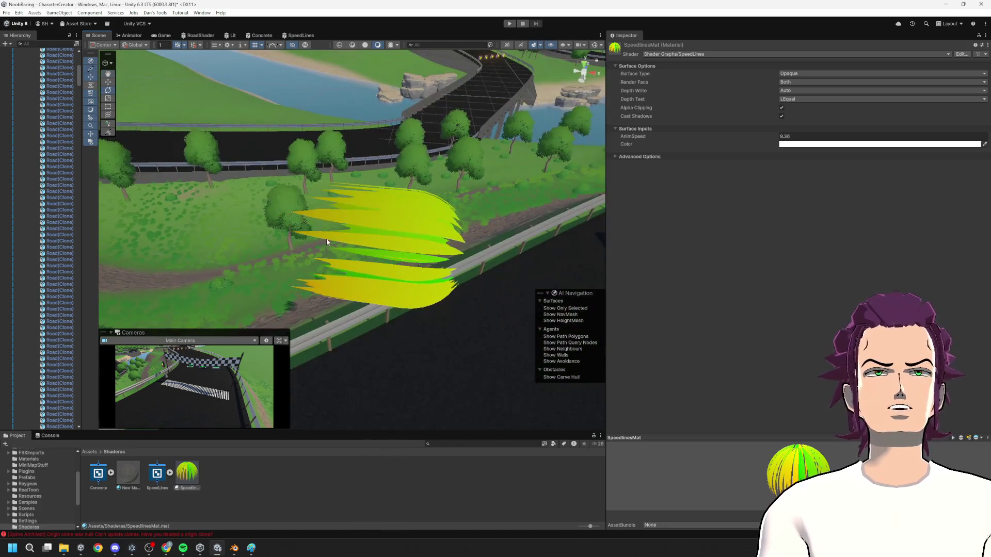
pyautogui.click(300, 35)
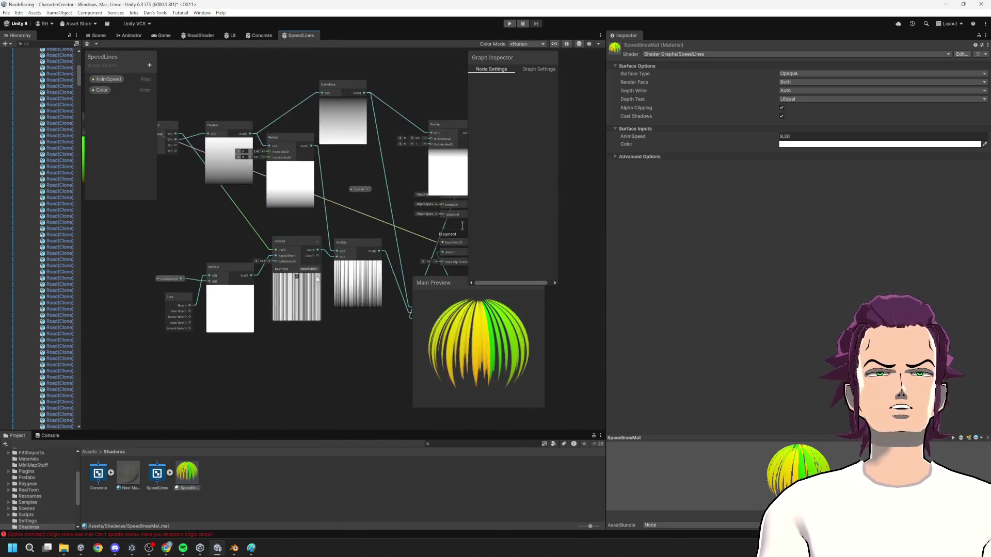
# - Increase the Voronoi cell density for finer streaks and view them against the sky
pyautogui.scroll(5, 364, 221)
pyautogui.moveTo(245, 194)
pyautogui.mouseDown()
pyautogui.moveTo(464, 185)
pyautogui.moveTo(329, 197)
pyautogui.mouseUp()
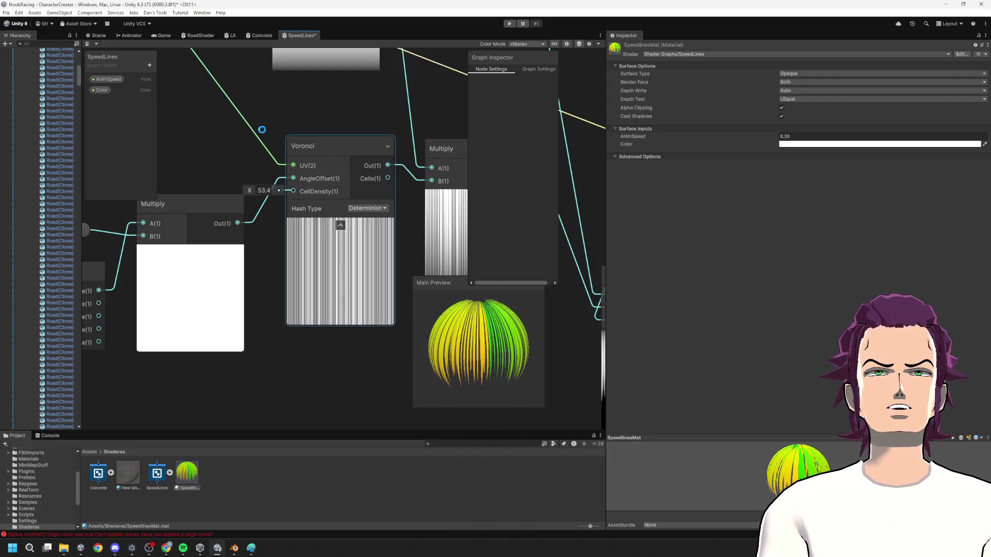
pyautogui.click(95, 34)
pyautogui.moveTo(354, 252)
pyautogui.mouseDown()
pyautogui.moveTo(502, 133)
pyautogui.moveTo(364, 181)
pyautogui.mouseUp()
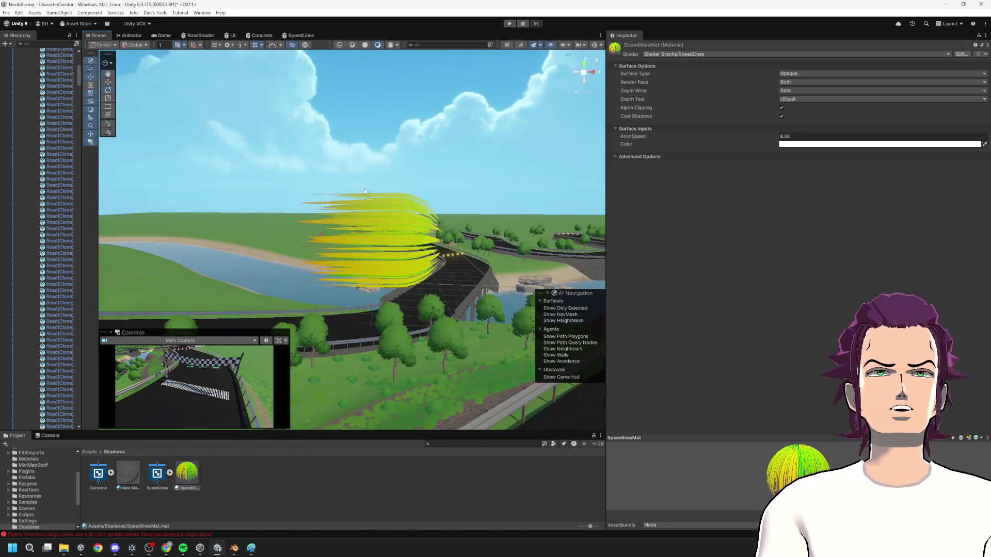
pyautogui.click(290, 36)
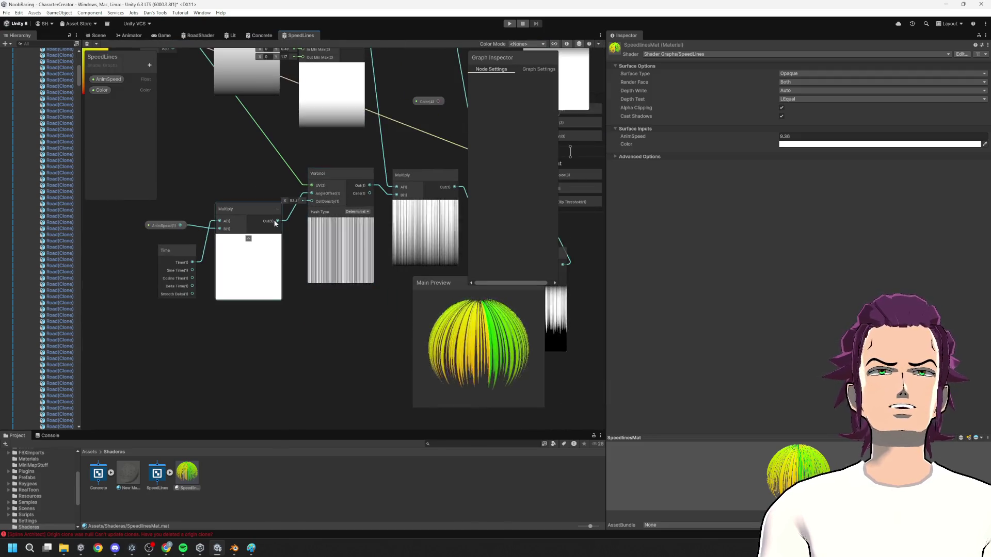
# - Reduce the Voronoi cell density for wider streaks and review the flame-like burst in the scene
pyautogui.moveTo(284, 201); pyautogui.dragTo(212, 206)
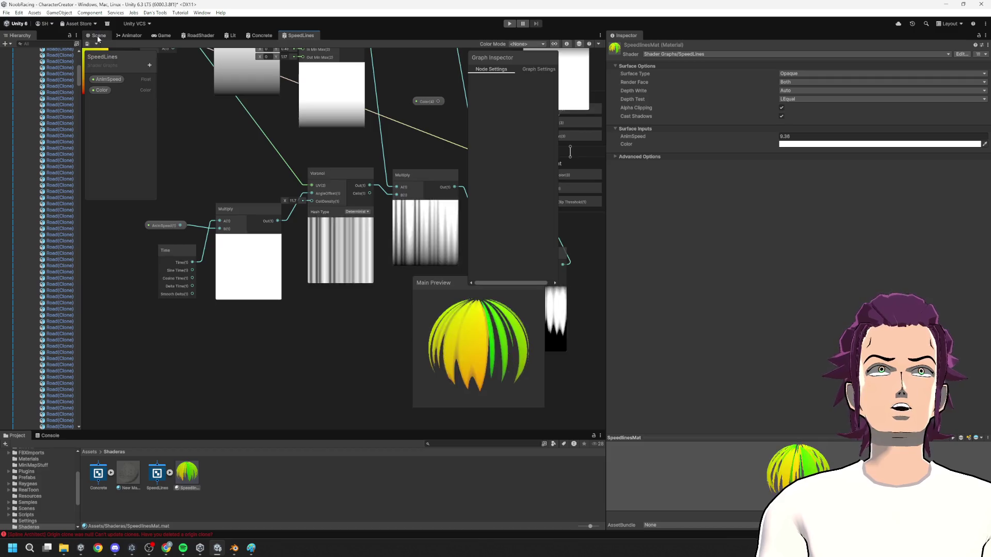
pyautogui.click(98, 36)
pyautogui.moveTo(322, 177)
pyautogui.mouseDown()
pyautogui.moveTo(358, 345)
pyautogui.moveTo(332, 161)
pyautogui.moveTo(478, 157)
pyautogui.moveTo(325, 177)
pyautogui.moveTo(213, 218)
pyautogui.moveTo(356, 330)
pyautogui.moveTo(453, 289)
pyautogui.moveTo(517, 109)
pyautogui.moveTo(362, 232)
pyautogui.moveTo(363, 161)
pyautogui.moveTo(308, 256)
pyautogui.moveTo(340, 182)
pyautogui.mouseUp()
pyautogui.click(299, 36)
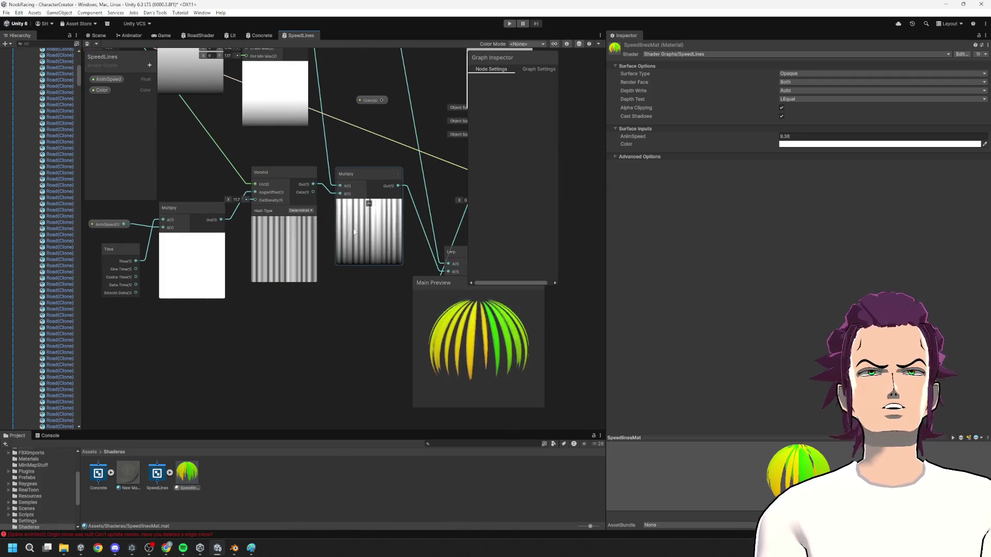
pyautogui.scroll(-3, 321, 267)
pyautogui.scroll(3, 321, 267)
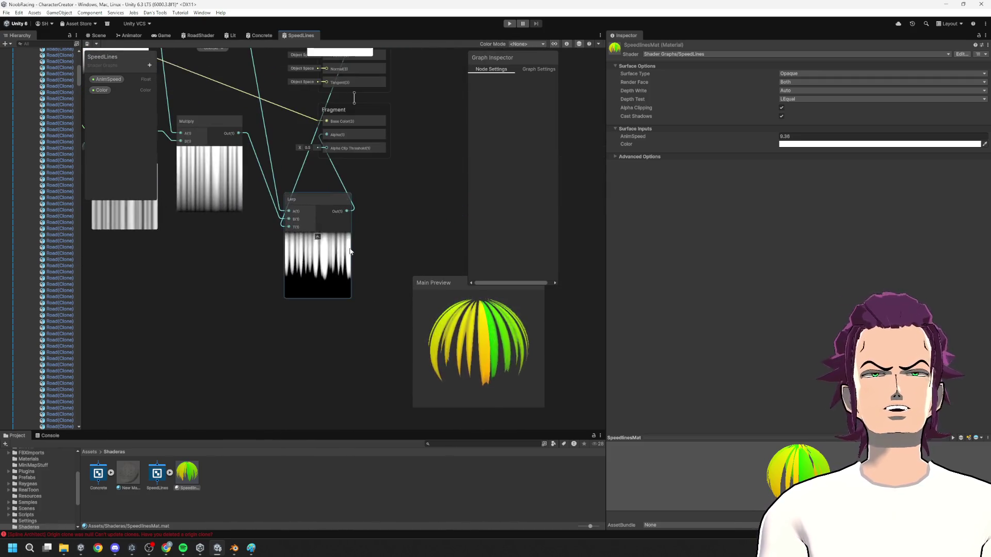
pyautogui.press('space')
pyautogui.write('ste')
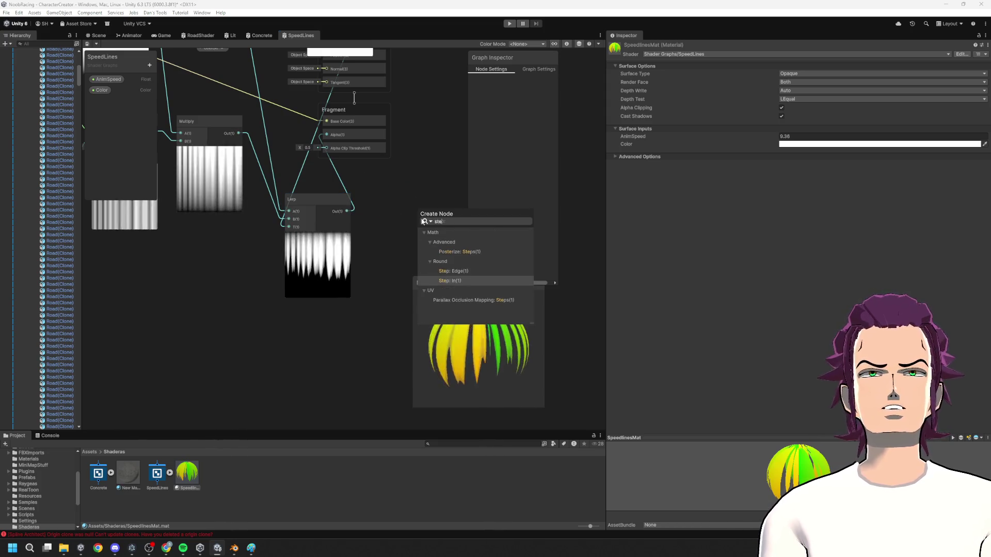
# - Add a Step node fed by the Lerp output and set its Edge to 0.59
pyautogui.press('Return')
pyautogui.moveTo(406, 273); pyautogui.dragTo(348, 258)
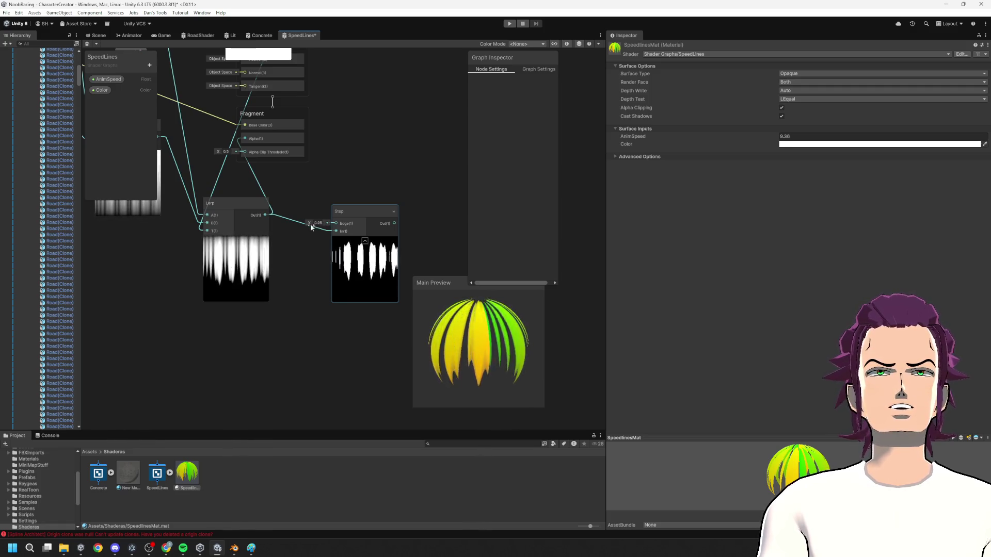
pyautogui.moveTo(310, 226); pyautogui.dragTo(305, 224)
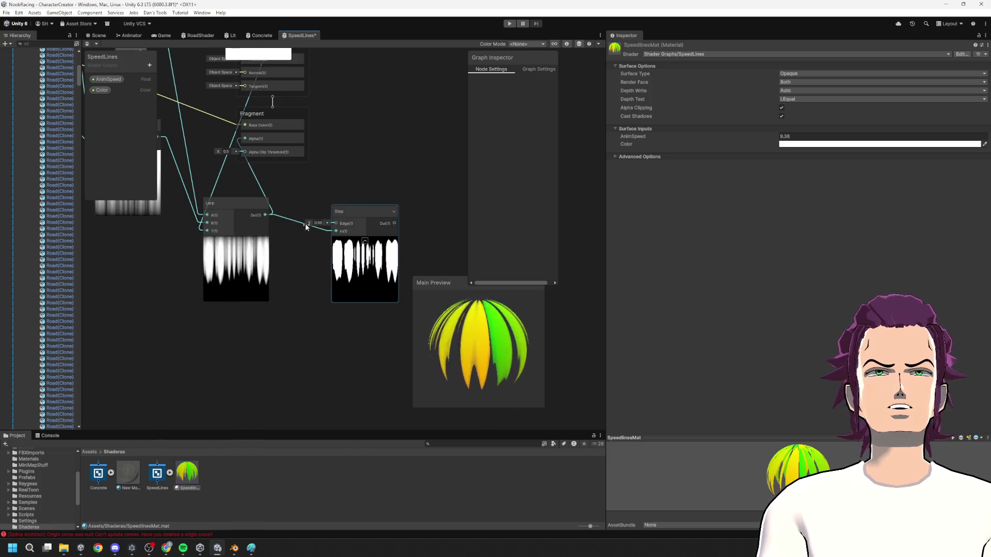
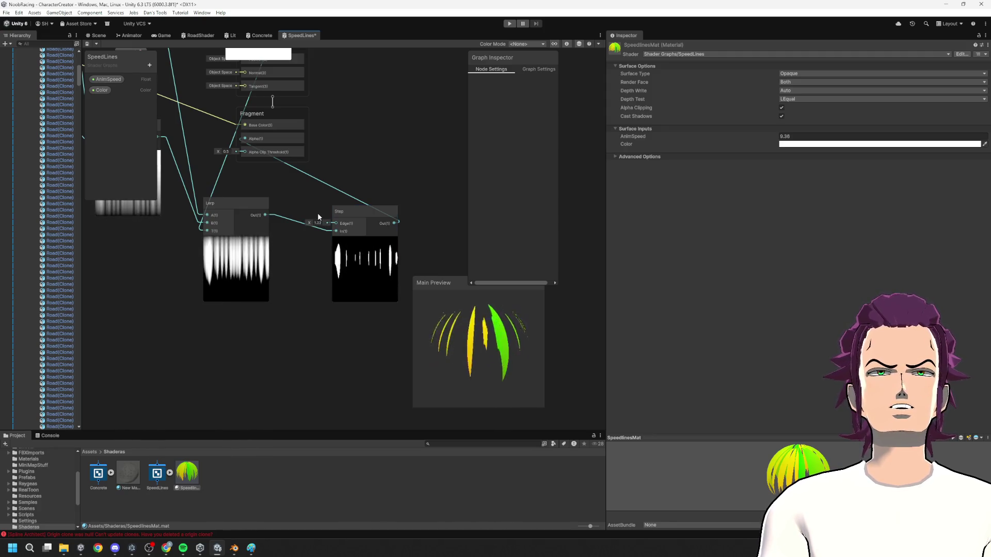
# - Save the shader graph and fly the Scene view over the race track to inspect the lines
pyautogui.hotkey('ctrl', 's')
pyautogui.click(274, 115)
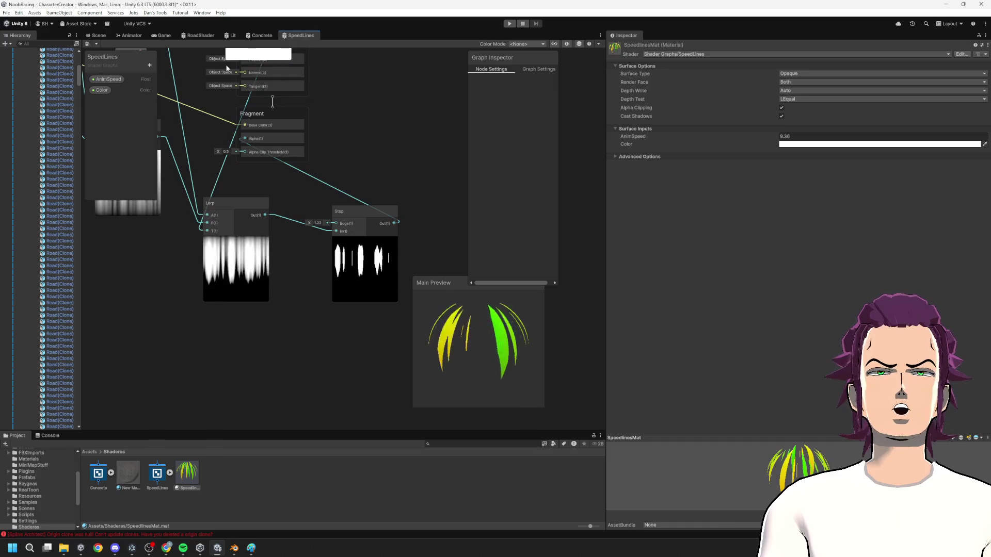
pyautogui.click(97, 35)
pyautogui.moveTo(246, 150); pyautogui.dragTo(608, 256)
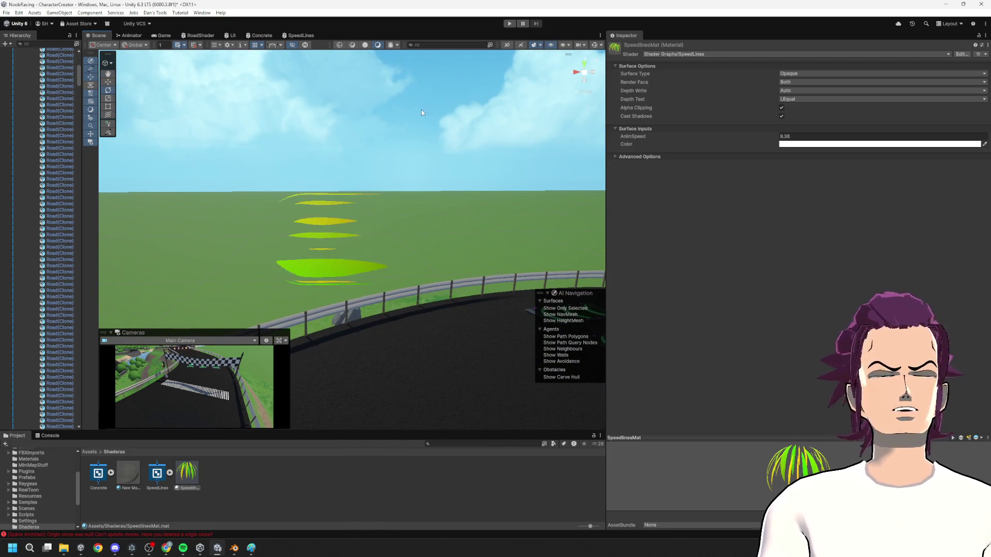
# - Move the Remap node up, wire Color into Fragment Base Color, and save
pyautogui.click(301, 35)
pyautogui.scroll(-3, 347, 160)
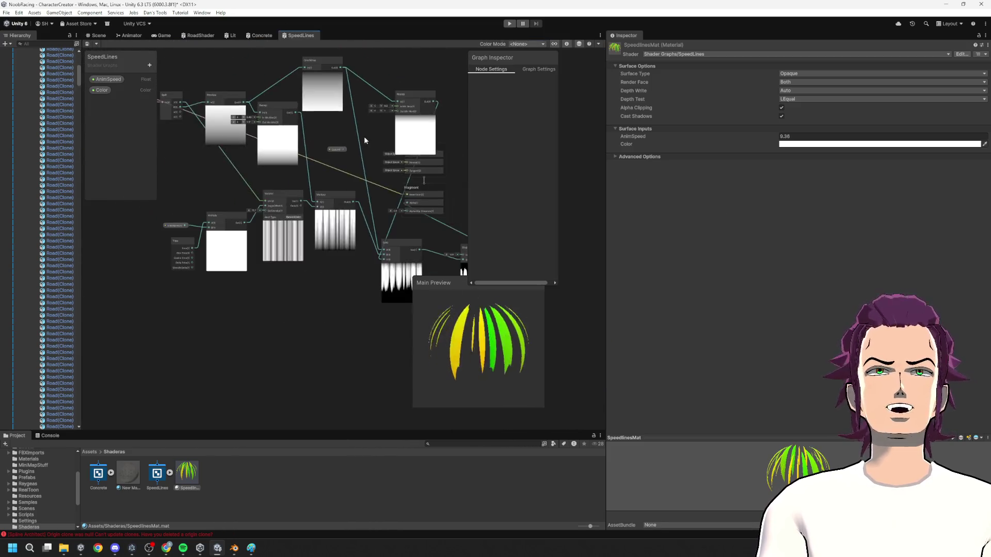
pyautogui.moveTo(310, 114); pyautogui.dragTo(281, 62)
pyautogui.moveTo(241, 151); pyautogui.dragTo(304, 197)
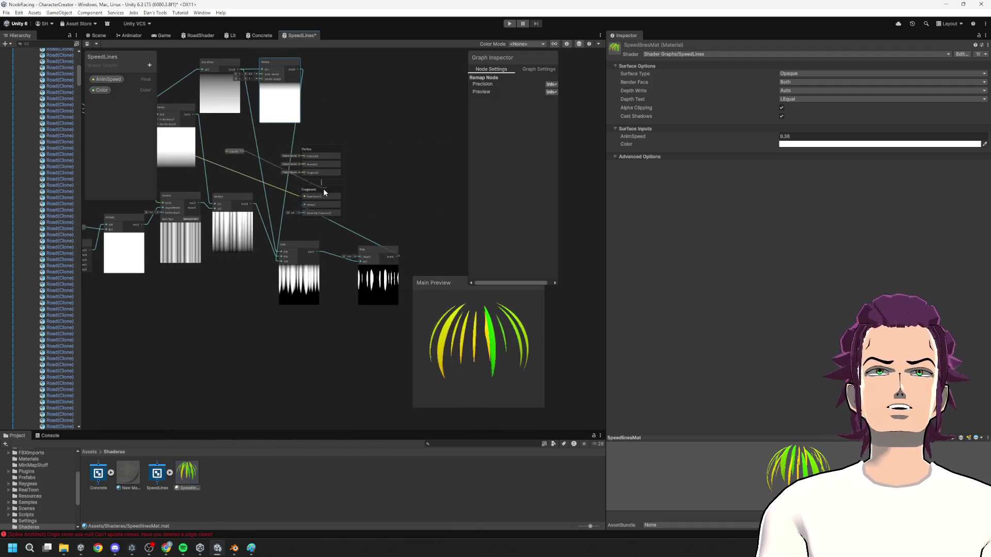
pyautogui.hotkey('ctrl', 's')
pyautogui.click(96, 35)
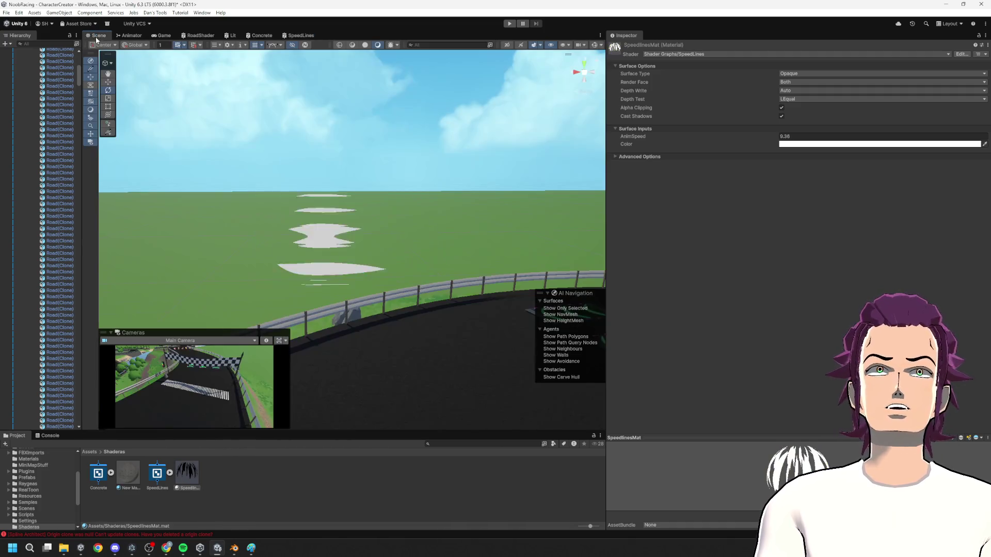
# - Orbit the Scene camera around the white streaks and hillside trees, then return to the SpeedLines graph
pyautogui.moveTo(361, 217)
pyautogui.mouseDown()
pyautogui.moveTo(429, 265)
pyautogui.moveTo(561, 279)
pyautogui.moveTo(704, 251)
pyautogui.moveTo(803, 254)
pyautogui.moveTo(909, 223)
pyautogui.mouseUp()
pyautogui.moveTo(378, 281)
pyautogui.mouseDown()
pyautogui.moveTo(630, 256)
pyautogui.moveTo(729, 276)
pyautogui.moveTo(528, 294)
pyautogui.moveTo(560, 288)
pyautogui.mouseUp()
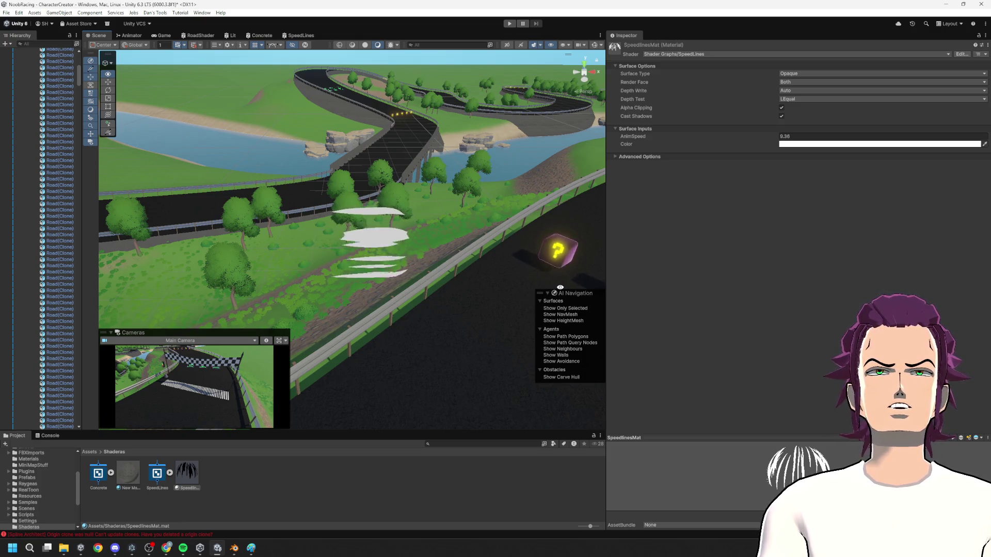
pyautogui.click(300, 36)
pyautogui.scroll(-5, 358, 213)
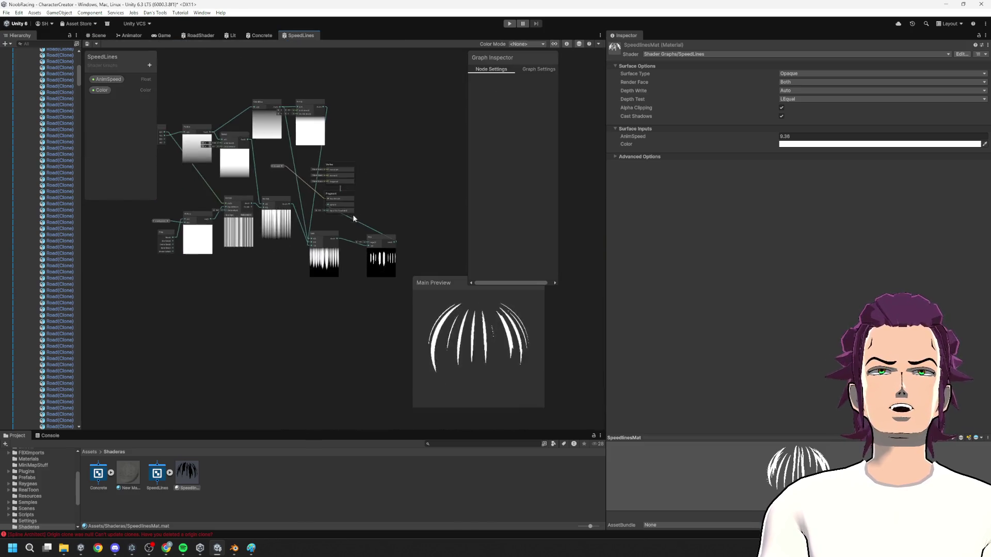
# - Add a Simple Noise node from the Create Node search for 'Noise'
pyautogui.rightClick(223, 249)
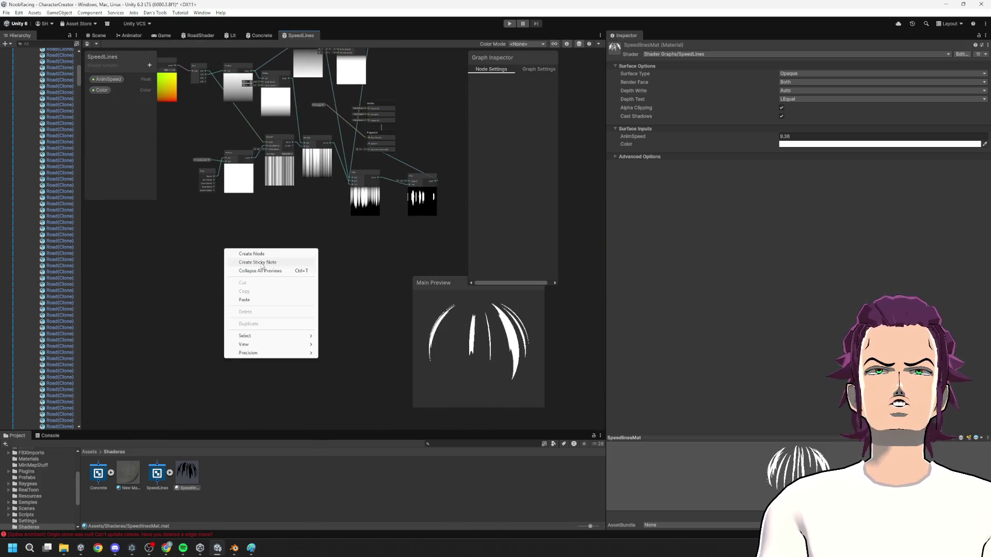
pyautogui.click(266, 253)
pyautogui.write('Noise')
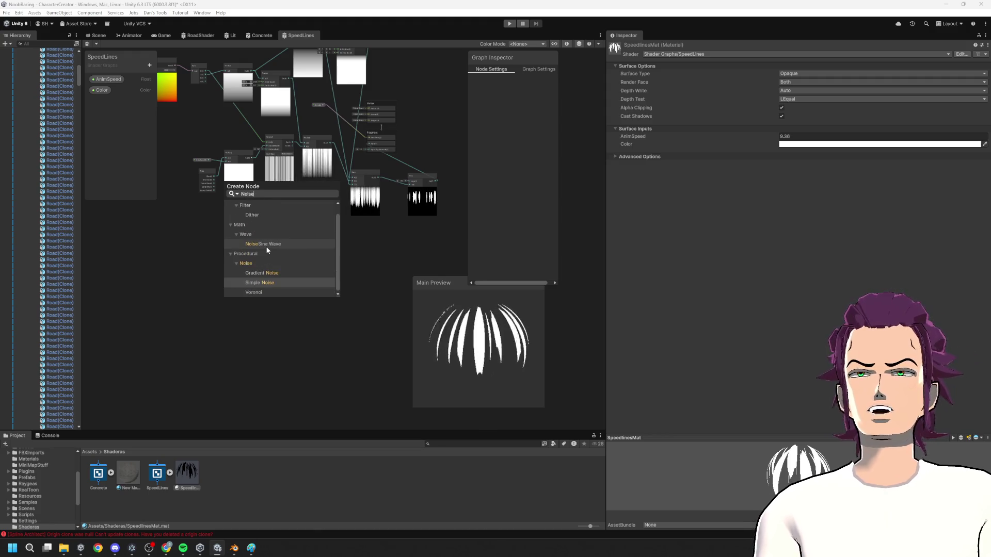
pyautogui.press('Up')
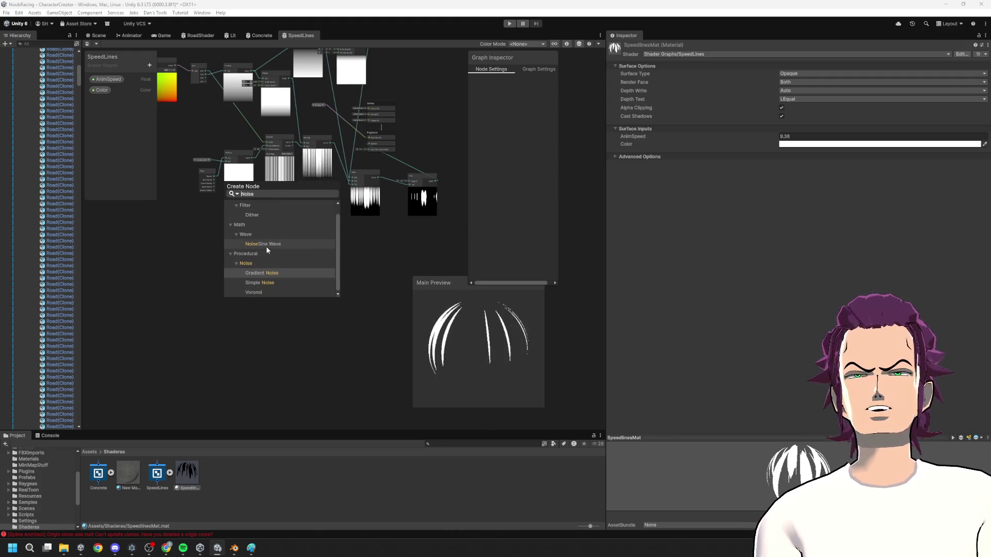
pyautogui.press('Down')
pyautogui.press('Return')
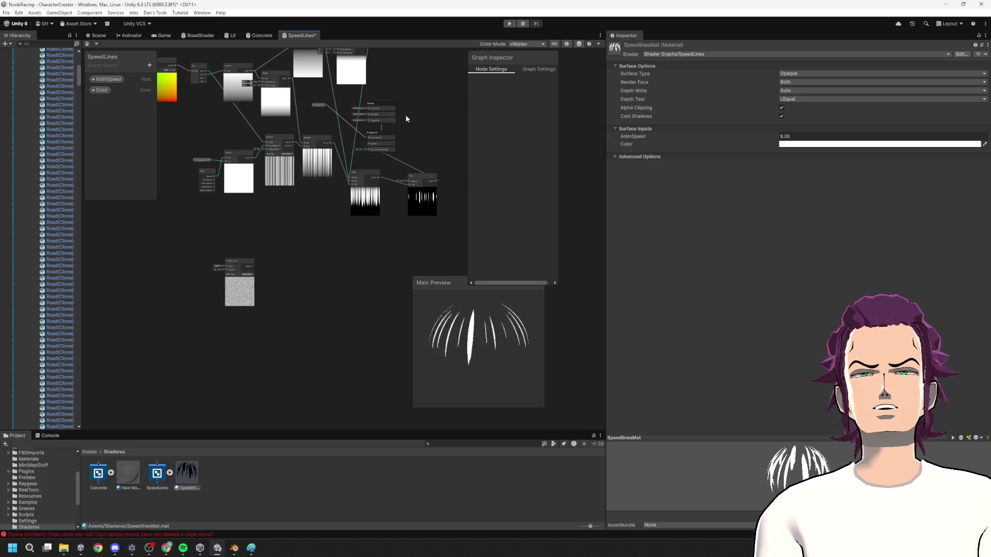
pyautogui.scroll(5, 252, 214)
# - Lower the Simple Noise Scale to 35
pyautogui.moveTo(96, 326)
pyautogui.mouseDown()
pyautogui.moveTo(801, 338)
pyautogui.moveTo(376, 328)
pyautogui.moveTo(289, 222)
pyautogui.moveTo(321, 312)
pyautogui.moveTo(266, 270)
pyautogui.moveTo(131, 228)
pyautogui.moveTo(227, 280)
pyautogui.moveTo(226, 338)
pyautogui.moveTo(249, 334)
pyautogui.mouseUp()
pyautogui.scroll(-3, 248, 330)
pyautogui.scroll(1, 243, 323)
pyautogui.rightClick(208, 299)
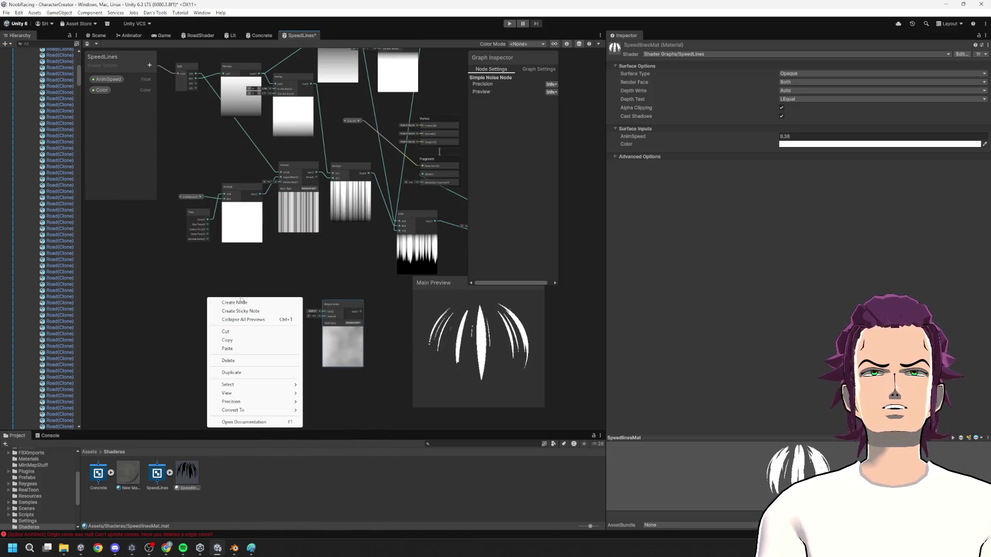
# - Add a Tiling And Offset node and connect the Time output into it
pyautogui.click(240, 301)
pyautogui.write('til')
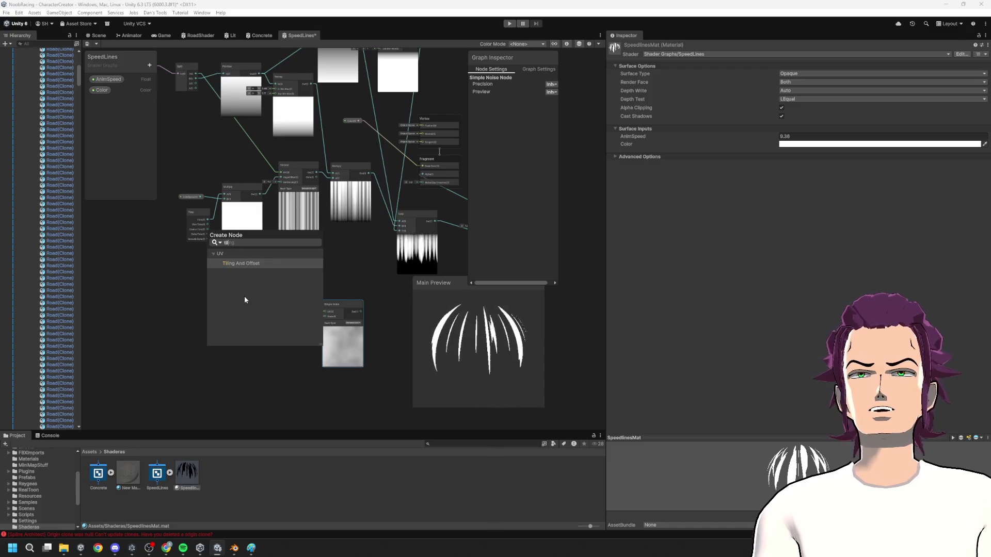
pyautogui.press('Return')
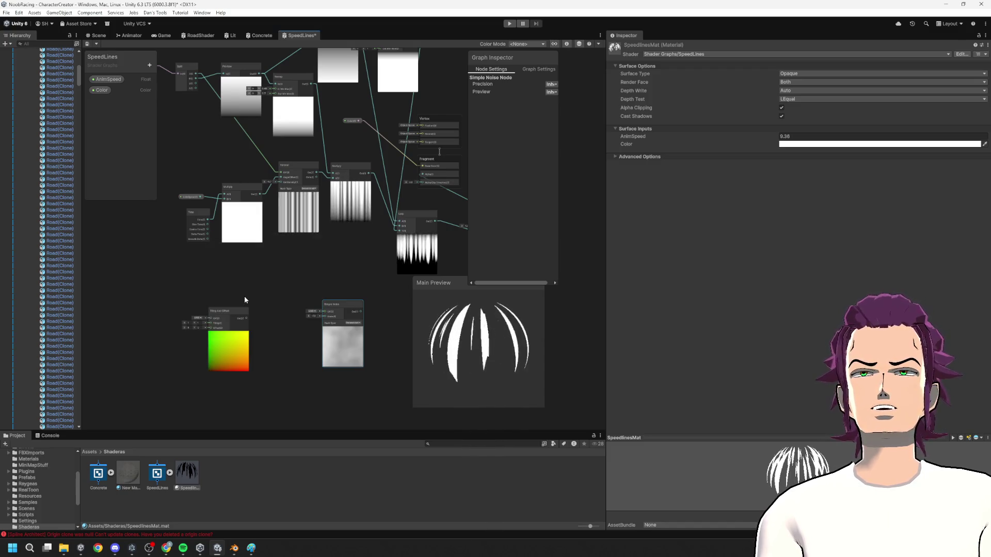
pyautogui.moveTo(236, 311); pyautogui.dragTo(253, 292)
pyautogui.moveTo(207, 220)
pyautogui.mouseDown()
pyautogui.moveTo(187, 329)
pyautogui.moveTo(217, 309)
pyautogui.mouseUp()
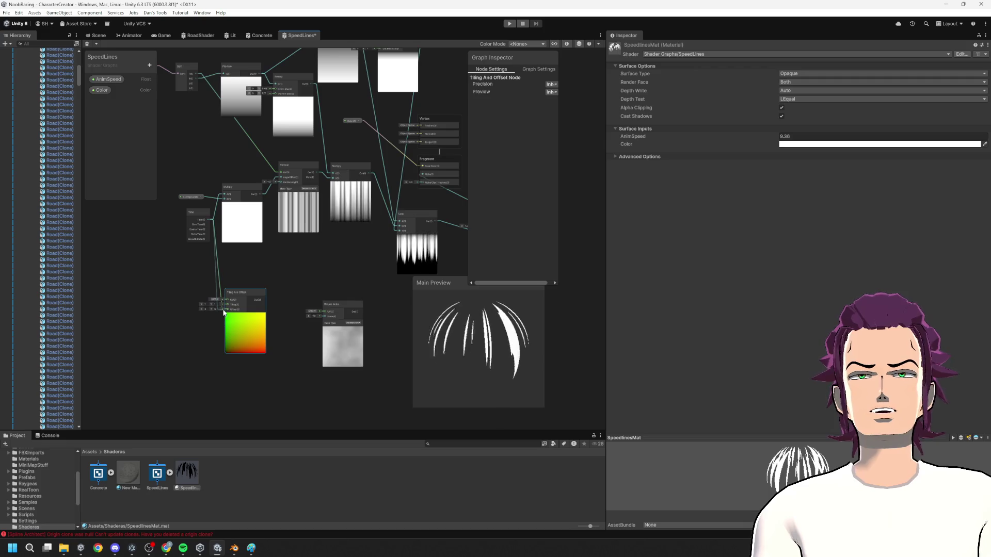
pyautogui.moveTo(268, 317); pyautogui.dragTo(241, 309)
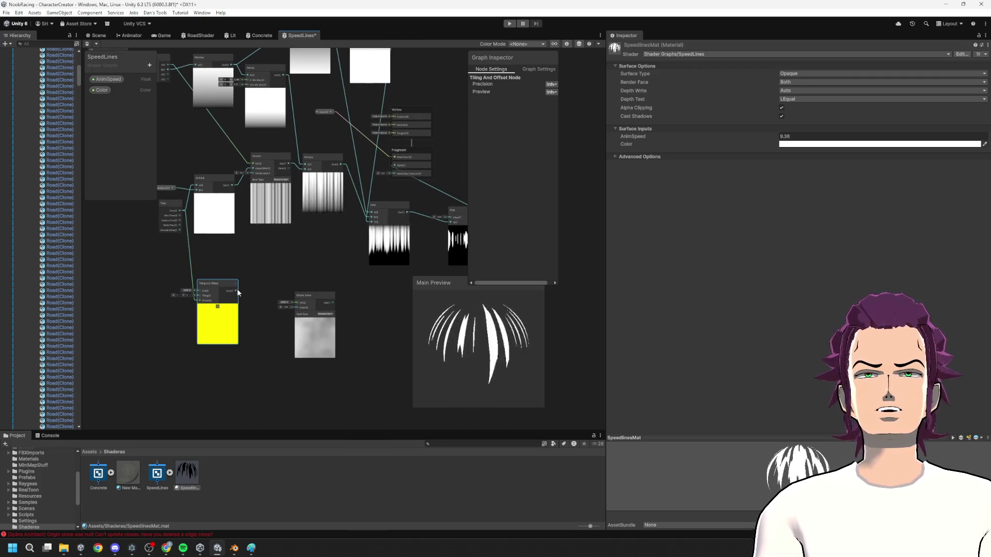
# - Add a Multiply node fed by Simple Noise and connect Lerp's output to its B input
pyautogui.moveTo(346, 325)
pyautogui.mouseDown()
pyautogui.moveTo(295, 308)
pyautogui.moveTo(258, 320)
pyautogui.moveTo(234, 365)
pyautogui.mouseUp()
pyautogui.scroll(1, 295, 307)
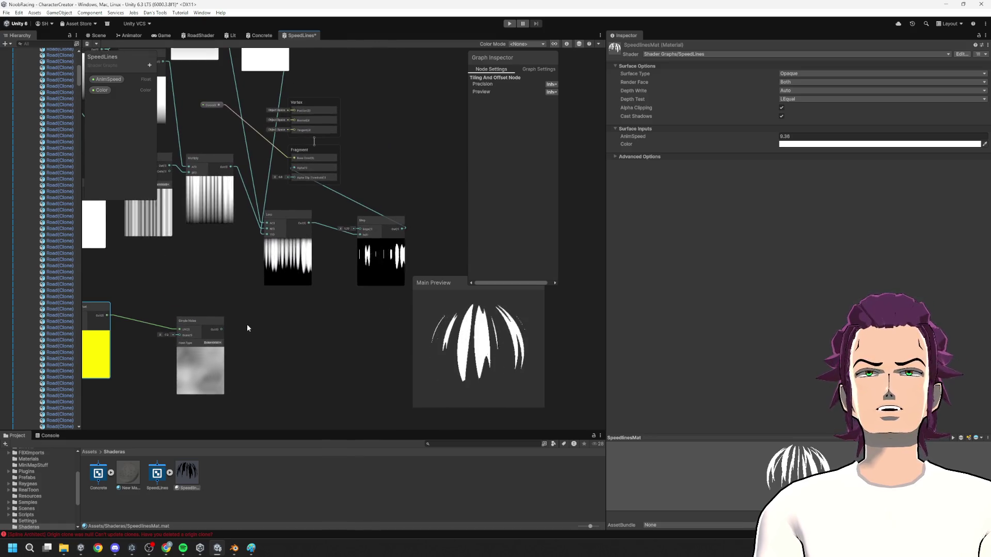
pyautogui.moveTo(221, 330)
pyautogui.mouseDown()
pyautogui.moveTo(333, 321)
pyautogui.moveTo(336, 302)
pyautogui.mouseUp()
pyautogui.write('mu')
pyautogui.press('Return')
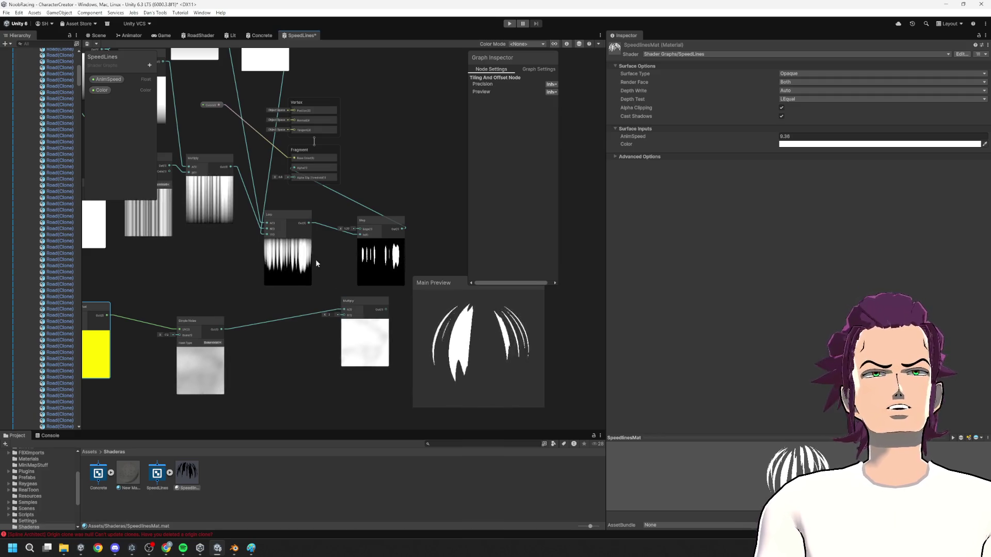
pyautogui.moveTo(309, 223)
pyautogui.mouseDown()
pyautogui.moveTo(323, 329)
pyautogui.moveTo(442, 293)
pyautogui.mouseUp()
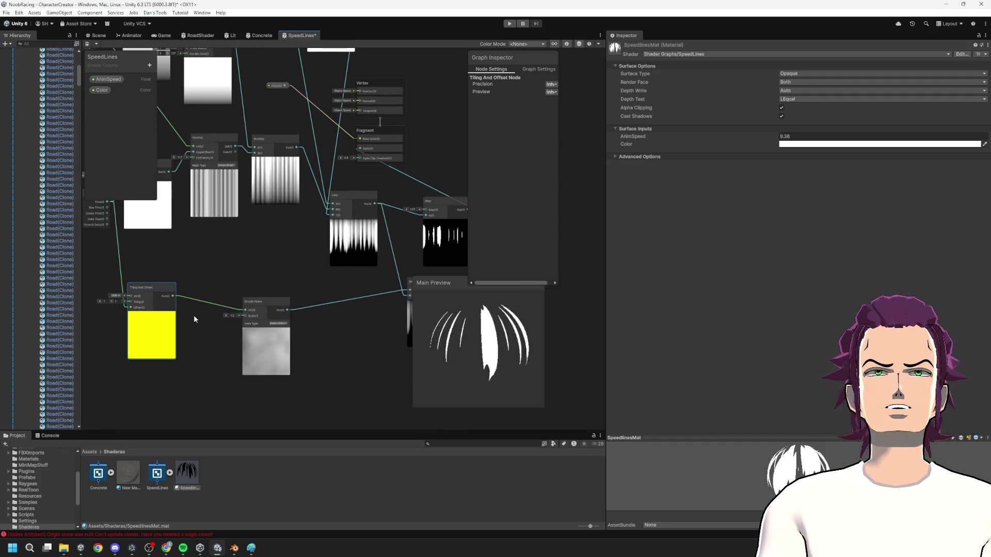
# - Try a Split node off Tiling And Offset, then delete it
pyautogui.moveTo(175, 296); pyautogui.dragTo(213, 289)
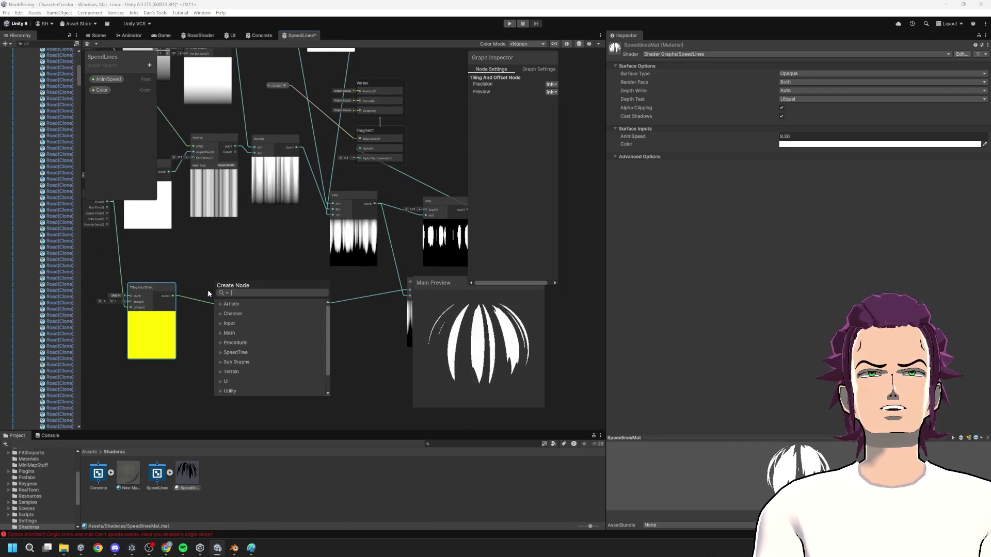
pyautogui.write('spil')
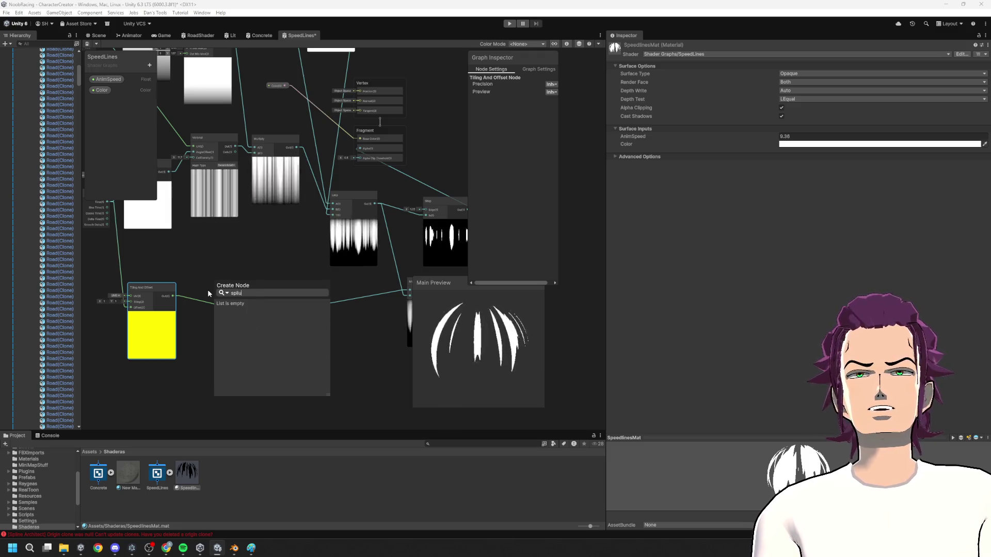
pyautogui.press('Return')
pyautogui.moveTo(230, 305)
pyautogui.mouseDown()
pyautogui.moveTo(195, 273)
pyautogui.moveTo(234, 290)
pyautogui.mouseUp()
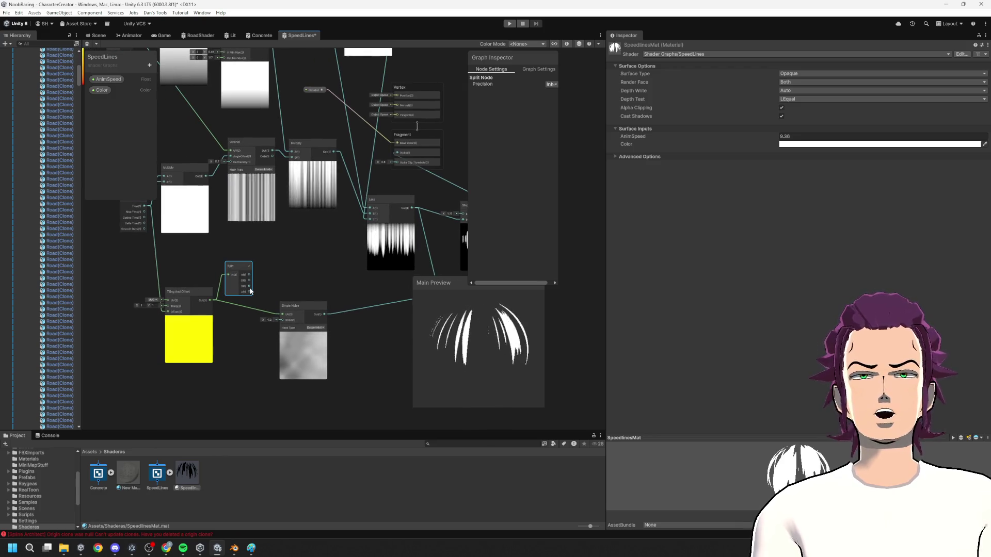
pyautogui.press('Delete')
pyautogui.moveTo(306, 283); pyautogui.dragTo(381, 274)
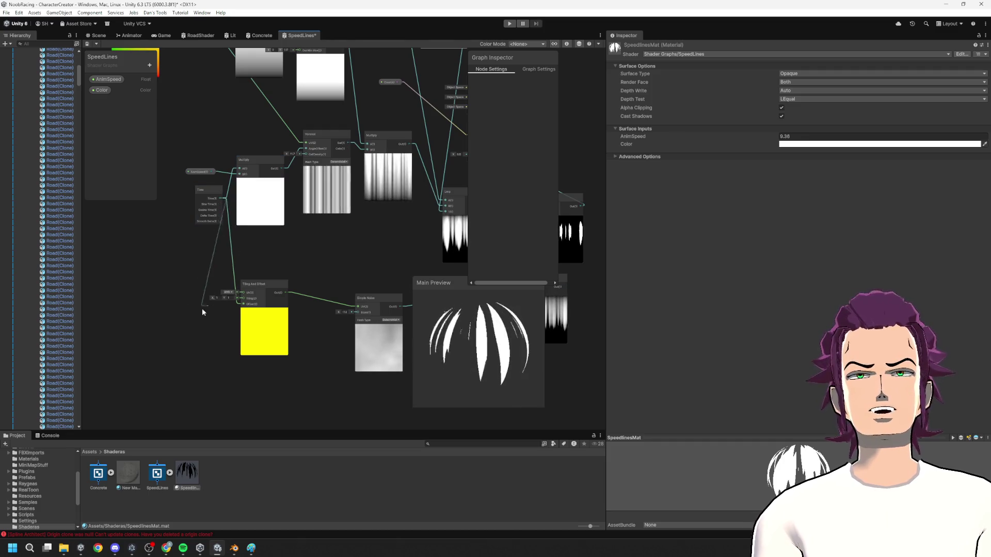
# - Add a Vector 2 node fed by Time and remove the wire into its X input
pyautogui.moveTo(209, 308); pyautogui.dragTo(185, 308)
pyautogui.write('time')
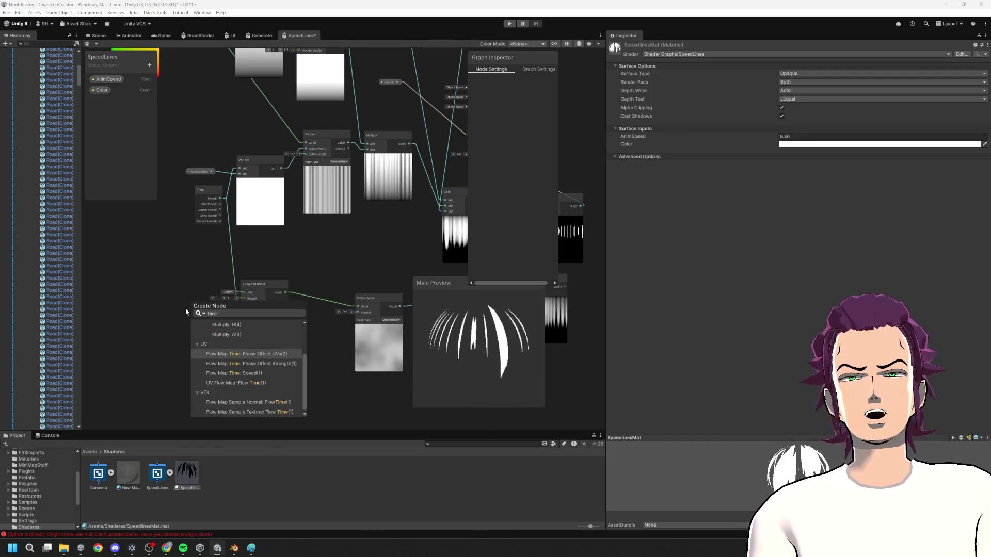
pyautogui.press('BackSpace')
pyautogui.press('BackSpace')
pyautogui.press('BackSpace')
pyautogui.write('vec')
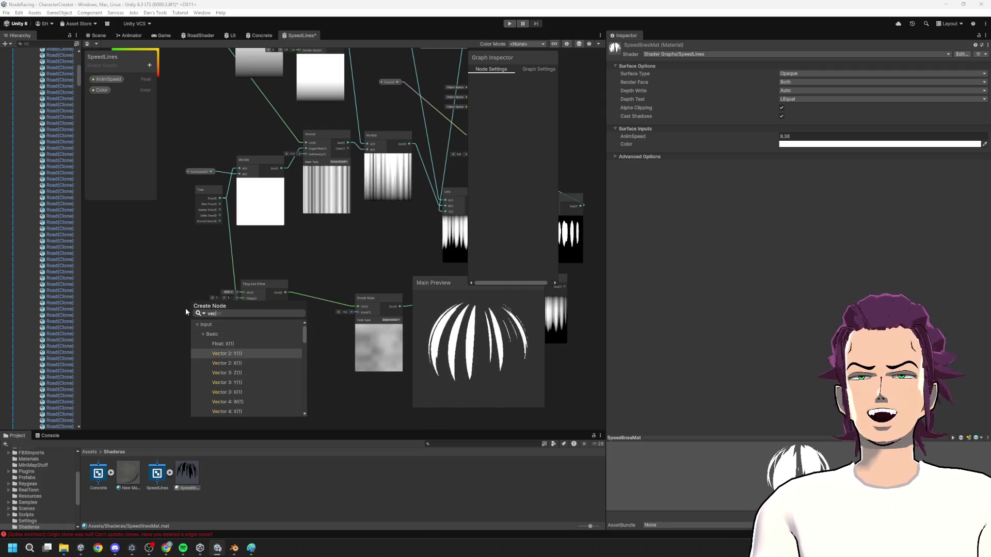
pyautogui.press('Down')
pyautogui.press('Return')
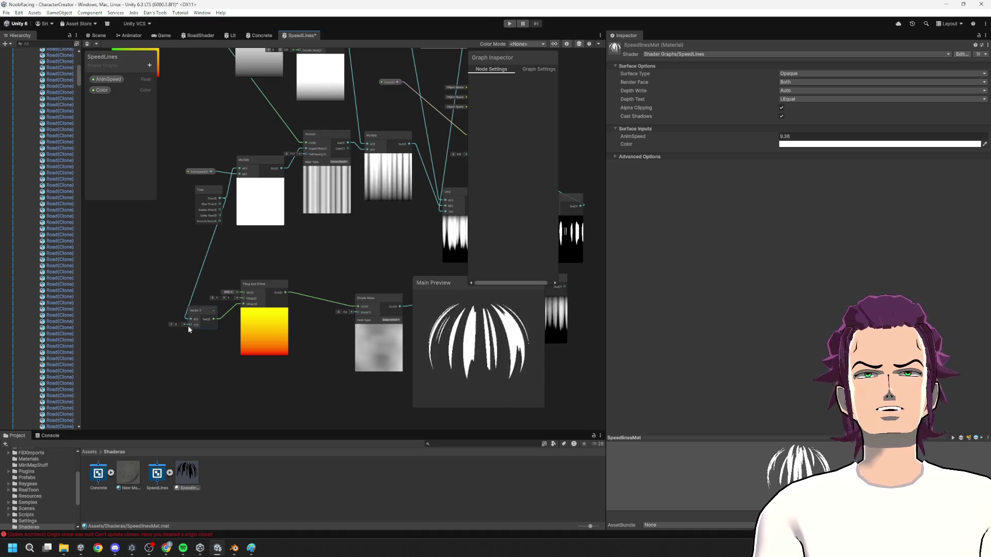
pyautogui.click(213, 259)
pyautogui.press('Delete')
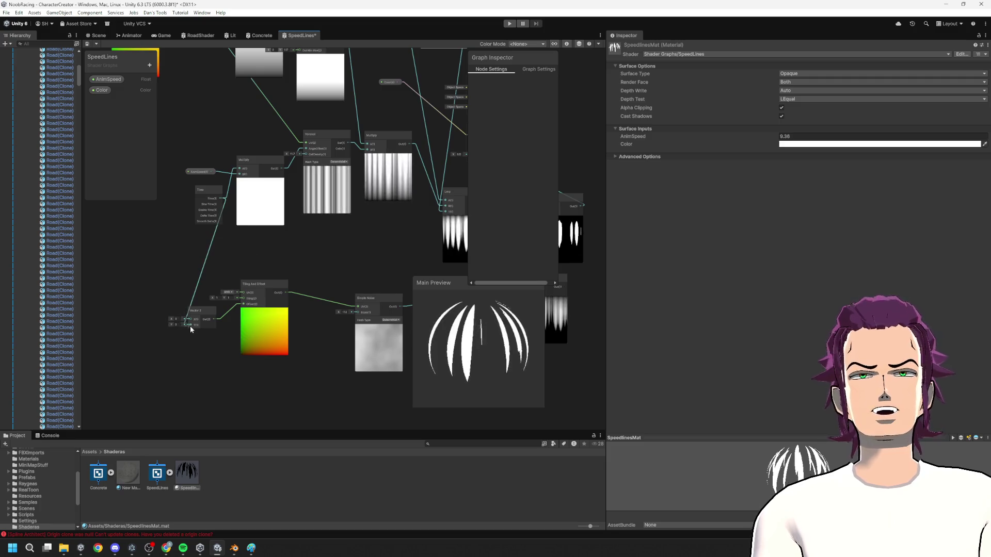
pyautogui.moveTo(320, 345); pyautogui.dragTo(202, 335)
pyautogui.moveTo(295, 327)
pyautogui.mouseDown()
pyautogui.moveTo(222, 321)
pyautogui.moveTo(268, 303)
pyautogui.mouseUp()
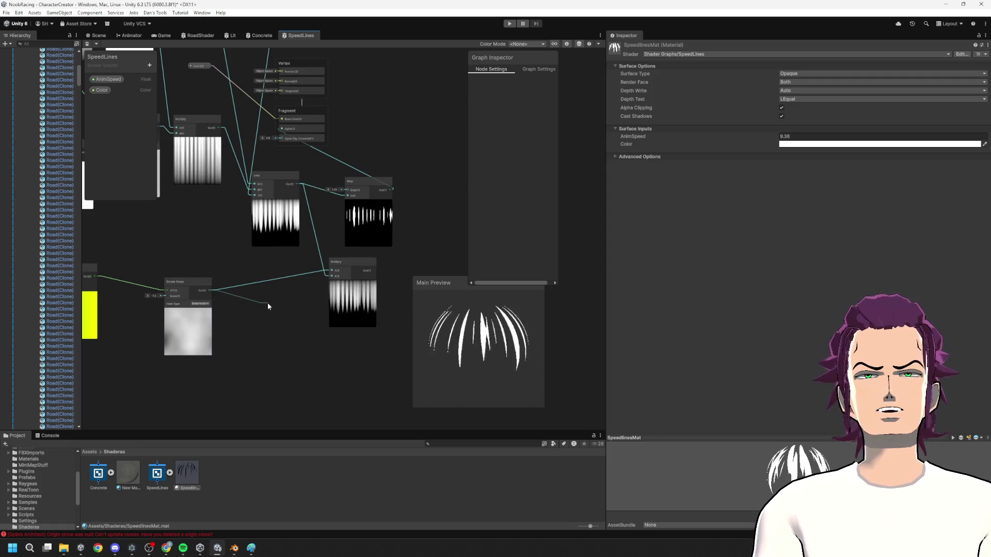
# - Add a Step node after Simple Noise with edge 0.48, and raise the noise Scale to 14.3
pyautogui.write('ste')
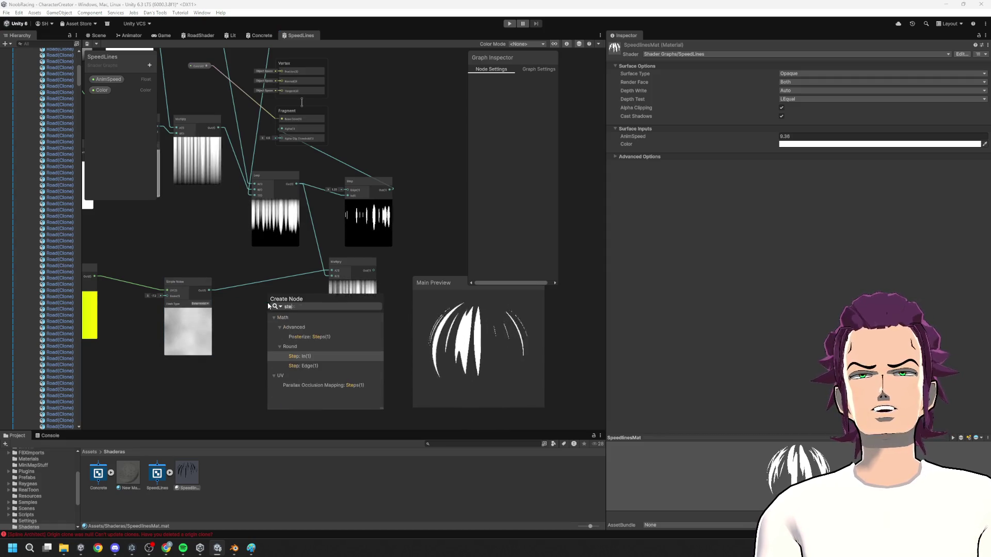
pyautogui.press('Return')
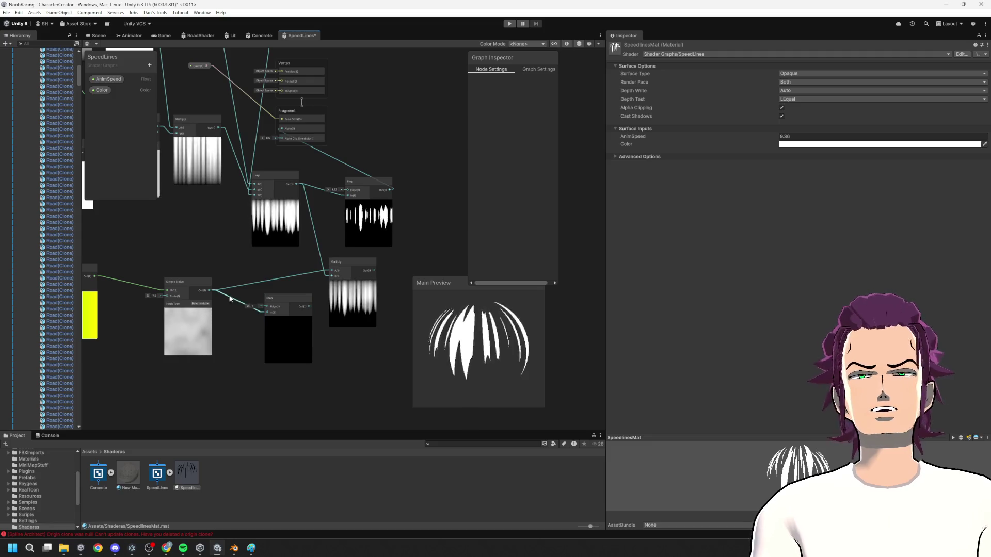
pyautogui.moveTo(257, 310); pyautogui.dragTo(241, 311)
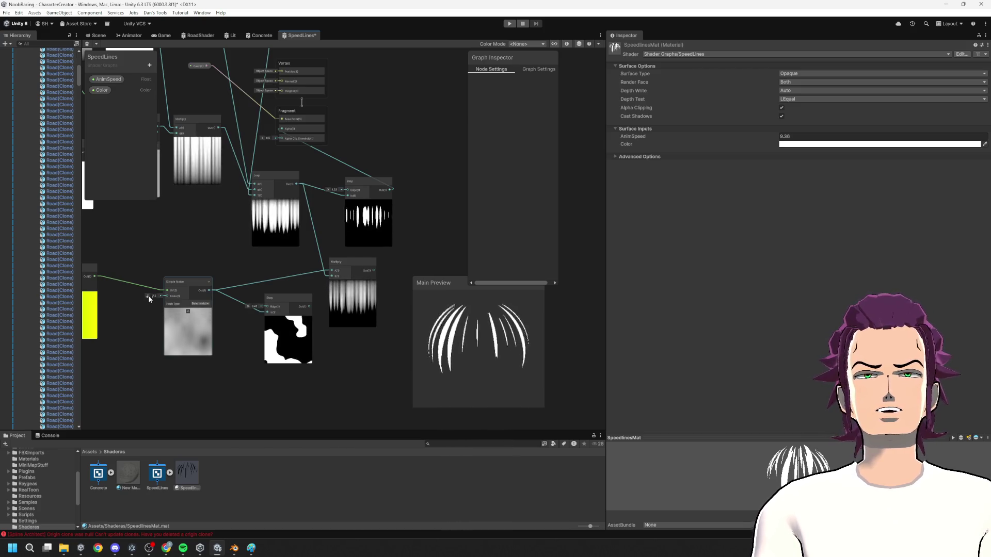
pyautogui.moveTo(161, 299)
pyautogui.mouseDown()
pyautogui.moveTo(206, 289)
pyautogui.moveTo(312, 305)
pyautogui.moveTo(331, 270)
pyautogui.mouseUp()
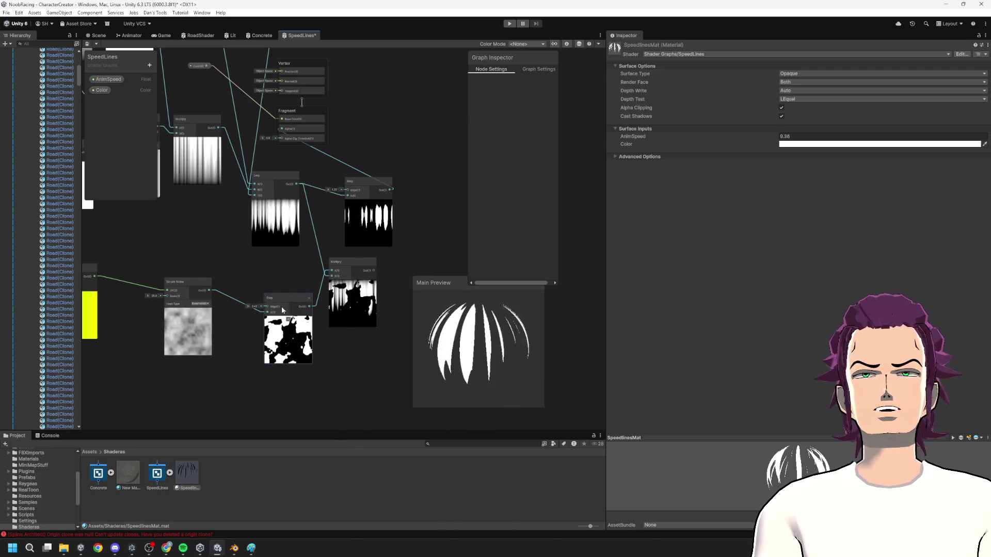
# - Select Simple Noise and pan to reveal its Tiling And Offset input
pyautogui.moveTo(195, 307); pyautogui.dragTo(220, 308)
pyautogui.click(175, 295)
pyautogui.moveTo(98, 297); pyautogui.dragTo(166, 283)
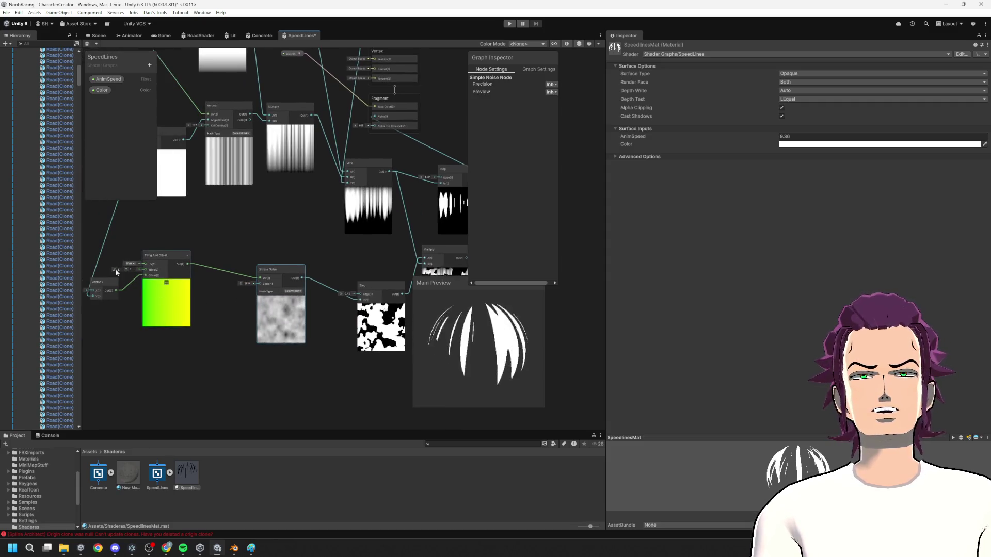
# - Set the Tiling And Offset Tiling Y value to 0.06
pyautogui.click(148, 271)
pyautogui.click(129, 271)
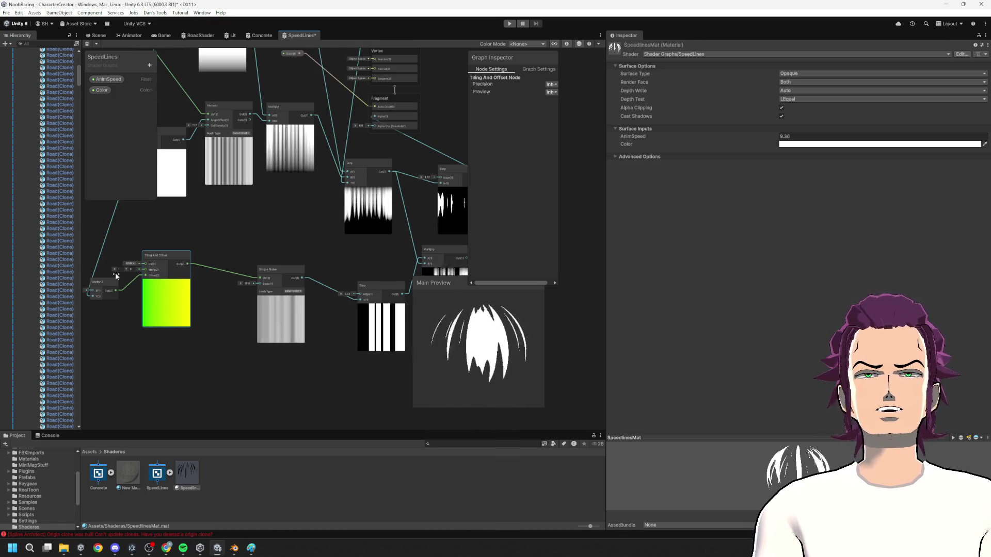
pyautogui.moveTo(440, 254)
pyautogui.mouseDown()
pyautogui.moveTo(267, 270)
pyautogui.moveTo(276, 232)
pyautogui.moveTo(267, 200)
pyautogui.mouseUp()
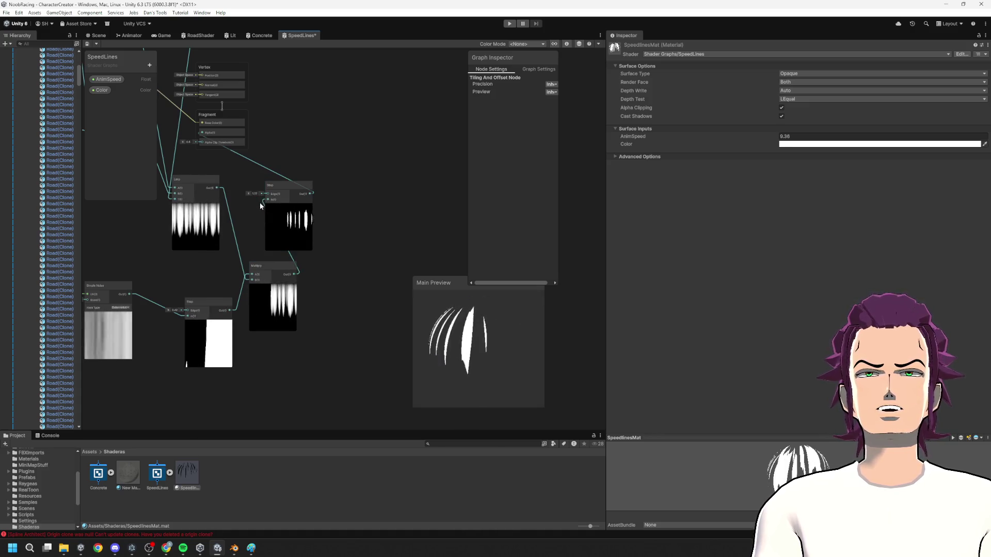
pyautogui.moveTo(196, 319); pyautogui.dragTo(356, 286)
# - Lower the Simple Noise Scale to 22.7 and clear the selection
pyautogui.moveTo(225, 267); pyautogui.dragTo(219, 267)
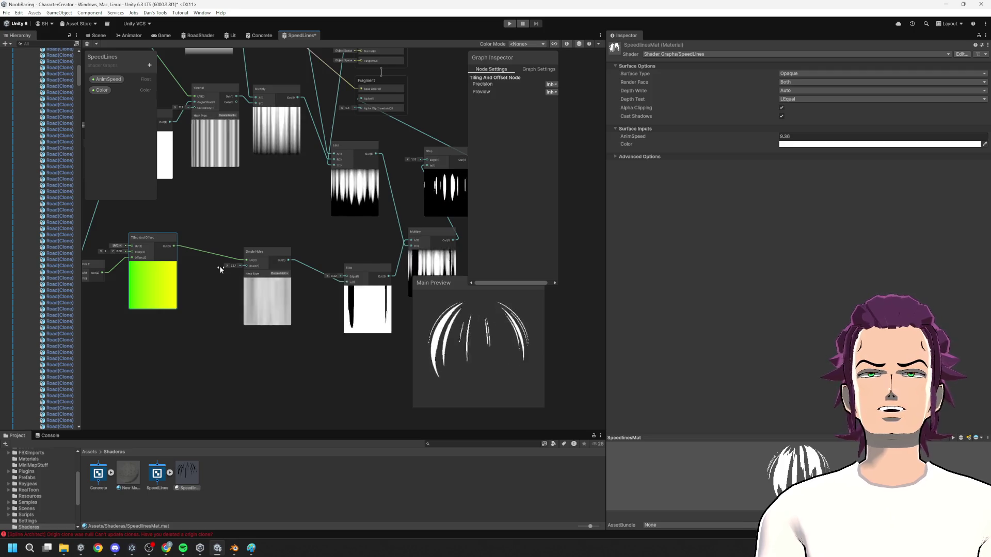
pyautogui.hscroll(3, 270, 234)
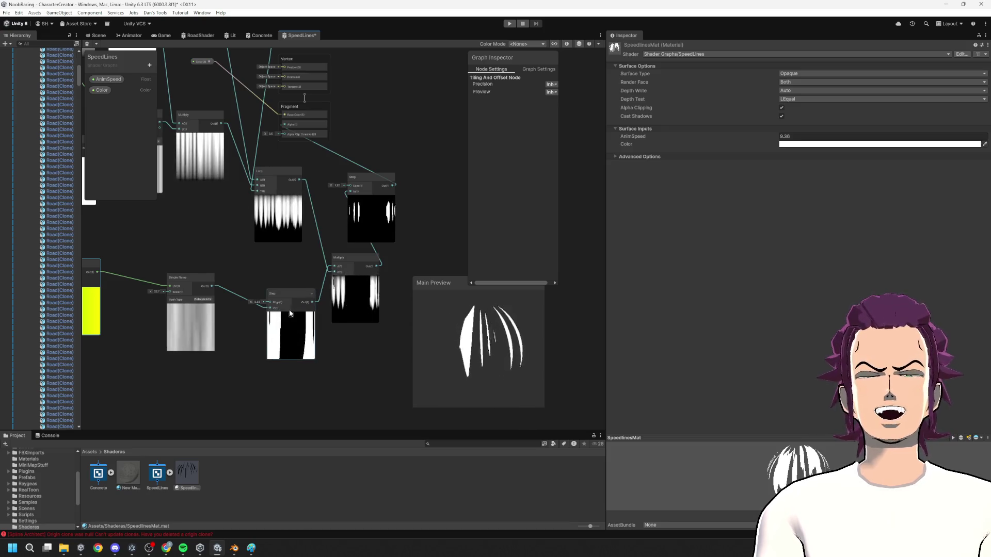
pyautogui.hscroll(-3, 293, 311)
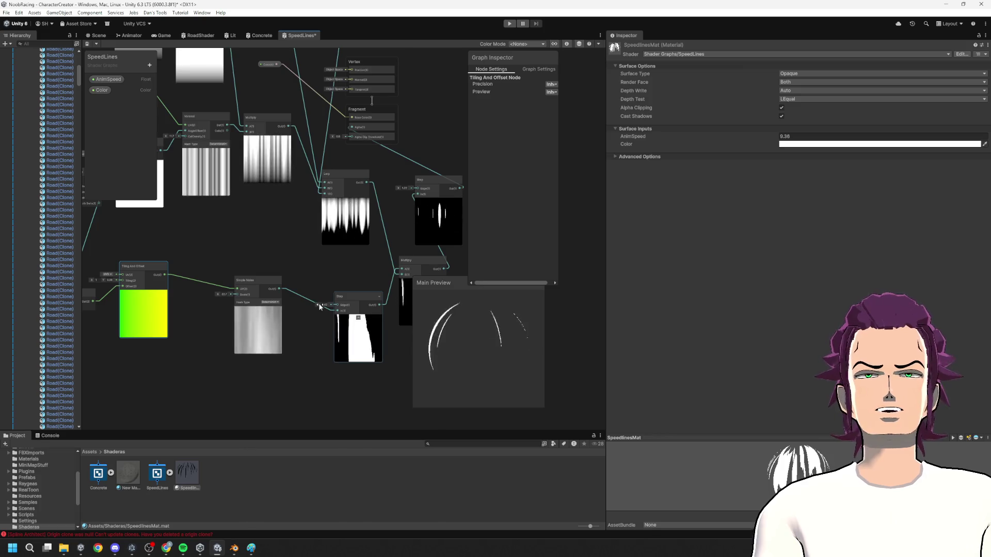
pyautogui.click(309, 304)
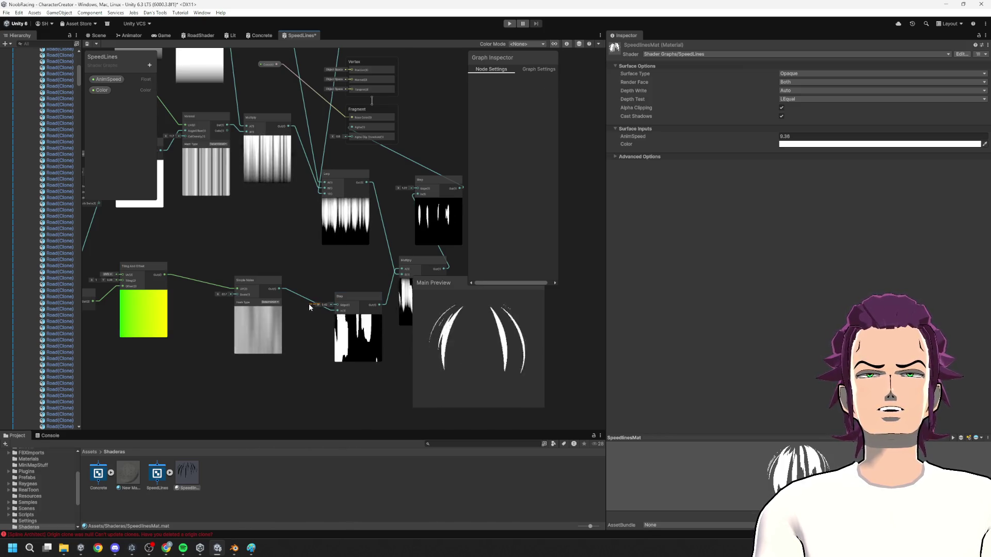
pyautogui.hscroll(-5, 311, 316)
pyautogui.scroll(2, 269, 317)
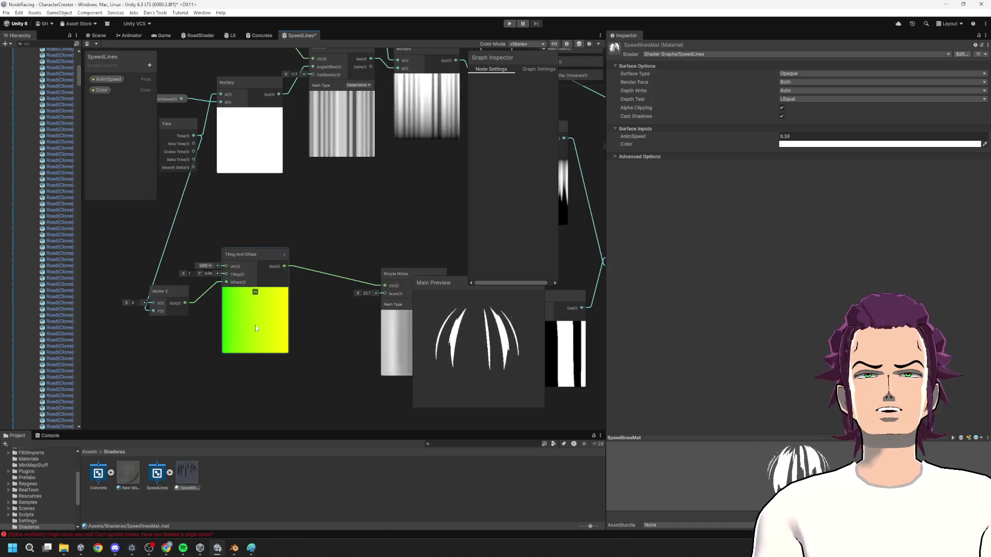
# - Change the Tiling Y value to 0.07
pyautogui.hscroll(-3, 249, 325)
pyautogui.moveTo(275, 272); pyautogui.dragTo(275, 279)
pyautogui.hscroll(3, 275, 279)
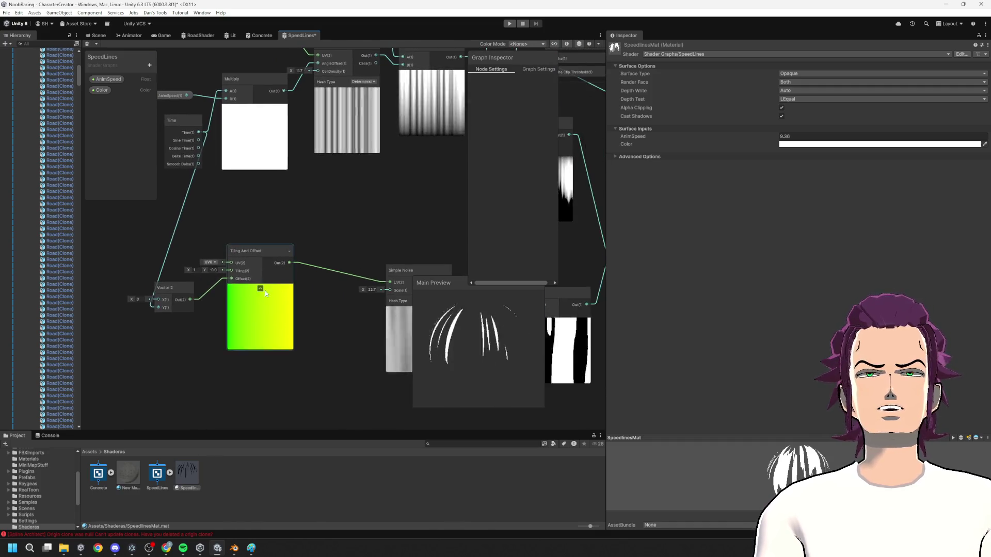
pyautogui.scroll(-5, 251, 290)
pyautogui.hscroll(2, 232, 330)
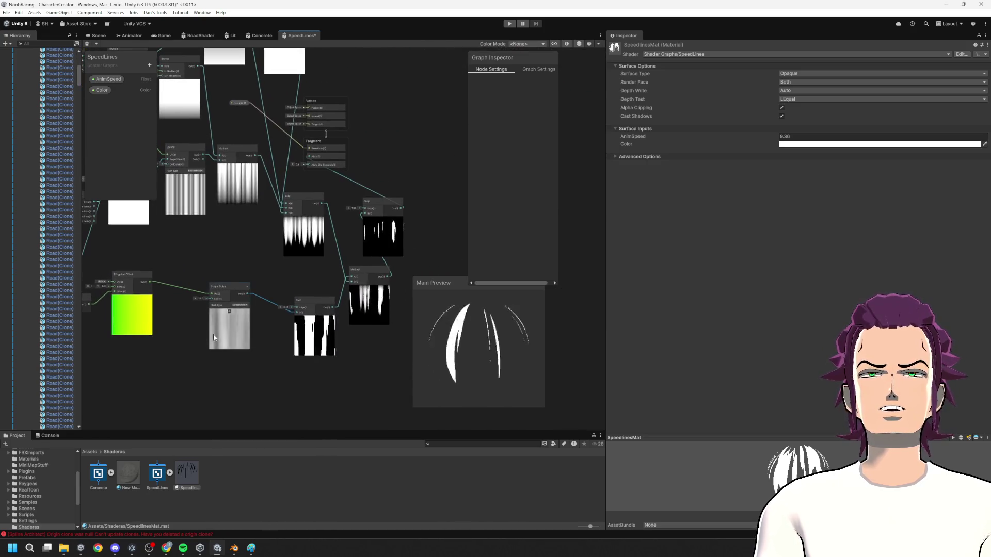
pyautogui.hscroll(-2, 214, 338)
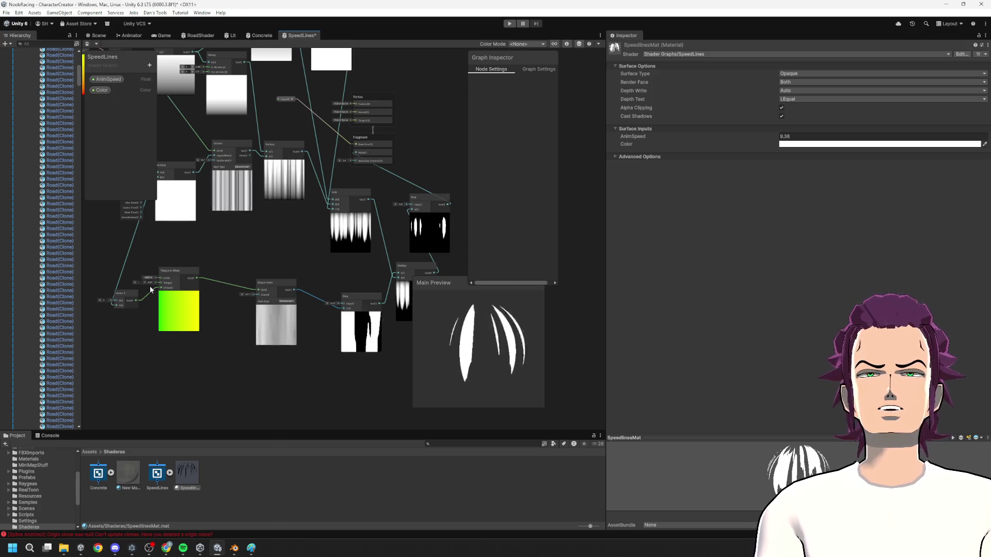
pyautogui.scroll(3, 150, 290)
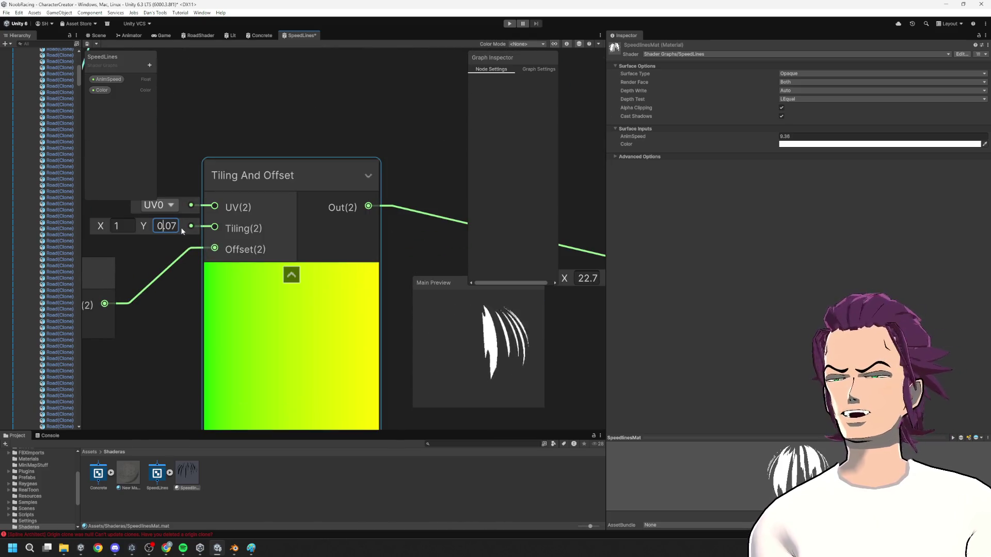
pyautogui.write('0.17')
pyautogui.press('Return')
# - Connect the Simple Noise output directly into the Multiply node
pyautogui.scroll(-3, 274, 133)
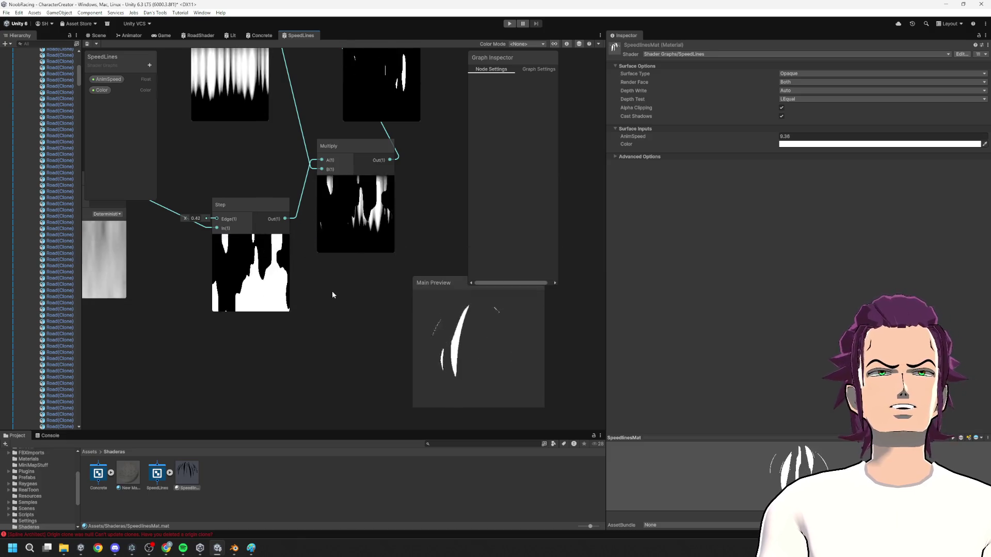
pyautogui.scroll(-3, 330, 289)
pyautogui.scroll(2, 207, 251)
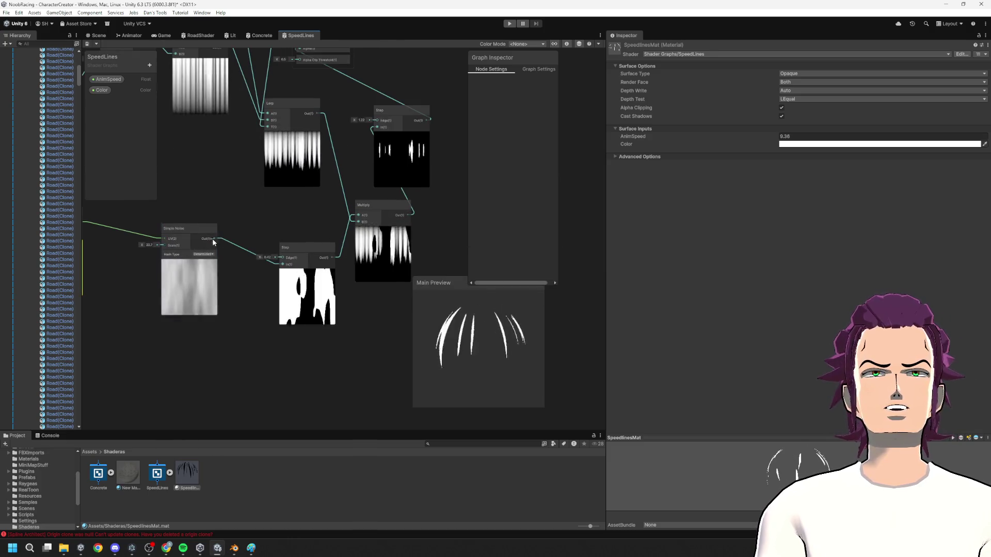
pyautogui.moveTo(213, 239); pyautogui.dragTo(358, 215)
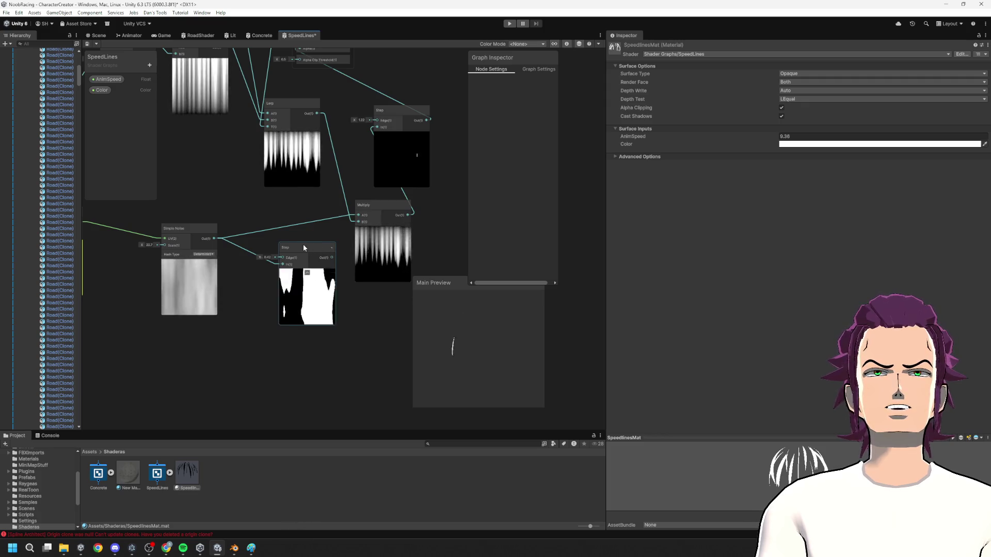
pyautogui.moveTo(302, 243)
pyautogui.mouseDown()
pyautogui.moveTo(312, 233)
pyautogui.moveTo(282, 280)
pyautogui.mouseUp()
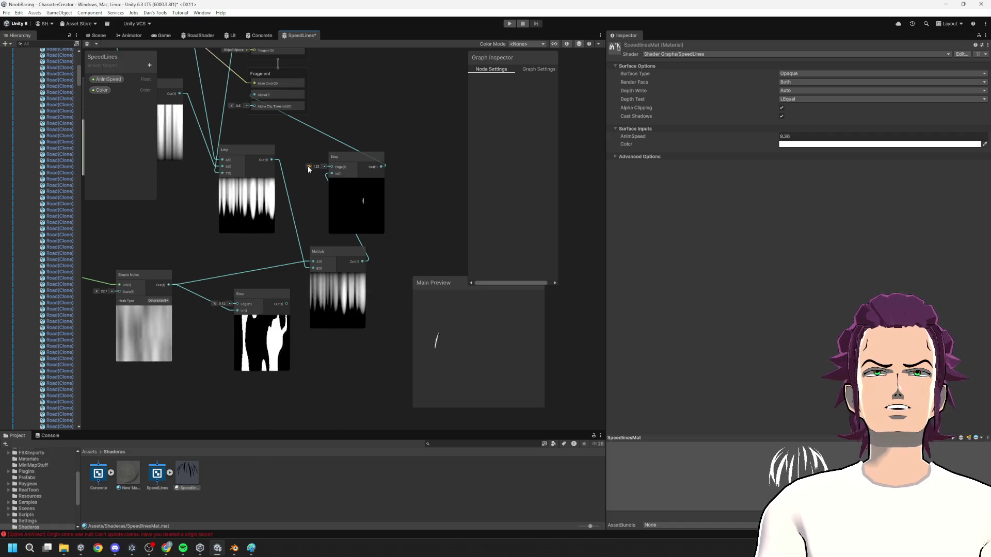
# - Lower the Step edge to 0.31 and search for a 'sin' node
pyautogui.moveTo(310, 166); pyautogui.dragTo(301, 167)
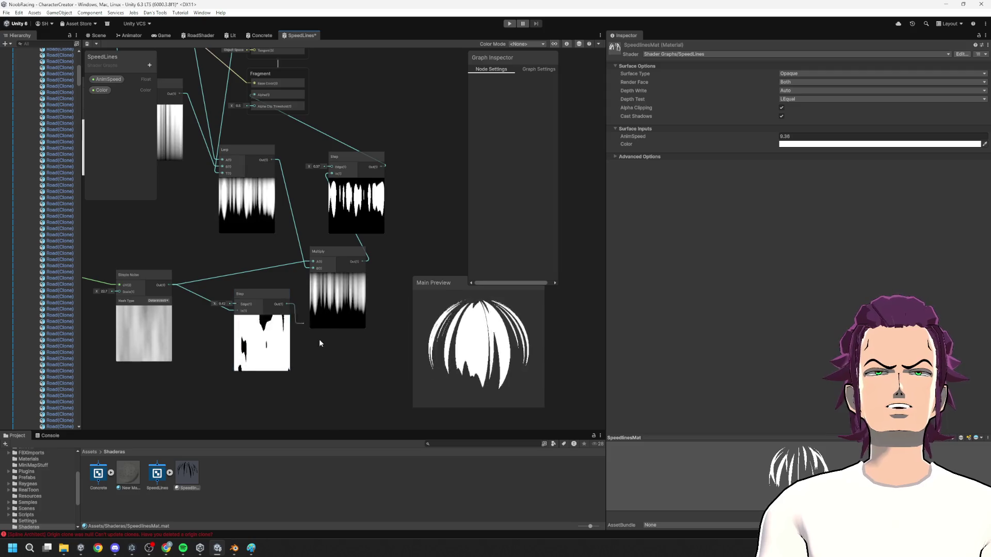
pyautogui.press('space')
pyautogui.write('sin')
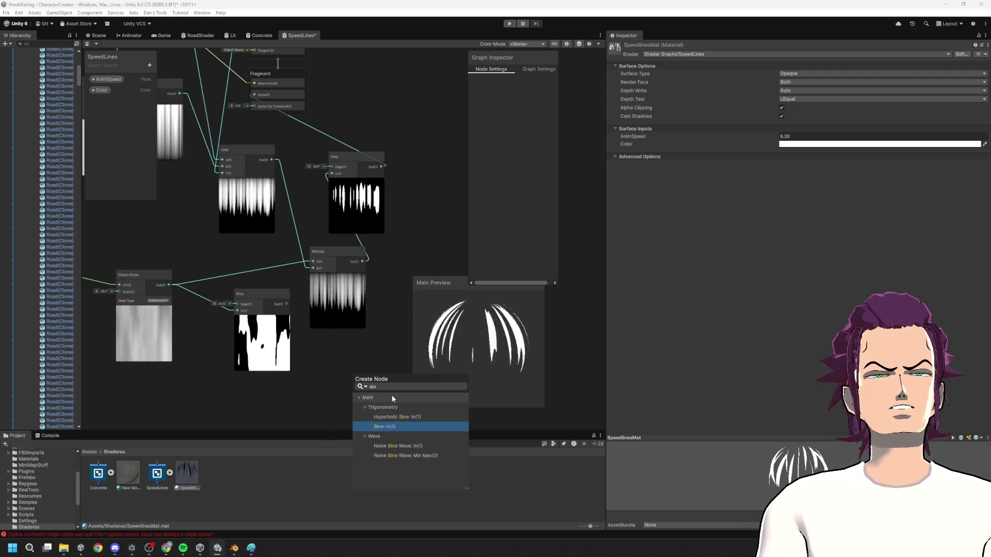
# - Try a Sine node after the Step output, then delete it and cancel the new connection
pyautogui.click(411, 428)
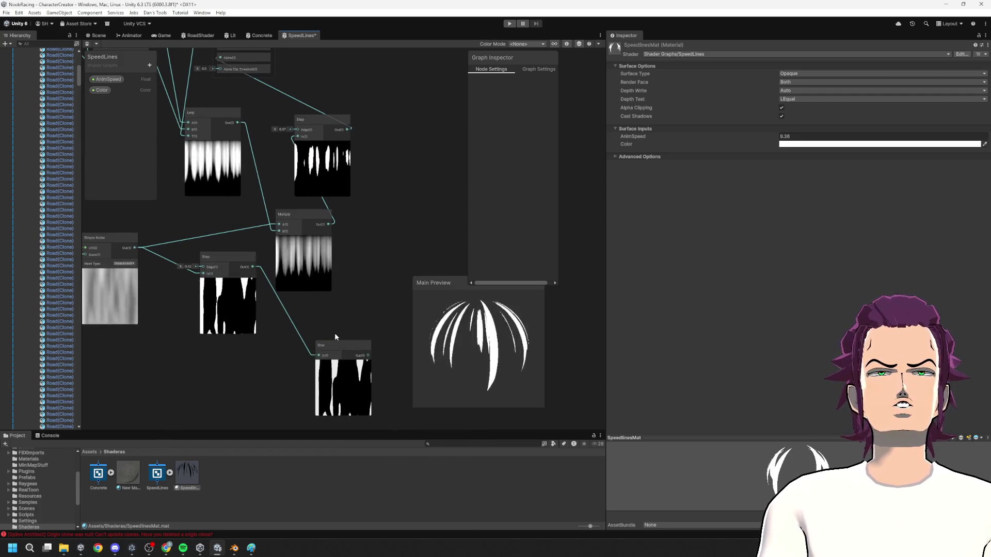
pyautogui.click(350, 344)
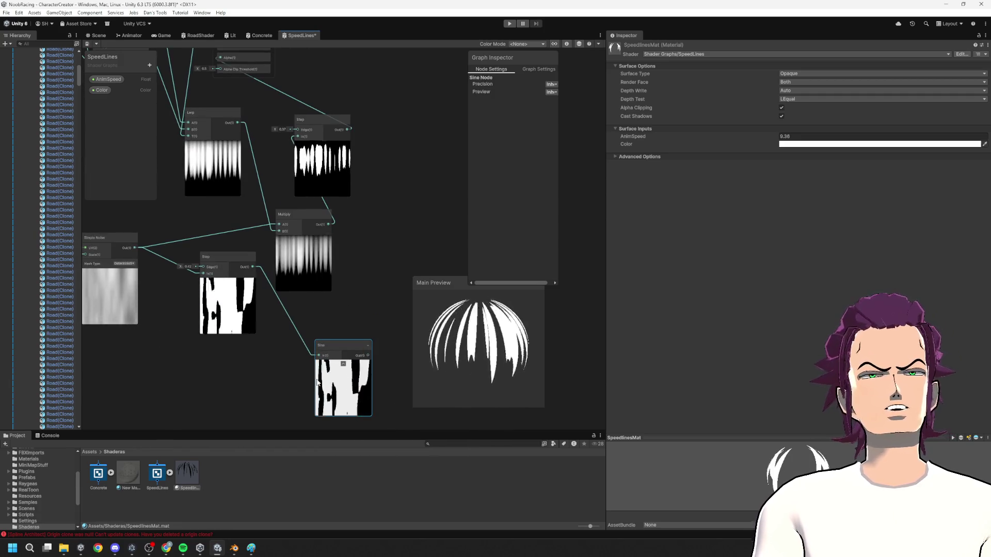
pyautogui.press('Delete')
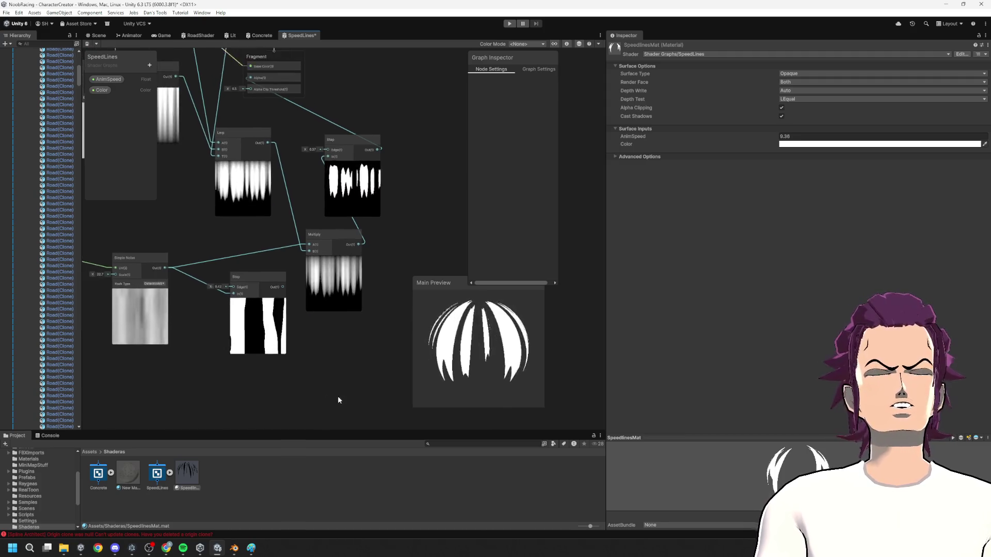
pyautogui.scroll(2, 198, 273)
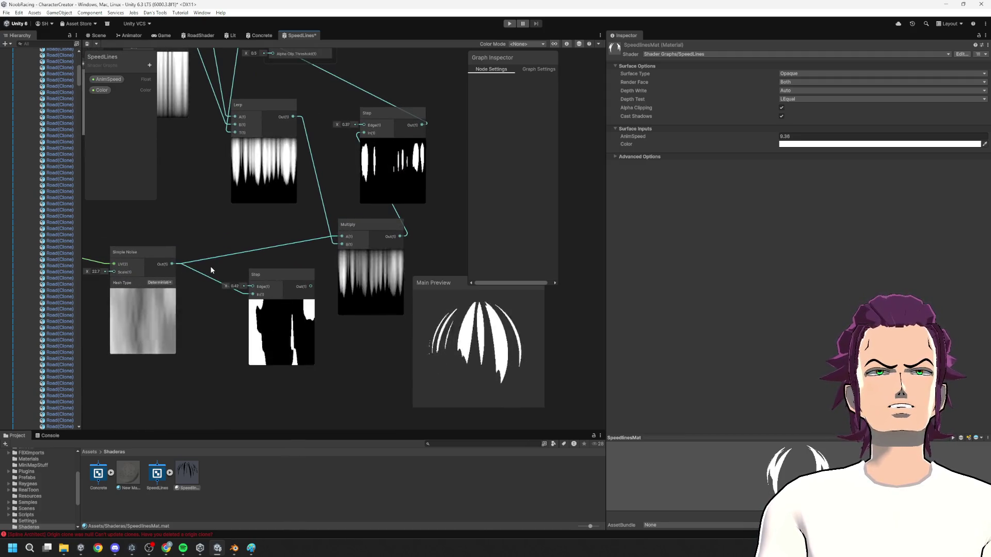
pyautogui.moveTo(172, 264)
pyautogui.mouseDown()
pyautogui.moveTo(281, 265)
pyautogui.moveTo(279, 274)
pyautogui.mouseUp()
pyautogui.press('Escape')
pyautogui.scroll(-3, 284, 255)
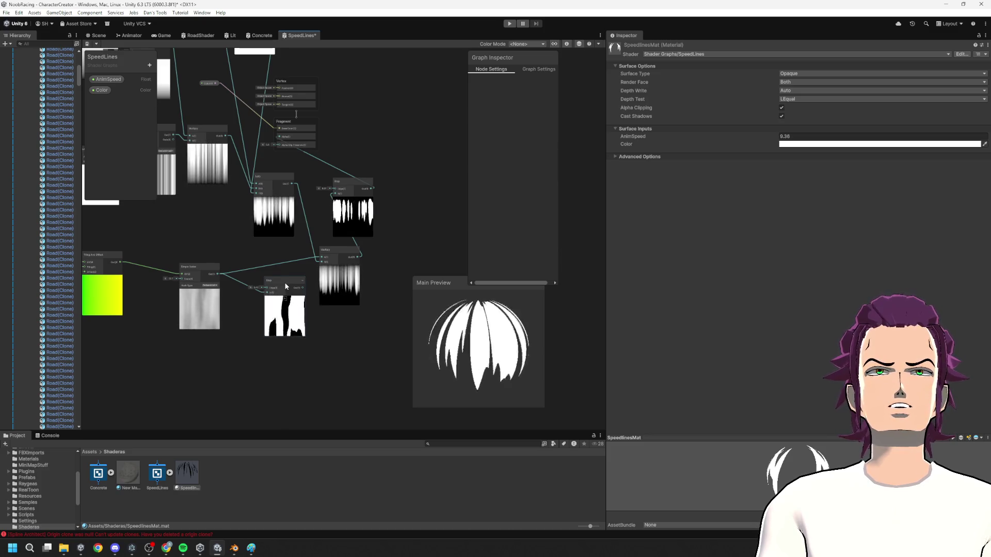
# - Save the shader graph and fly the Scene camera down to the track edge
pyautogui.hotkey('ctrl', 's')
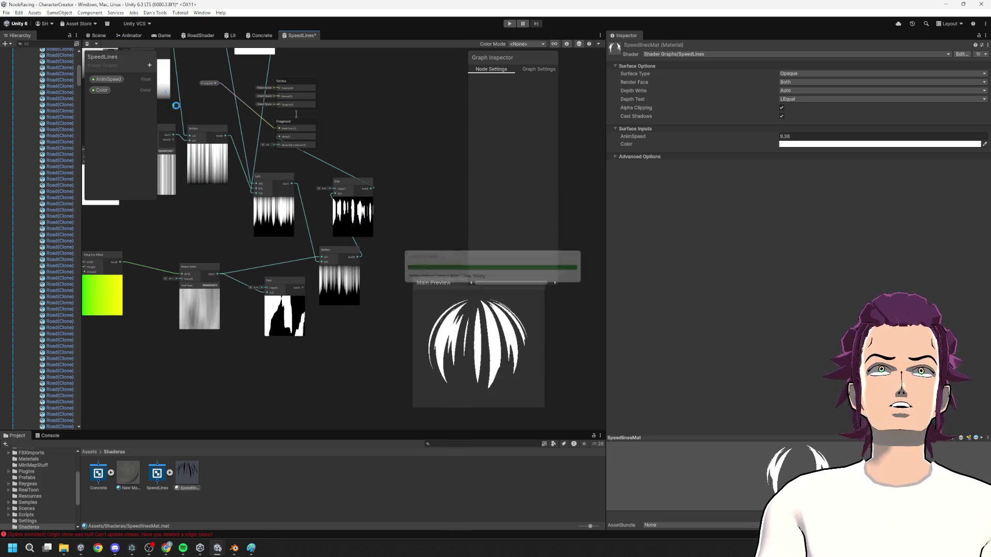
pyautogui.click(97, 35)
pyautogui.moveTo(177, 103)
pyautogui.mouseDown()
pyautogui.moveTo(953, 219)
pyautogui.moveTo(891, 236)
pyautogui.moveTo(517, 244)
pyautogui.moveTo(385, 263)
pyautogui.moveTo(651, 180)
pyautogui.mouseUp()
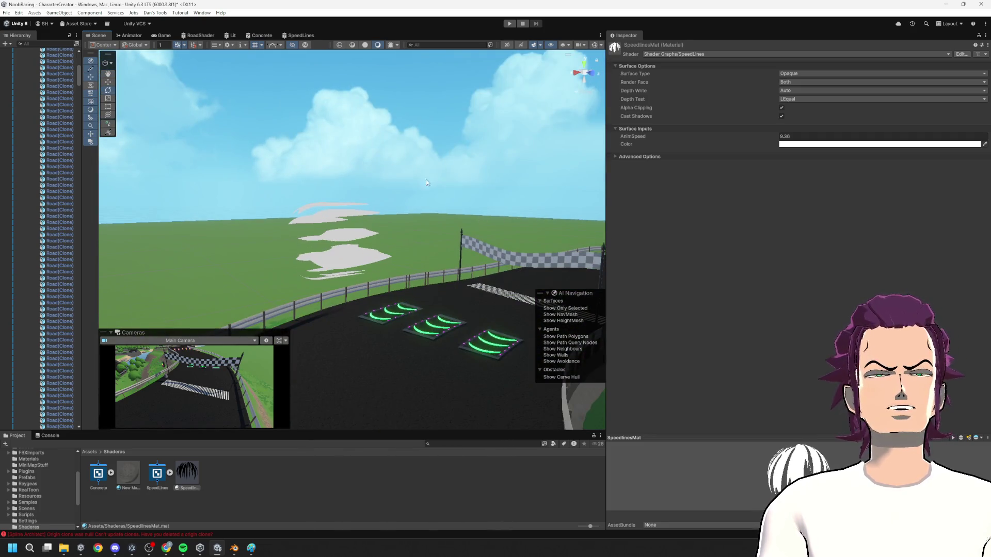
# - Save the shader graph and tilt the Scene camera down toward the guard rail
pyautogui.click(300, 35)
pyautogui.scroll(2, 383, 268)
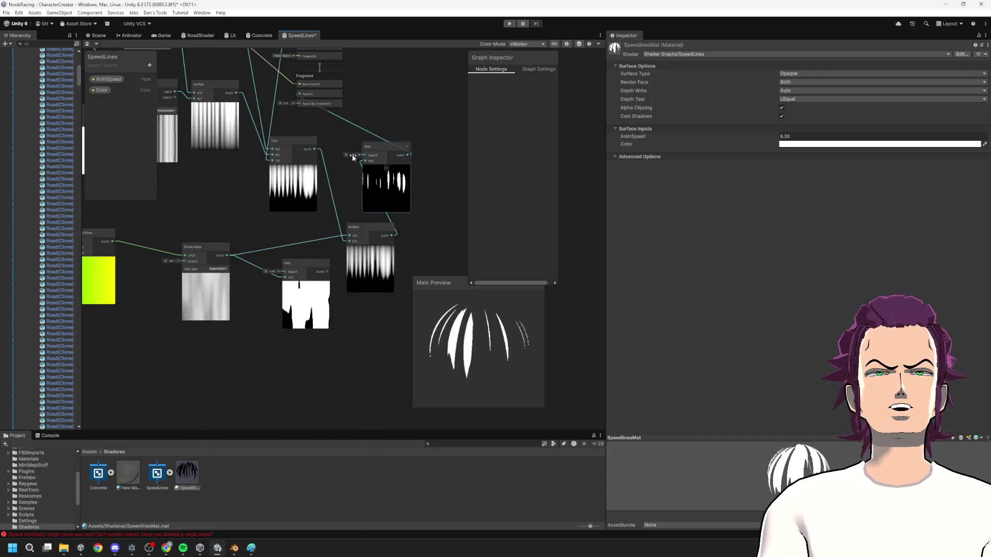
pyautogui.hotkey('ctrl', 's')
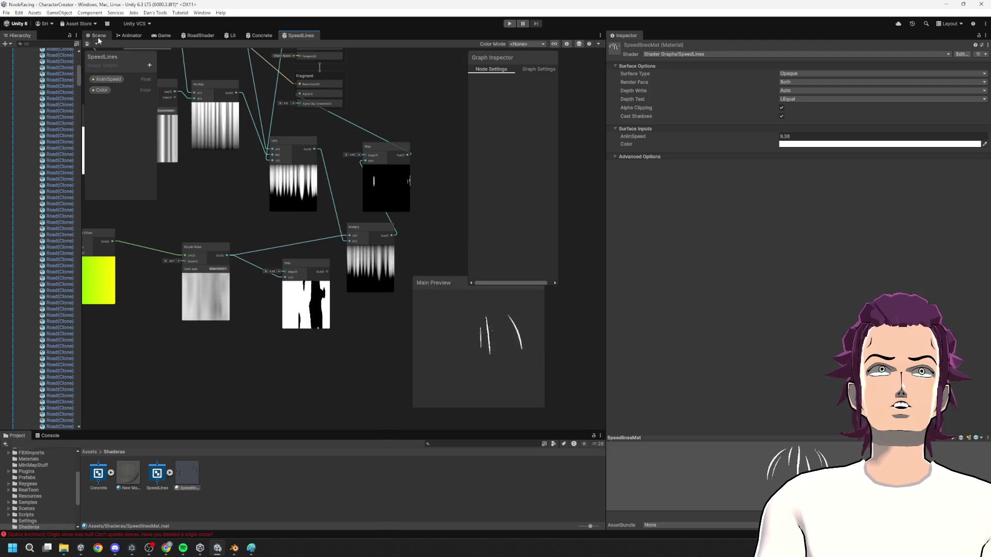
pyautogui.hotkey('ctrl', '1')
pyautogui.moveTo(327, 236)
pyautogui.mouseDown()
pyautogui.moveTo(270, 266)
pyautogui.moveTo(258, 283)
pyautogui.moveTo(327, 272)
pyautogui.moveTo(338, 244)
pyautogui.moveTo(297, 151)
pyautogui.mouseUp()
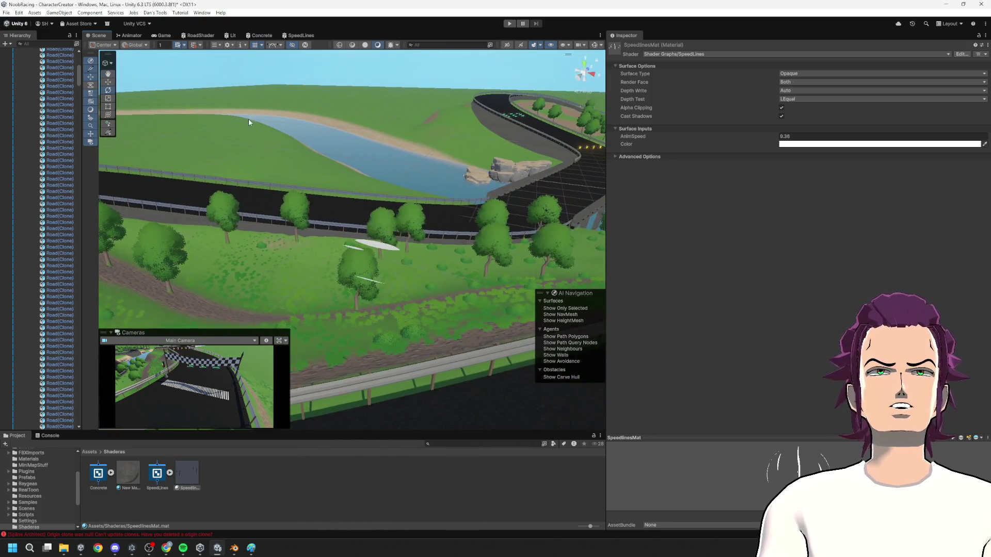
# - Raise the Voronoi CellDensity to 40.7 and save the graph
pyautogui.click(304, 36)
pyautogui.scroll(5, 361, 232)
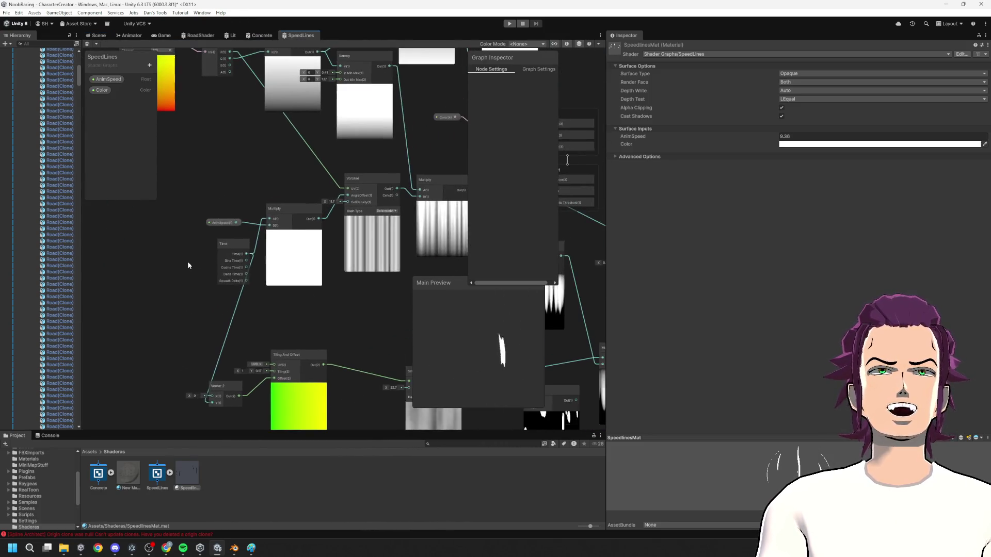
pyautogui.moveTo(325, 201); pyautogui.dragTo(431, 178)
pyautogui.hotkey('ctrl', 's')
# - Fly to the question-block section and frame the speed-lines capsule with F
pyautogui.click(95, 35)
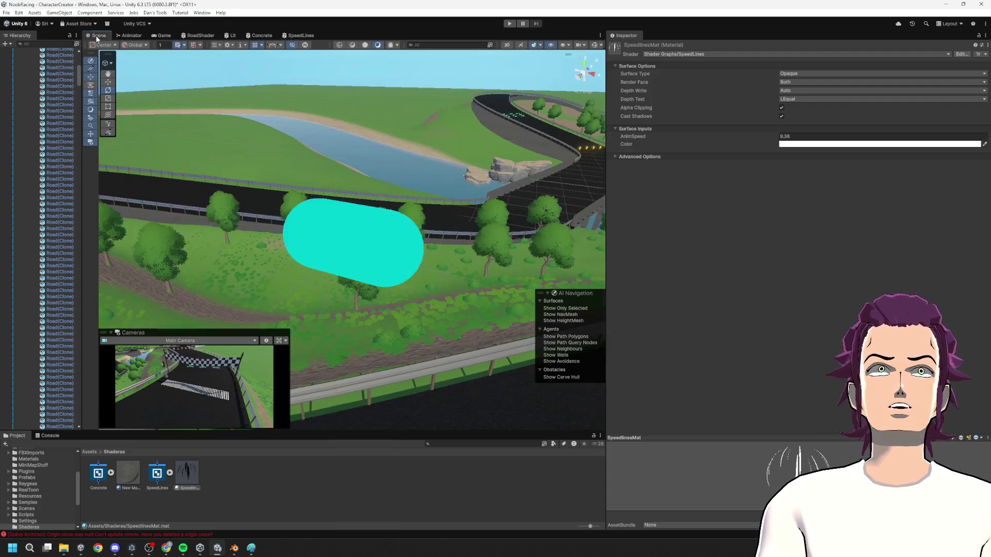
pyautogui.moveTo(210, 102)
pyautogui.mouseDown()
pyautogui.moveTo(499, 187)
pyautogui.moveTo(705, 201)
pyautogui.moveTo(765, 187)
pyautogui.moveTo(859, 197)
pyautogui.moveTo(799, 208)
pyautogui.moveTo(704, 204)
pyautogui.moveTo(702, 274)
pyautogui.moveTo(746, 181)
pyautogui.mouseUp()
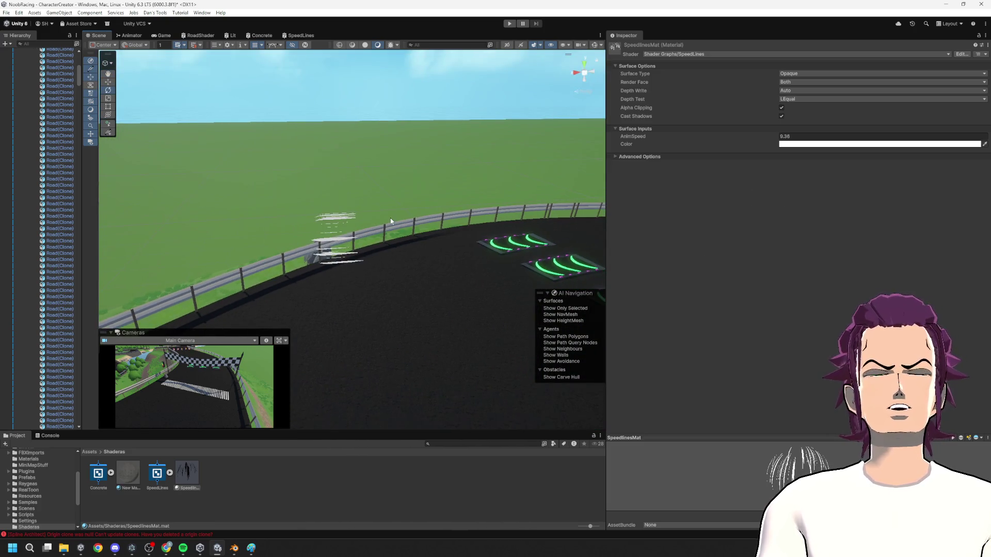
pyautogui.click(331, 250)
pyautogui.press('f')
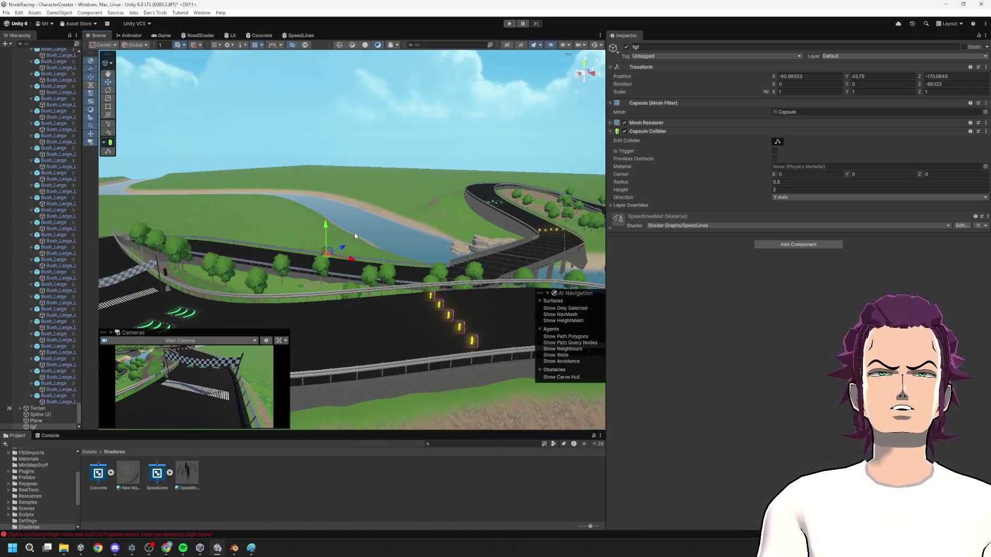
# - Enlarge the Hierarchy, collapse Spline (1), and browse the FBXImports and Prefabs folders for the kart
pyautogui.moveTo(365, 231); pyautogui.dragTo(308, 247)
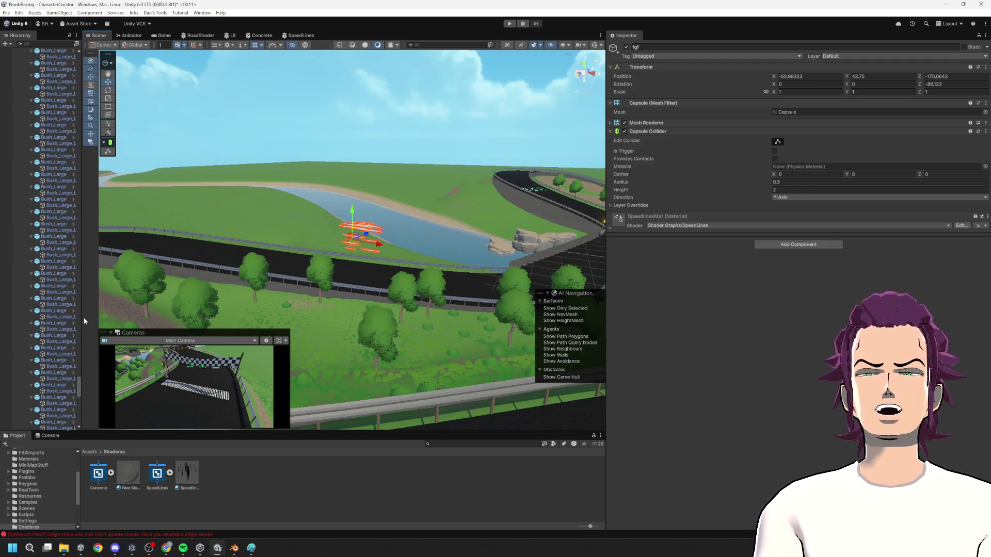
pyautogui.moveTo(81, 315)
pyautogui.mouseDown()
pyautogui.moveTo(208, 356)
pyautogui.moveTo(209, 48)
pyautogui.mouseUp()
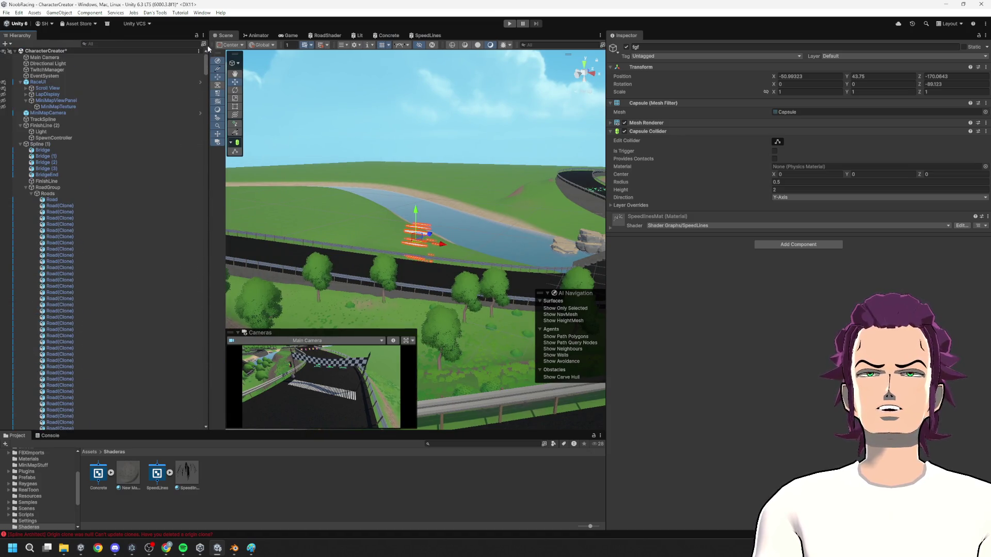
pyautogui.click(21, 145)
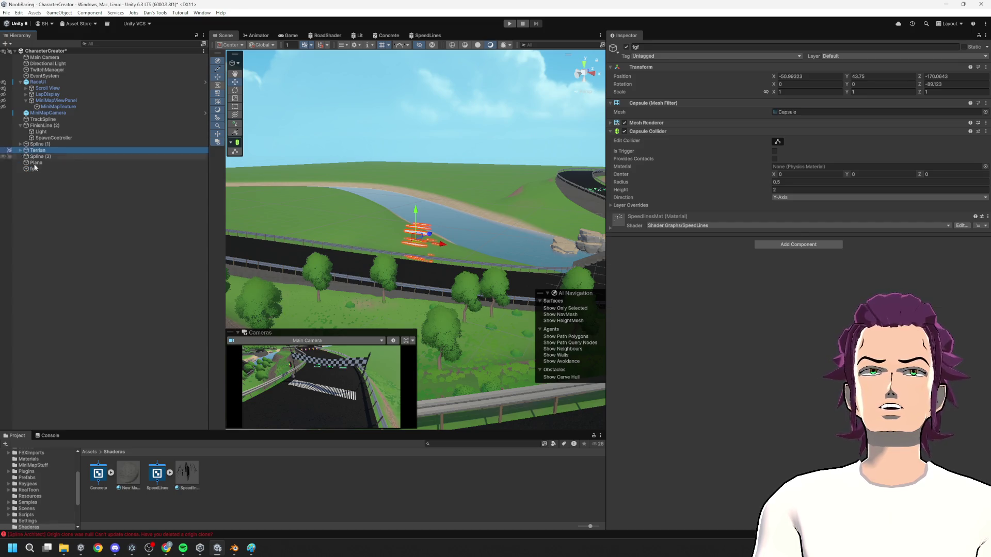
pyautogui.click(28, 163)
pyautogui.click(54, 276)
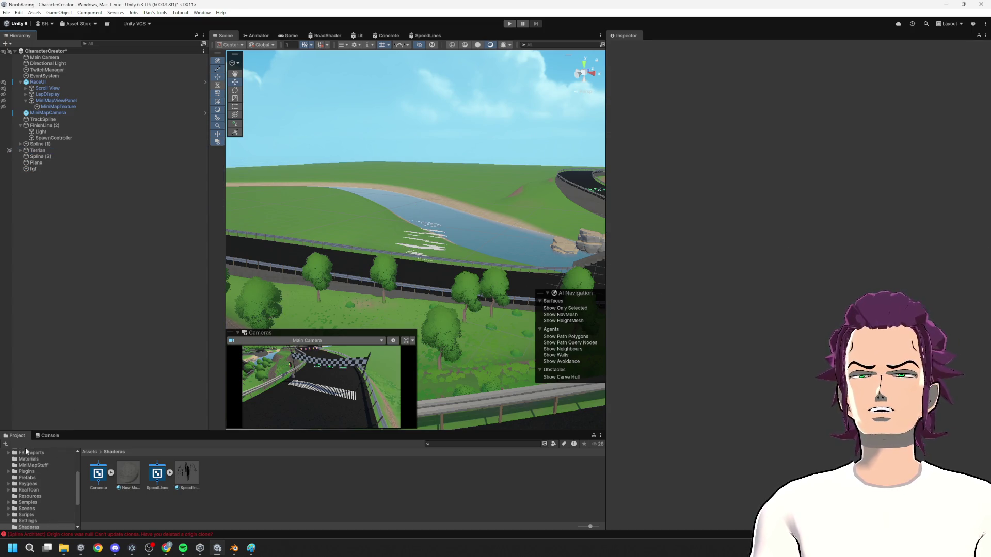
pyautogui.click(43, 508)
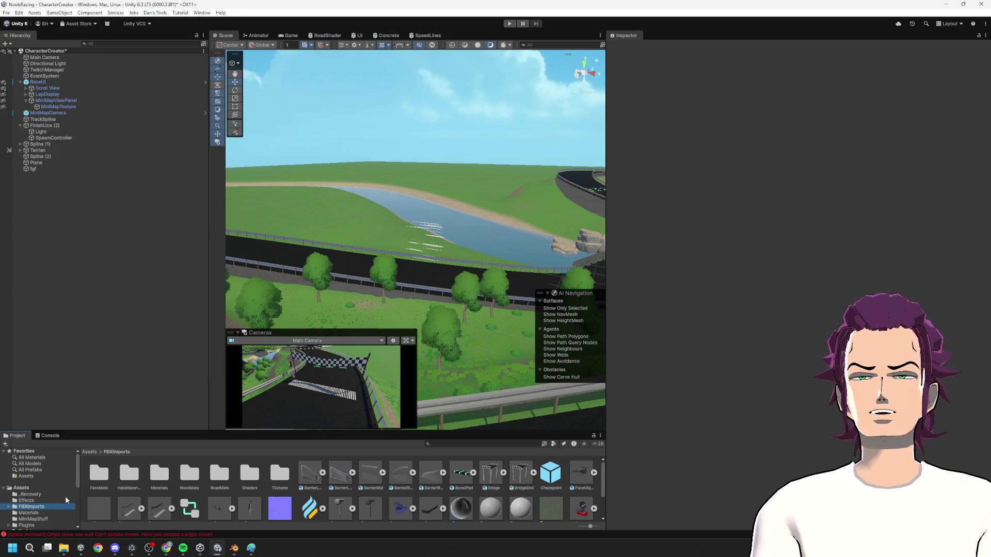
pyautogui.click(25, 485)
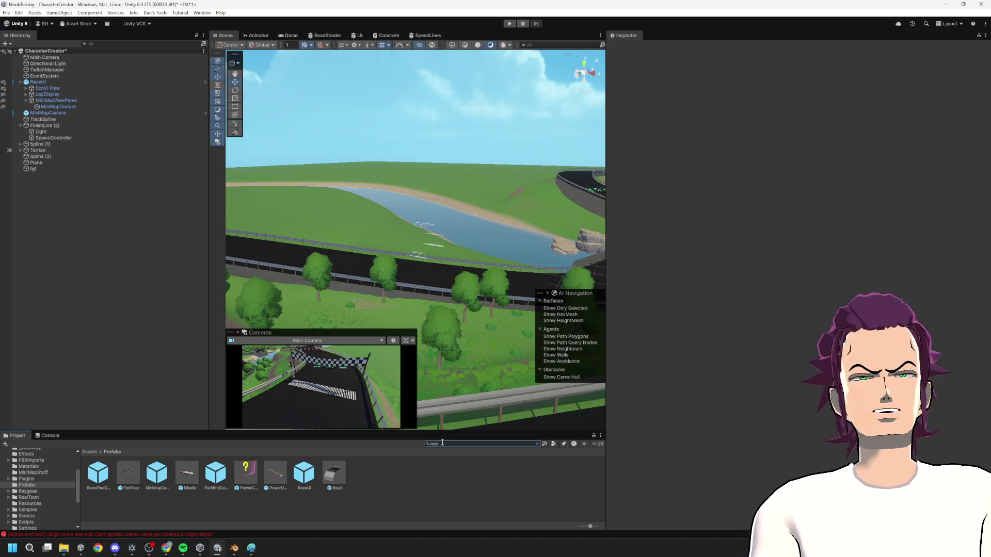
pyautogui.write('b')
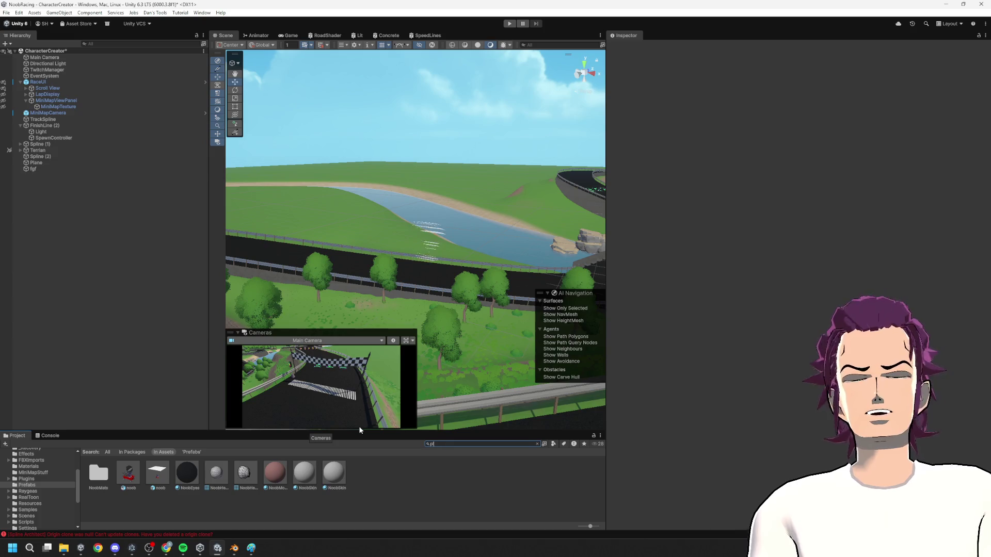
# - Open the Player prefab to check it, then see which prefab SpawnController spawns
pyautogui.click(129, 471)
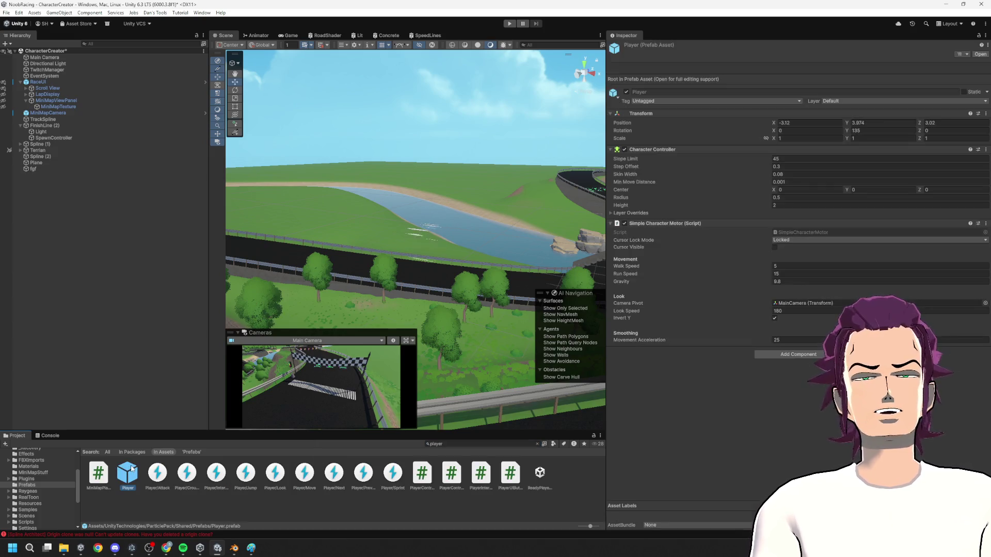
pyautogui.doubleClick(133, 469)
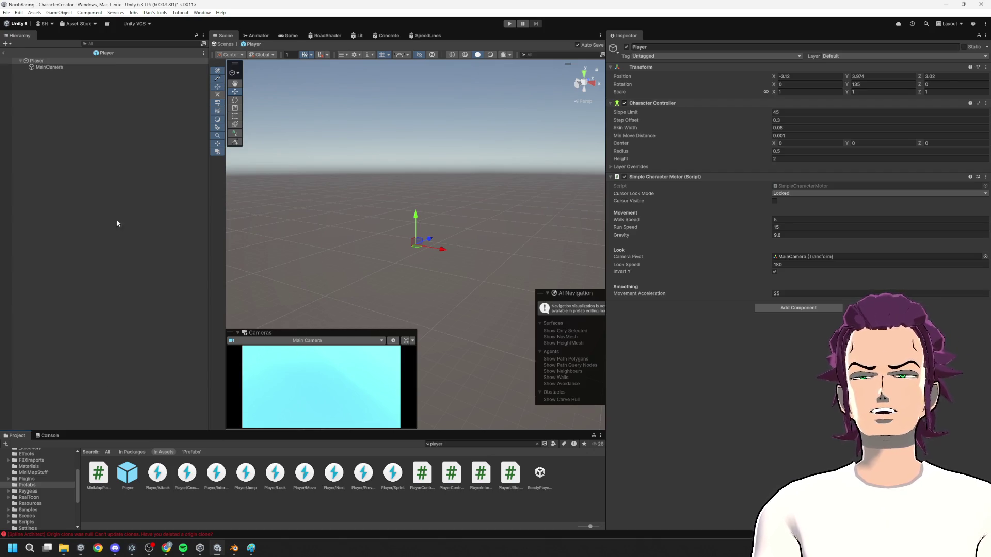
pyautogui.click(5, 53)
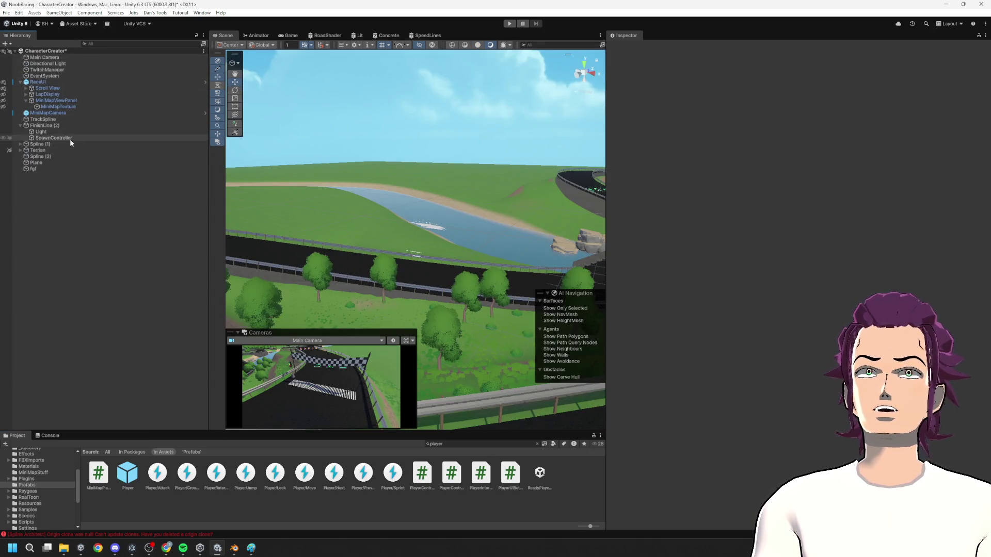
pyautogui.click(52, 138)
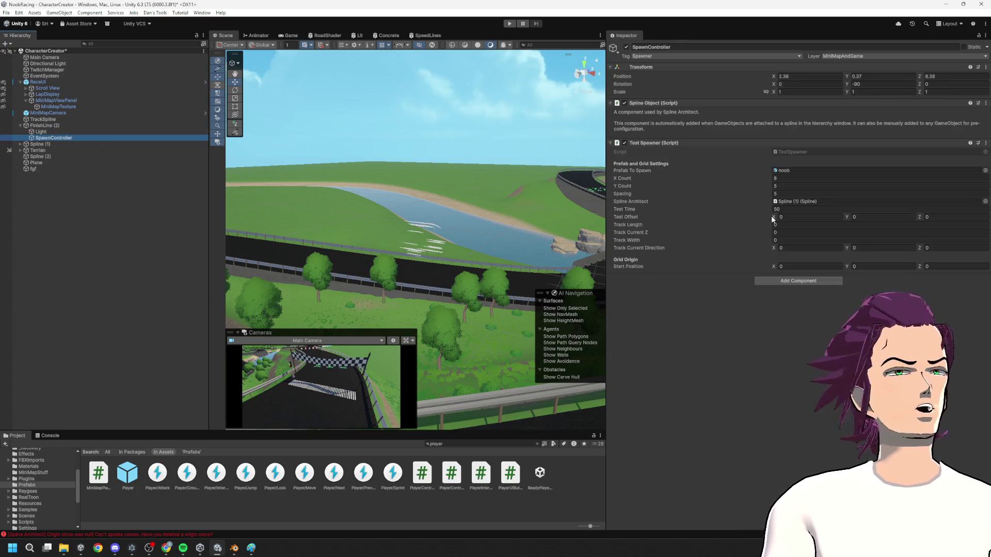
# - Inspect the noob kart prefab, then place a noob instance into the CharacterCreator scene
pyautogui.doubleClick(791, 170)
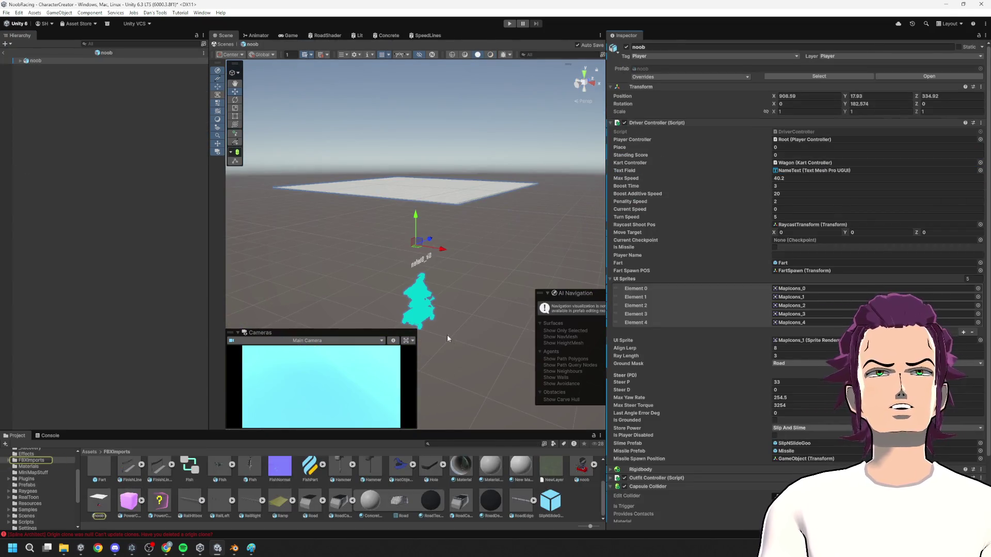
pyautogui.scroll(10, 439, 318)
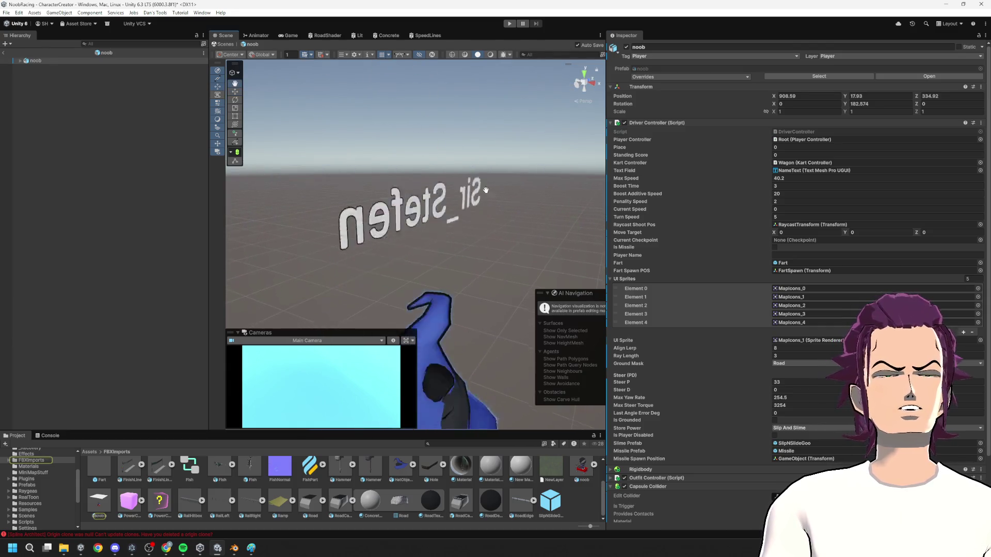
pyautogui.scroll(-5, 454, 340)
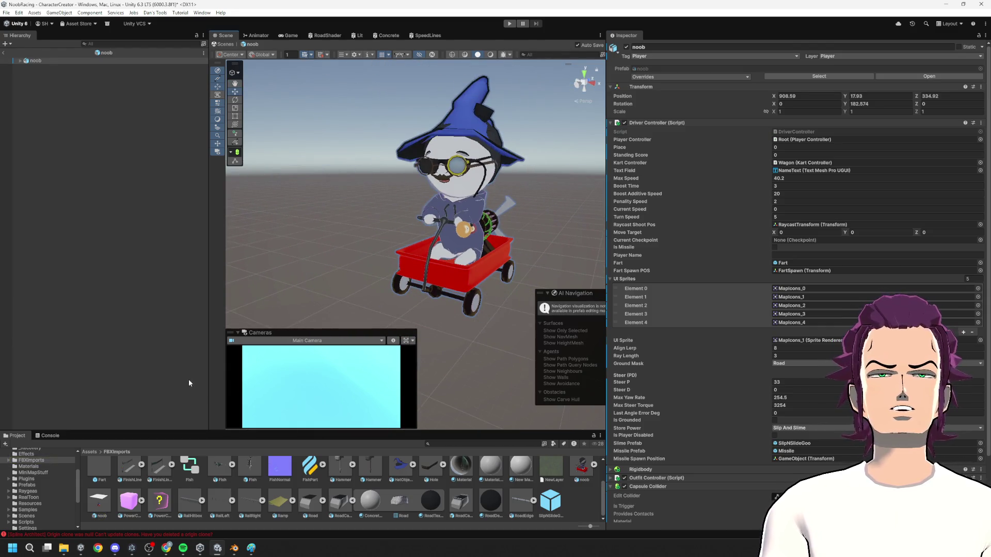
pyautogui.click(4, 54)
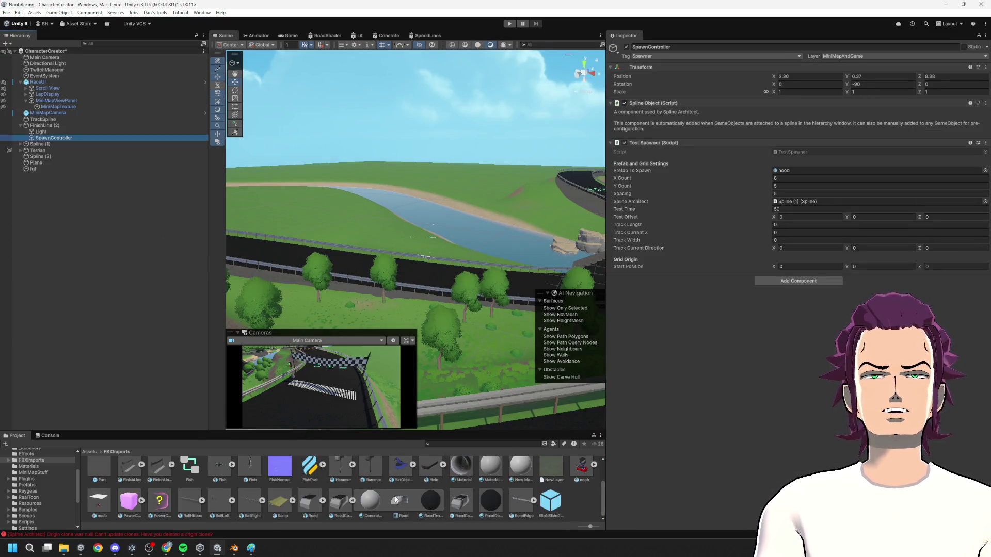
pyautogui.moveTo(572, 478); pyautogui.dragTo(82, 215)
# - Select fgf, expand the noob kart in the Hierarchy, and reselect fgf while viewing from above
pyautogui.scroll(-3, 479, 262)
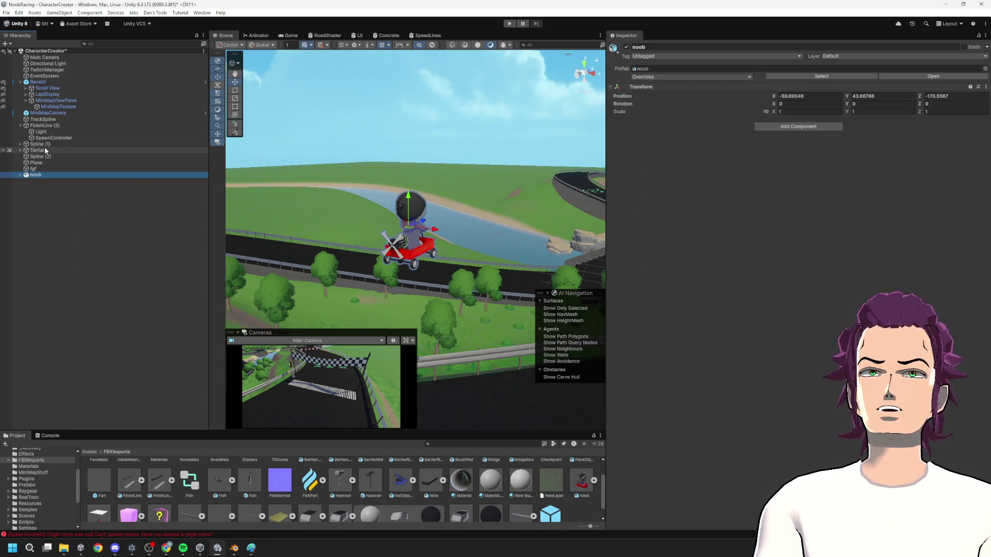
pyautogui.click(51, 168)
pyautogui.moveTo(444, 274); pyautogui.dragTo(353, 248)
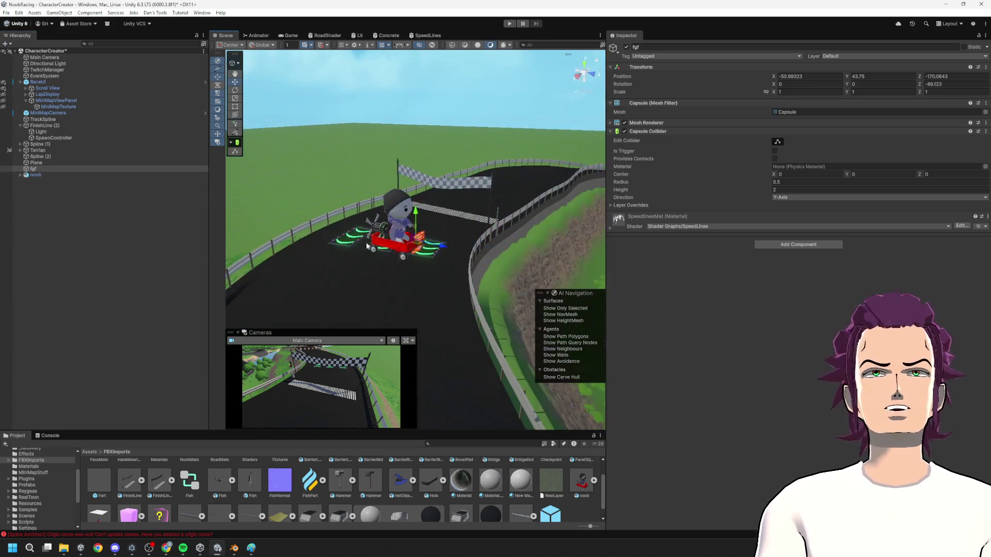
pyautogui.click(35, 169)
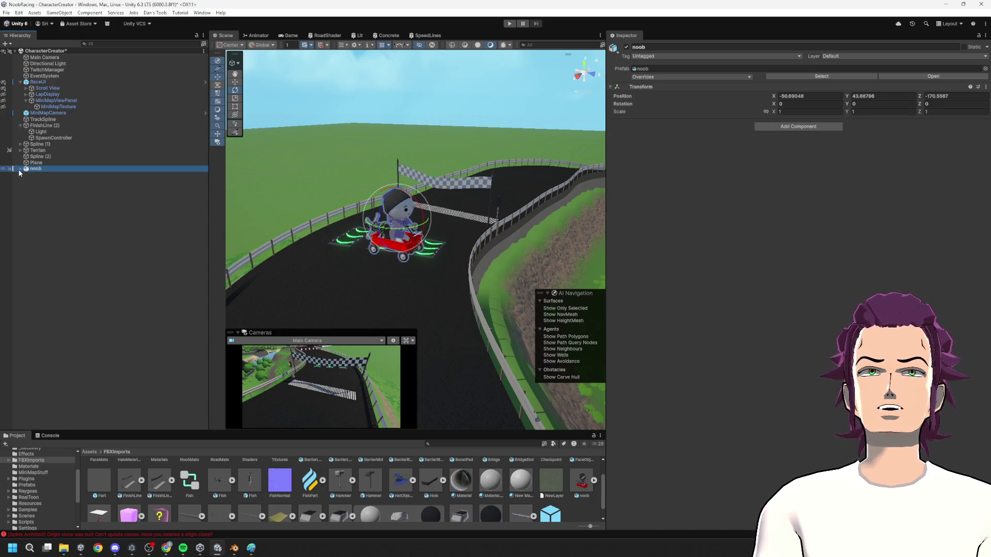
pyautogui.click(20, 169)
pyautogui.click(62, 330)
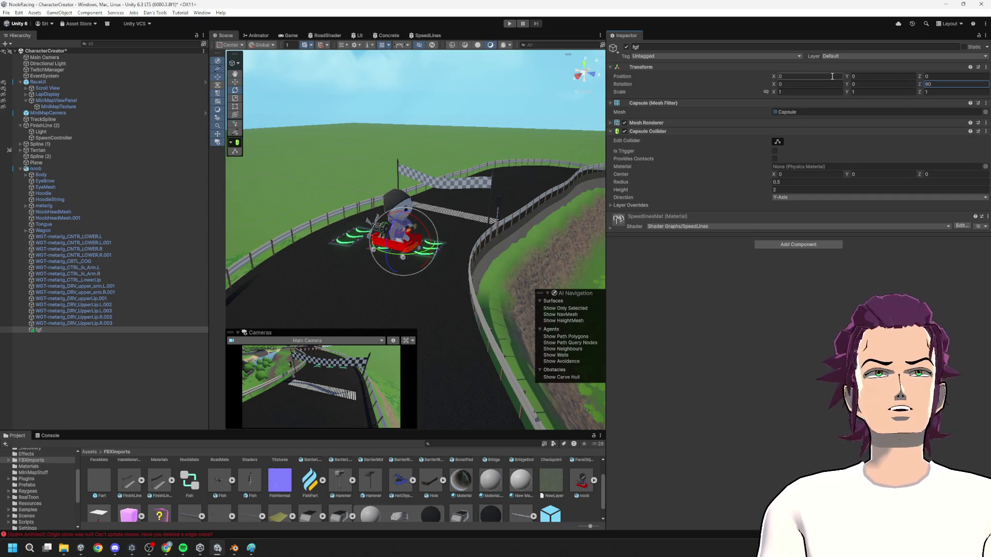
# - Scale the fgf capsule up to 2.42 and move it back along Z
pyautogui.scroll(5, 406, 276)
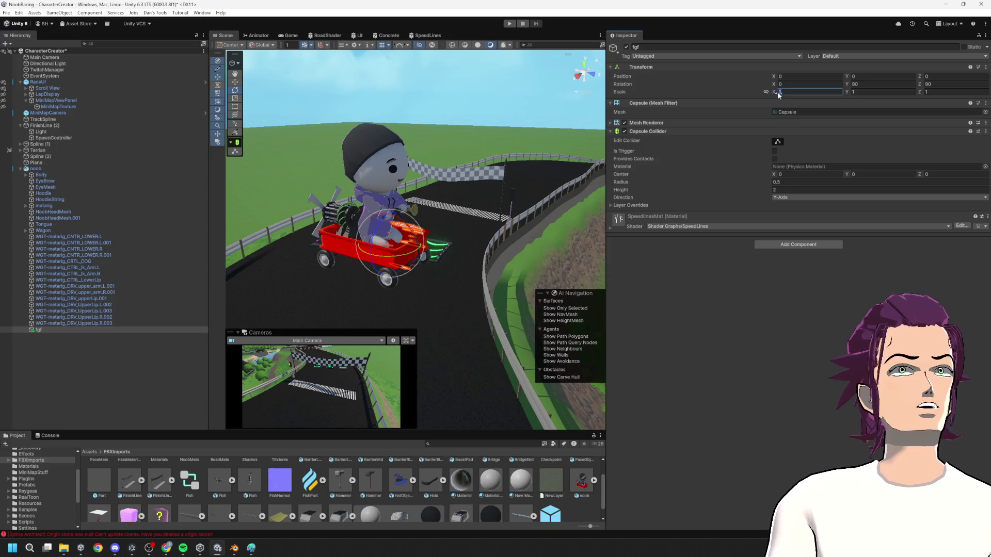
pyautogui.moveTo(778, 95); pyautogui.dragTo(799, 97)
pyautogui.moveTo(848, 76)
pyautogui.mouseDown()
pyautogui.moveTo(866, 79)
pyautogui.moveTo(860, 89)
pyautogui.mouseUp()
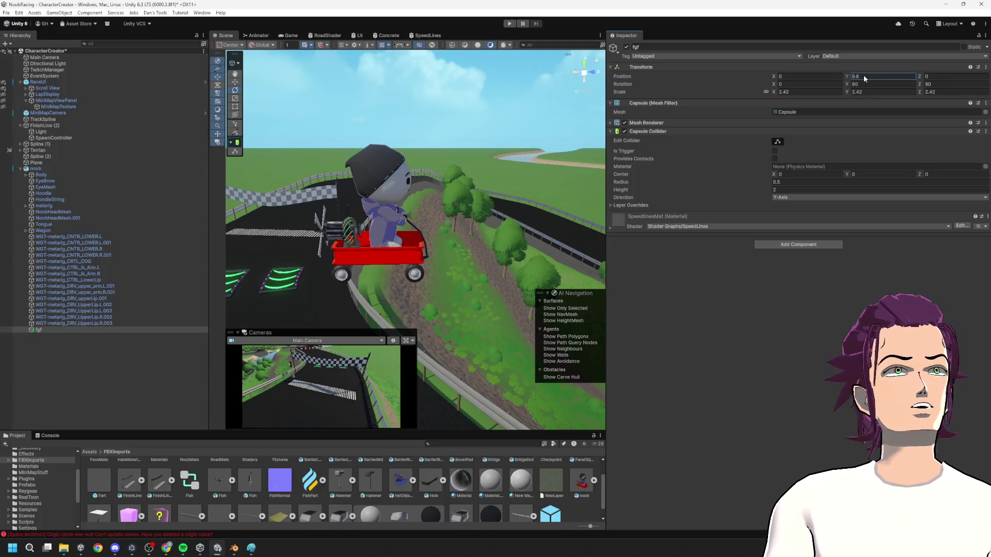
pyautogui.write('0.5')
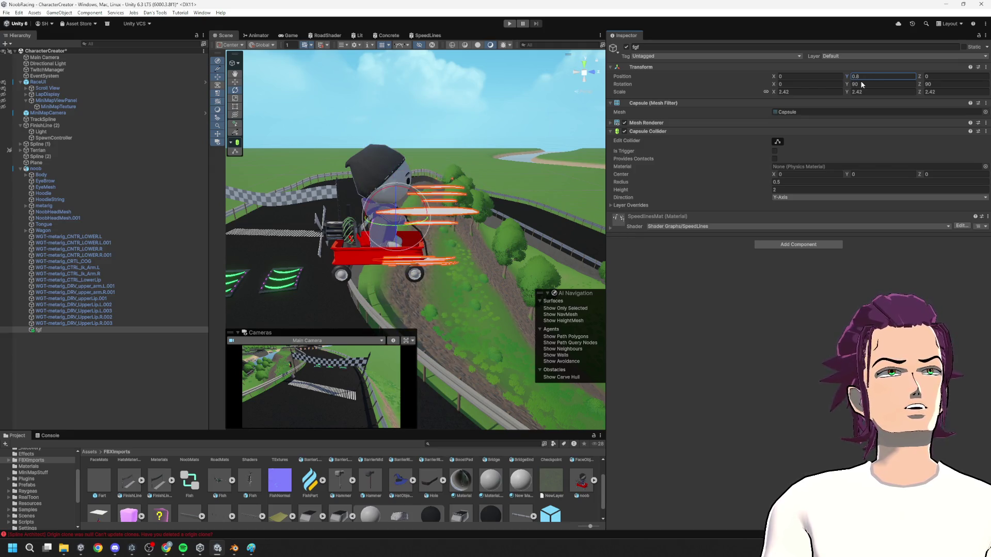
pyautogui.write('1.2')
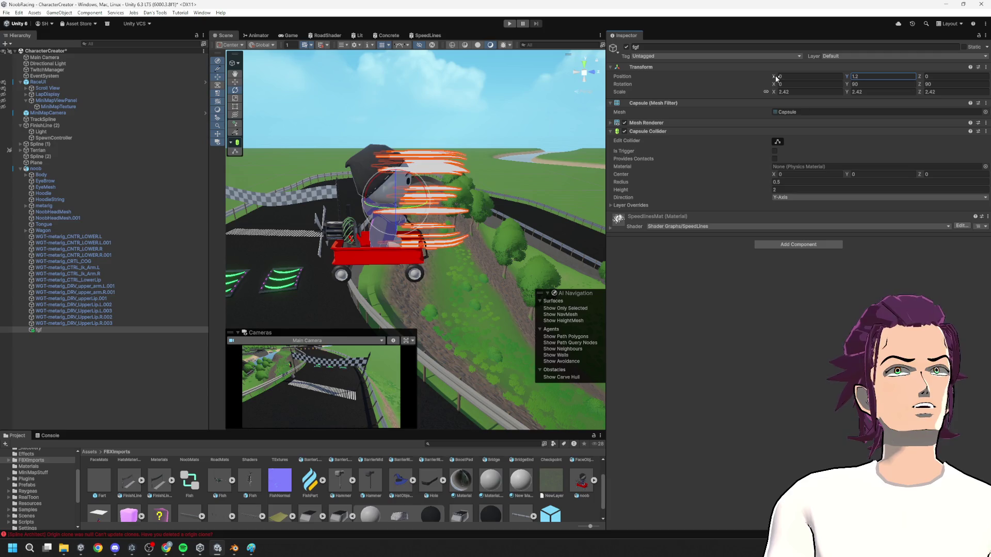
pyautogui.write('0')
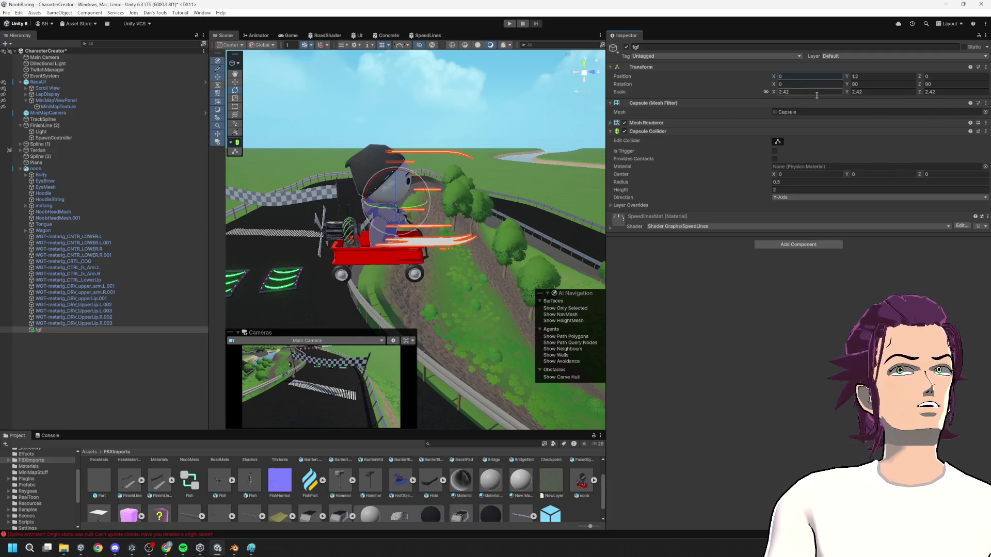
pyautogui.moveTo(920, 80)
pyautogui.mouseDown()
pyautogui.moveTo(871, 81)
pyautogui.moveTo(902, 86)
pyautogui.mouseUp()
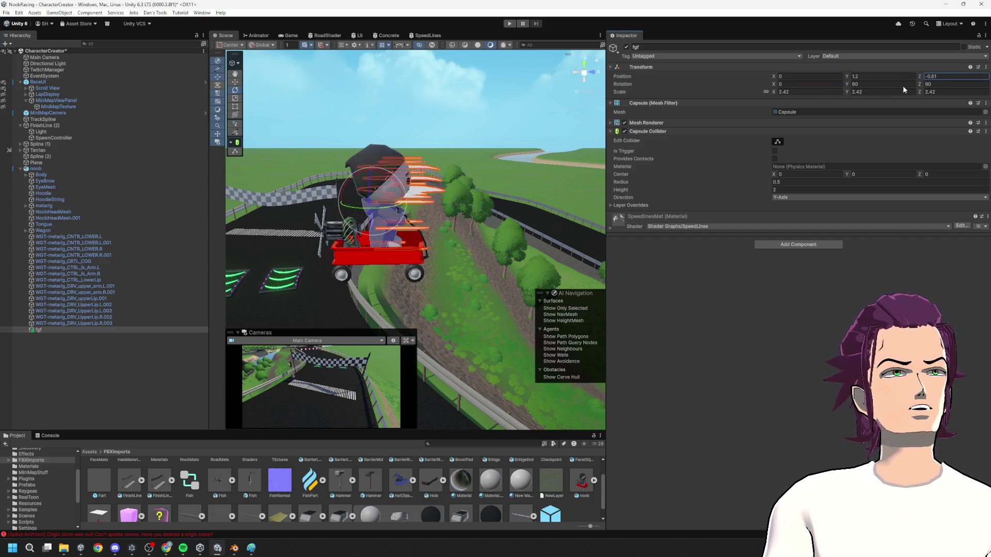
pyautogui.scroll(5, 482, 206)
pyautogui.moveTo(453, 229)
pyautogui.mouseDown()
pyautogui.moveTo(475, 176)
pyautogui.moveTo(426, 182)
pyautogui.moveTo(443, 211)
pyautogui.moveTo(416, 203)
pyautogui.mouseUp()
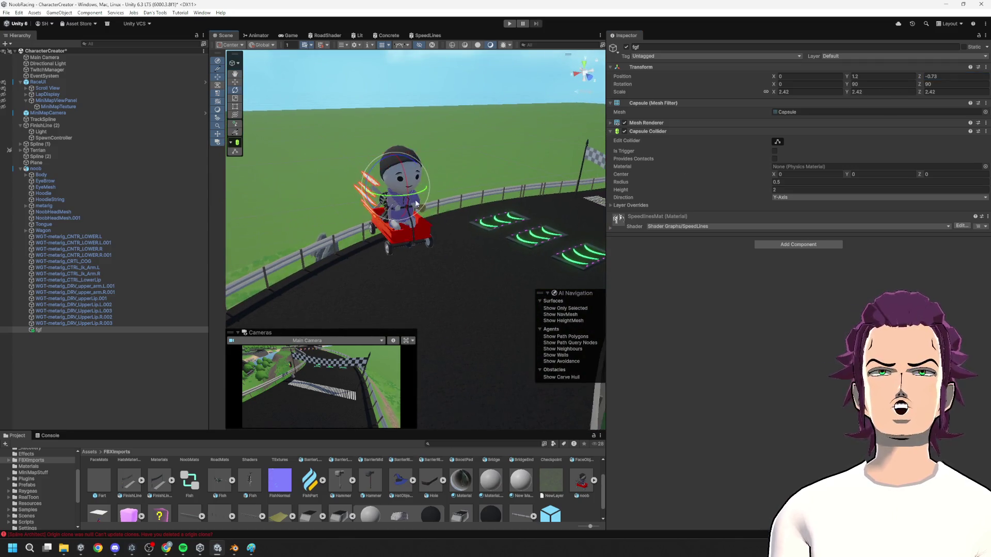
pyautogui.moveTo(405, 114)
pyautogui.mouseDown()
pyautogui.moveTo(502, 116)
pyautogui.moveTo(614, 174)
pyautogui.moveTo(684, 239)
pyautogui.moveTo(652, 159)
pyautogui.mouseUp()
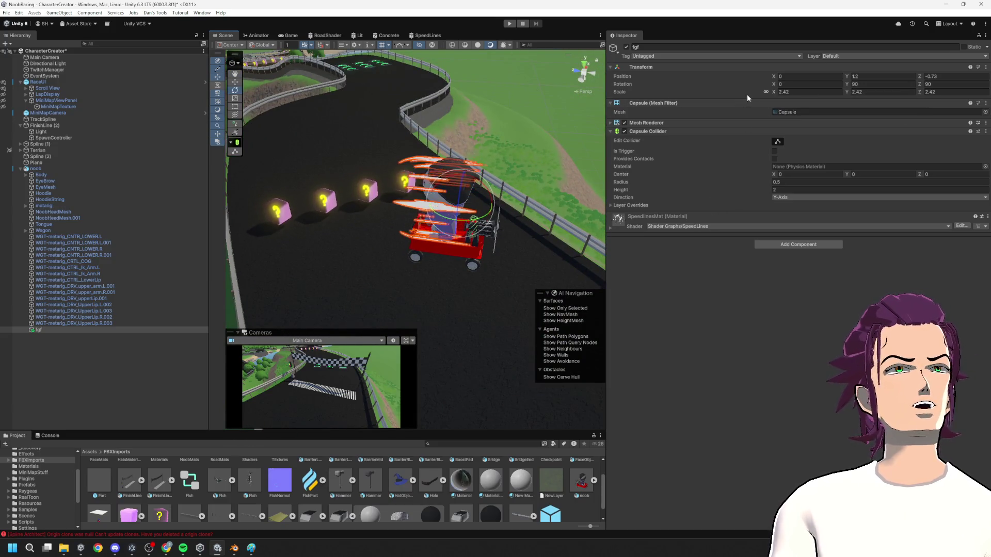
# - Push the capsule further back in Z and raise it to Y 1.39, then reopen SpeedLines
pyautogui.moveTo(919, 92)
pyautogui.mouseDown()
pyautogui.moveTo(946, 92)
pyautogui.moveTo(4, 103)
pyautogui.mouseUp()
pyautogui.hotkey('ctrl', 'z')
pyautogui.moveTo(773, 92)
pyautogui.mouseDown()
pyautogui.moveTo(896, 95)
pyautogui.moveTo(856, 91)
pyautogui.mouseUp()
pyautogui.hotkey('ctrl', 'z')
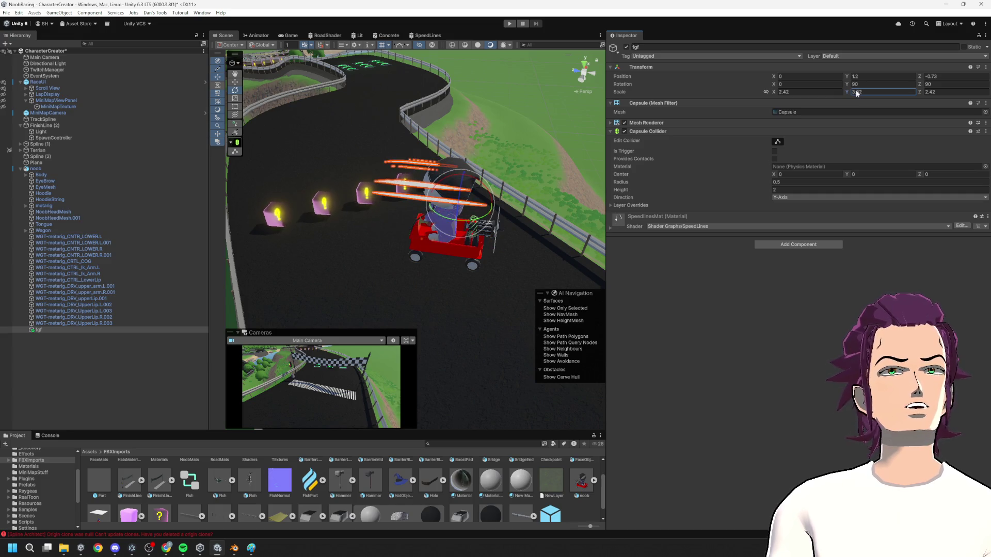
pyautogui.moveTo(919, 77)
pyautogui.mouseDown()
pyautogui.moveTo(897, 76)
pyautogui.moveTo(912, 82)
pyautogui.mouseUp()
pyautogui.moveTo(511, 126)
pyautogui.mouseDown()
pyautogui.moveTo(493, 137)
pyautogui.moveTo(471, 121)
pyautogui.moveTo(668, 86)
pyautogui.moveTo(748, 107)
pyautogui.mouseUp()
pyautogui.moveTo(847, 77); pyautogui.dragTo(859, 77)
pyautogui.moveTo(591, 116)
pyautogui.mouseDown()
pyautogui.moveTo(692, 184)
pyautogui.moveTo(513, 160)
pyautogui.mouseUp()
pyautogui.moveTo(518, 119)
pyautogui.mouseDown()
pyautogui.moveTo(630, 165)
pyautogui.moveTo(787, 169)
pyautogui.moveTo(965, 136)
pyautogui.moveTo(722, 129)
pyautogui.mouseUp()
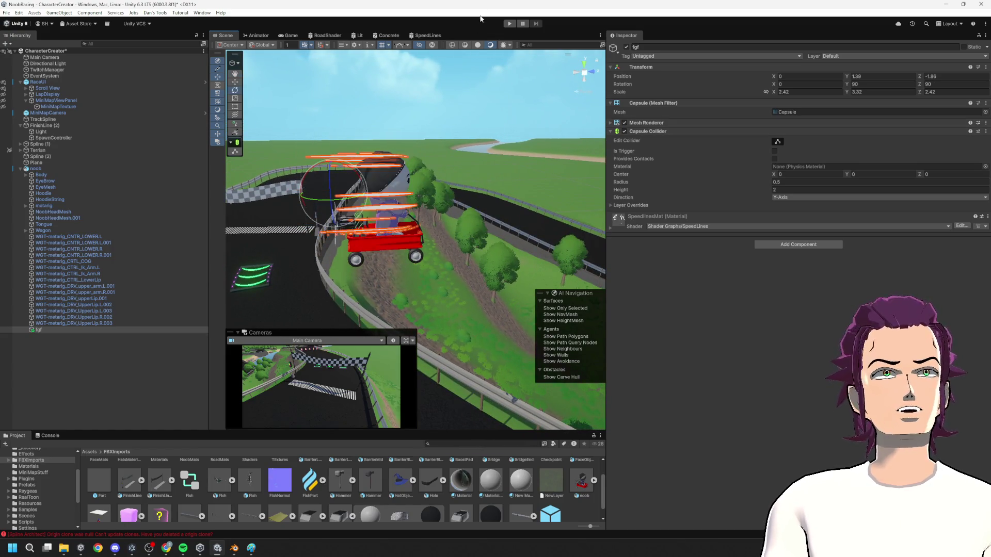
pyautogui.click(427, 36)
pyautogui.scroll(-5, 333, 224)
pyautogui.scroll(2, 332, 224)
pyautogui.scroll(5, 422, 253)
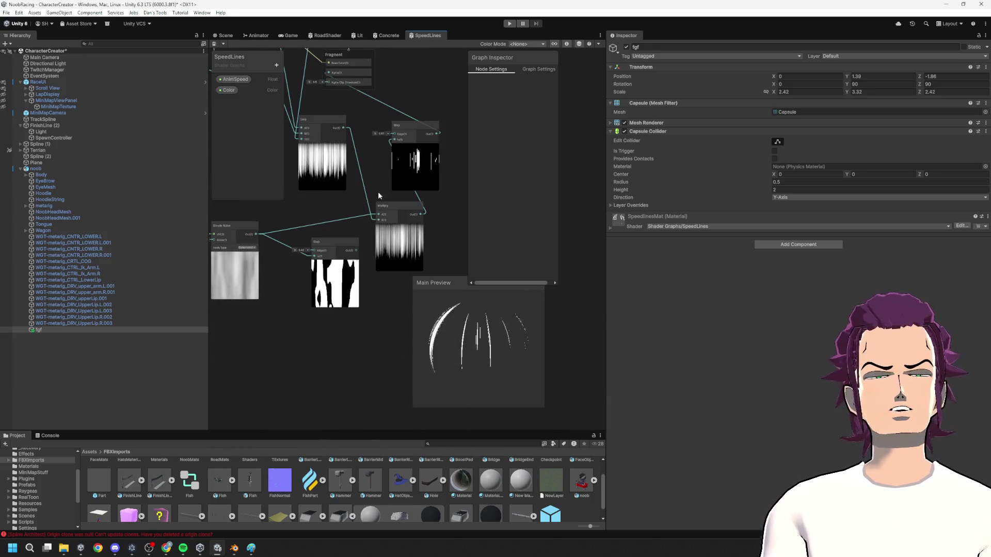
pyautogui.scroll(-3, 377, 199)
pyautogui.scroll(3, 436, 244)
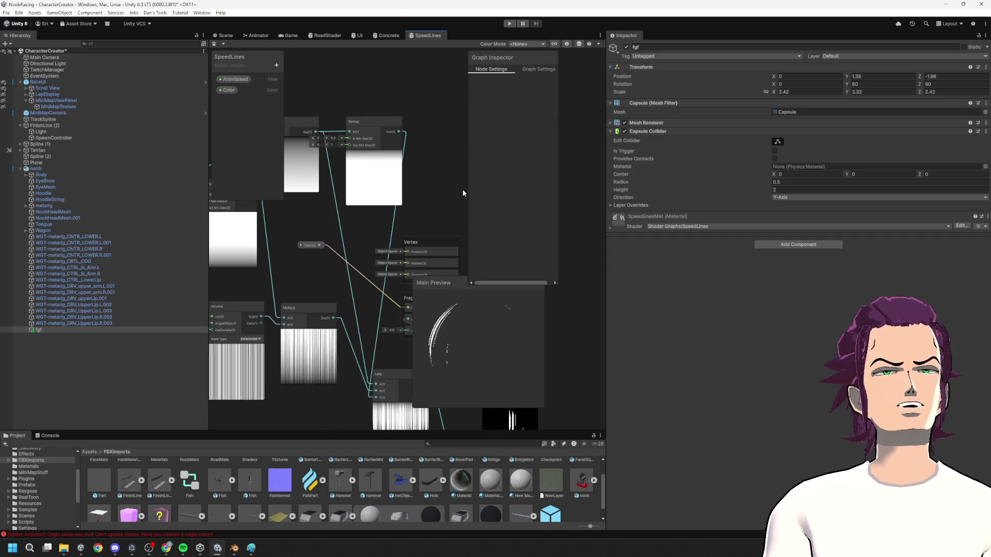
pyautogui.click(226, 35)
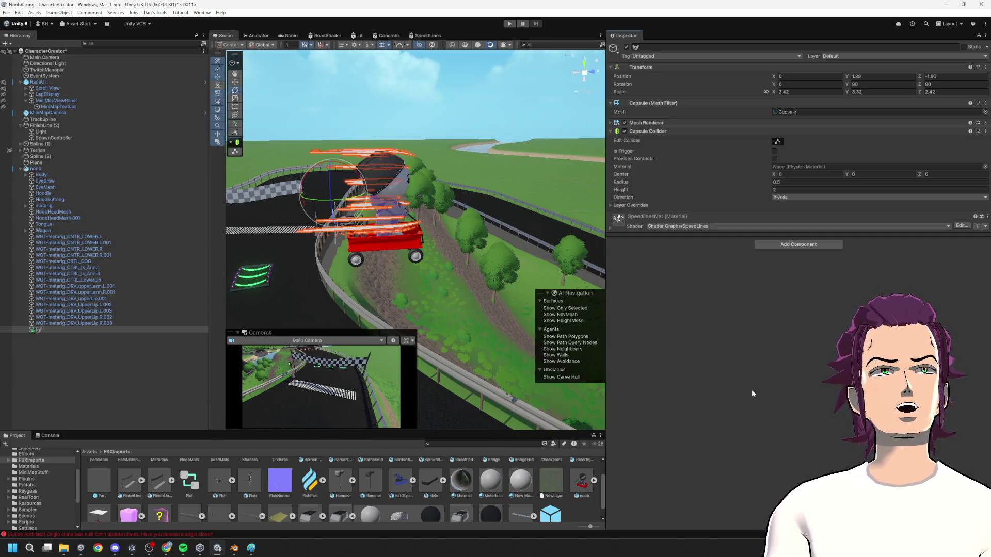
# - Deselect fgf, move to a close side view of the wagon, and reopen the SpeedLines graph
pyautogui.click(464, 113)
pyautogui.moveTo(465, 91)
pyautogui.mouseDown()
pyautogui.moveTo(124, 137)
pyautogui.moveTo(63, 121)
pyautogui.moveTo(973, 104)
pyautogui.mouseUp()
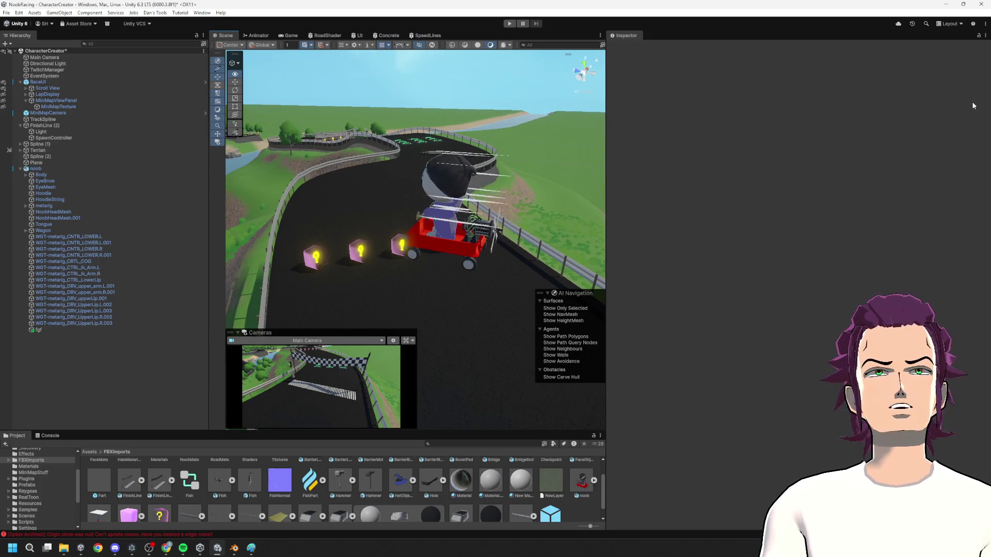
pyautogui.moveTo(972, 102); pyautogui.dragTo(972, 97)
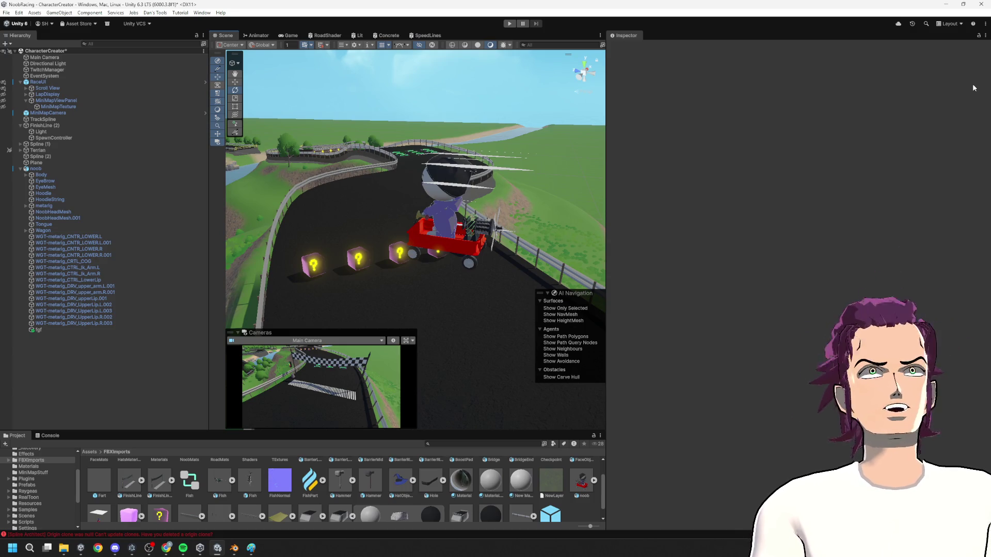
pyautogui.click(436, 37)
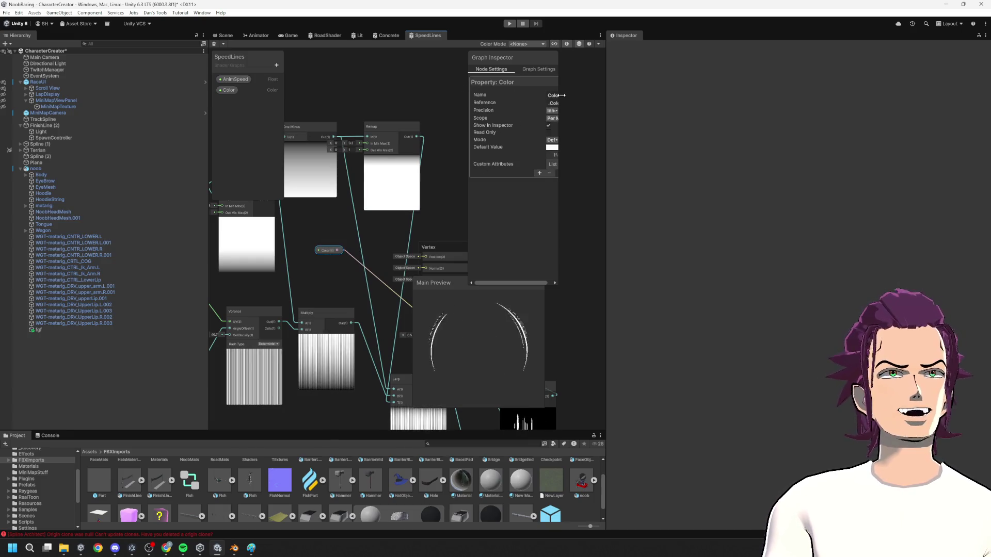
# - Switch the Color property's Mode to HDR in the Graph Inspector and save the SpeedLines graph
pyautogui.moveTo(559, 95); pyautogui.dragTo(601, 96)
pyautogui.click(556, 148)
pyautogui.click(527, 205)
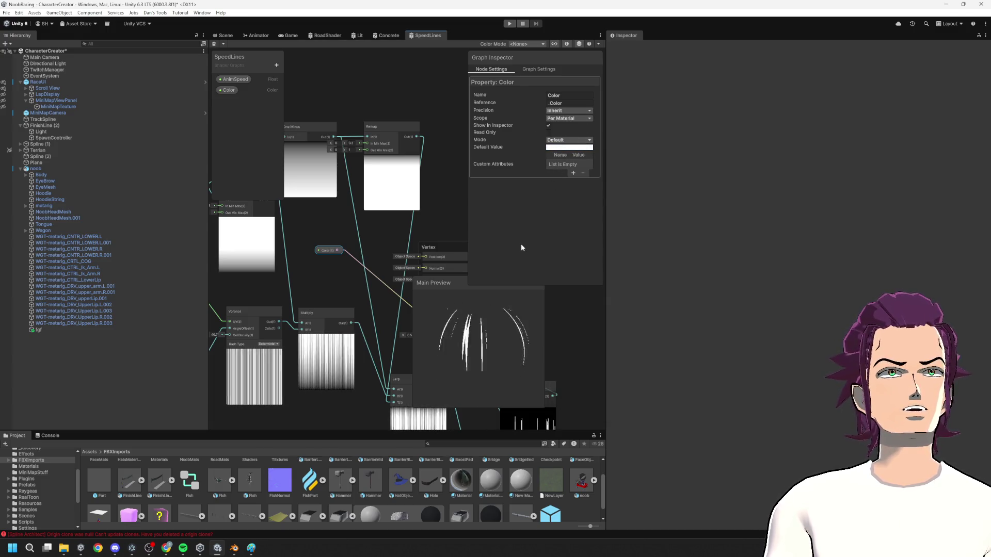
pyautogui.click(548, 68)
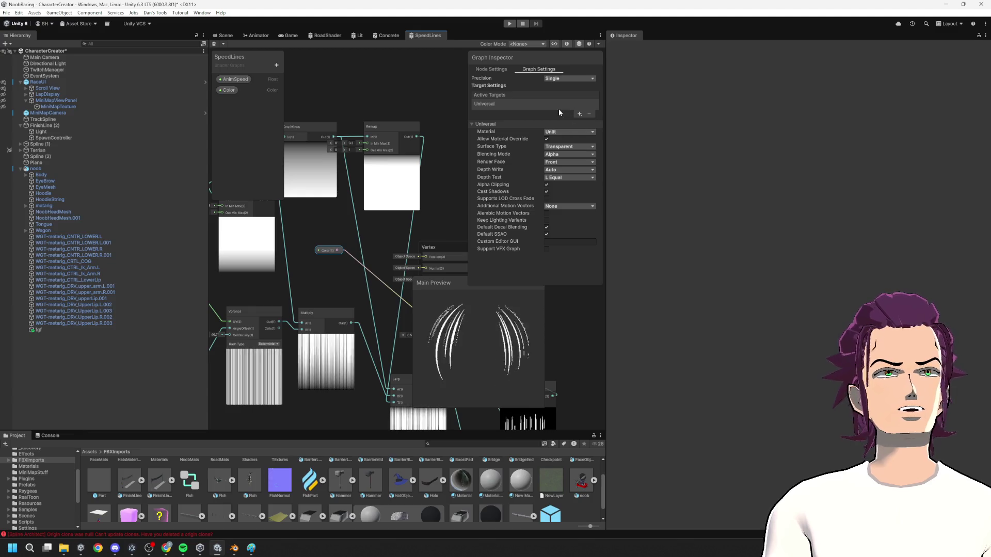
pyautogui.click(230, 89)
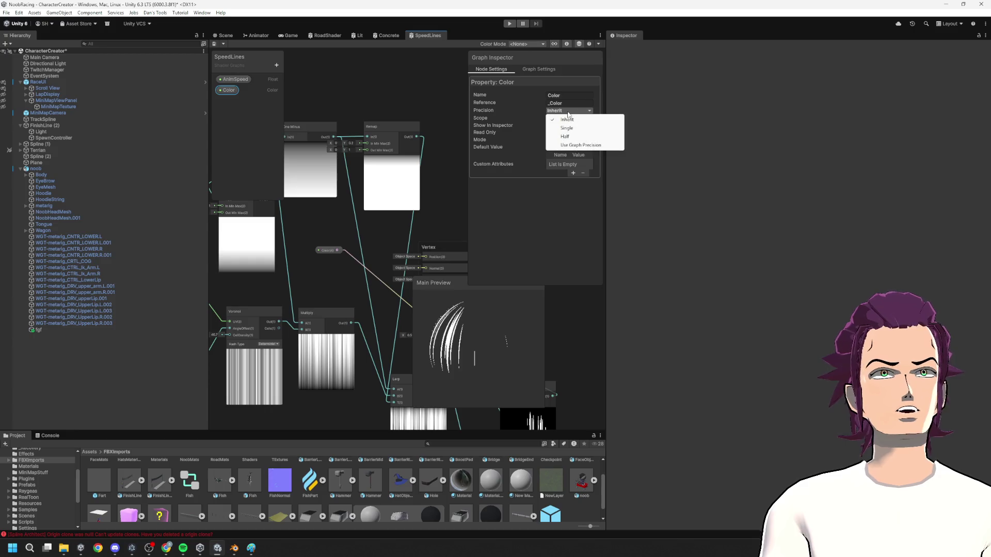
pyautogui.click(540, 209)
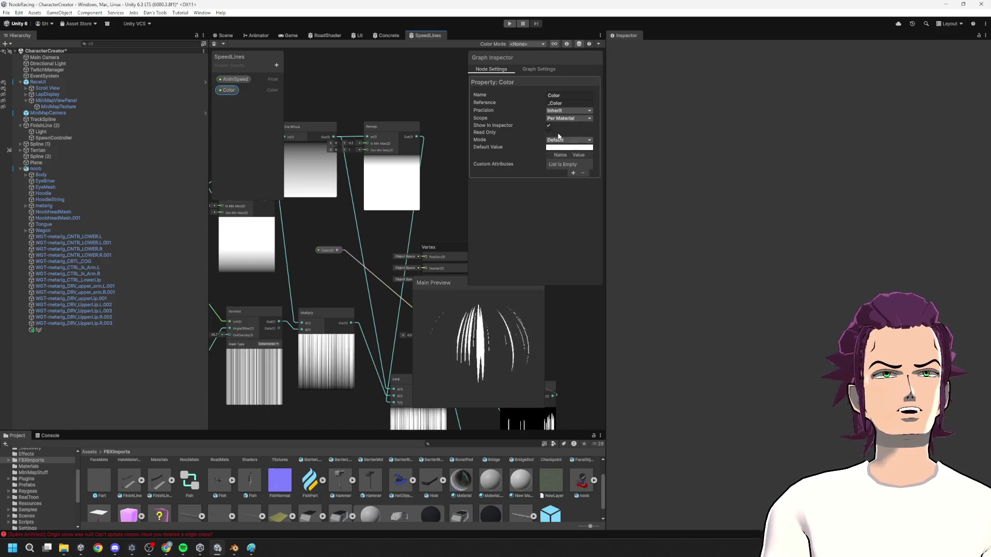
pyautogui.click(563, 141)
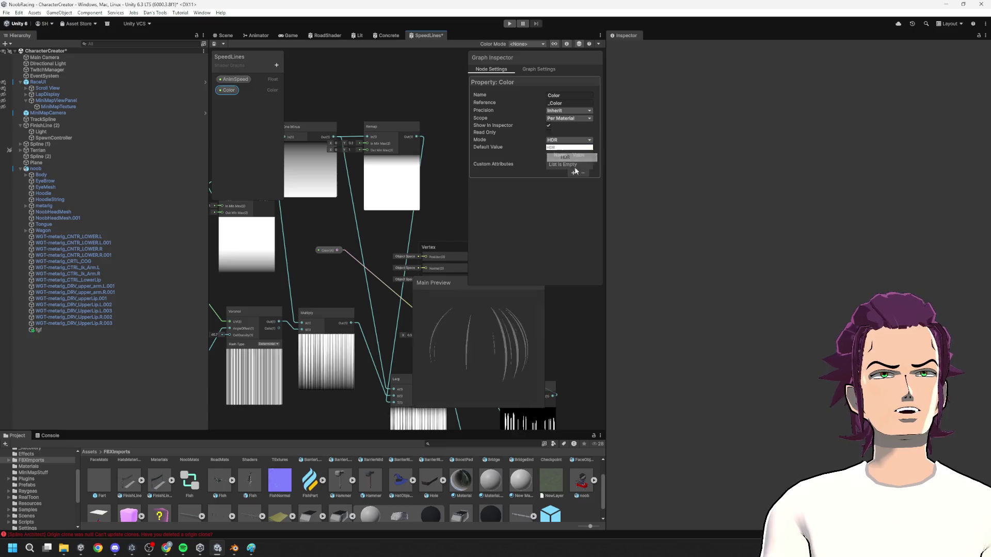
pyautogui.hotkey('ctrl', 's')
pyautogui.click(223, 35)
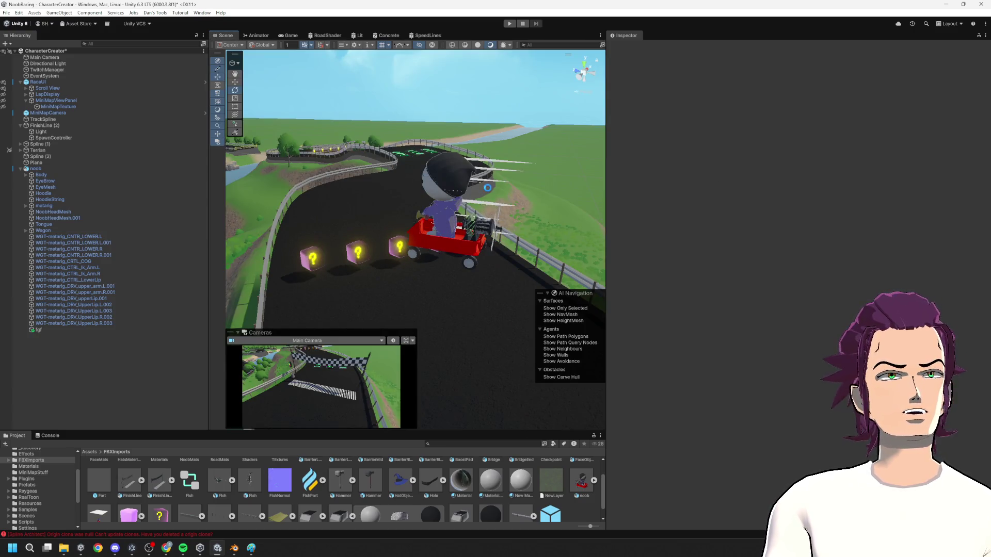
# - Select fgf and set its material Color to light cyan with raised HDR intensity
pyautogui.click(490, 190)
pyautogui.click(480, 216)
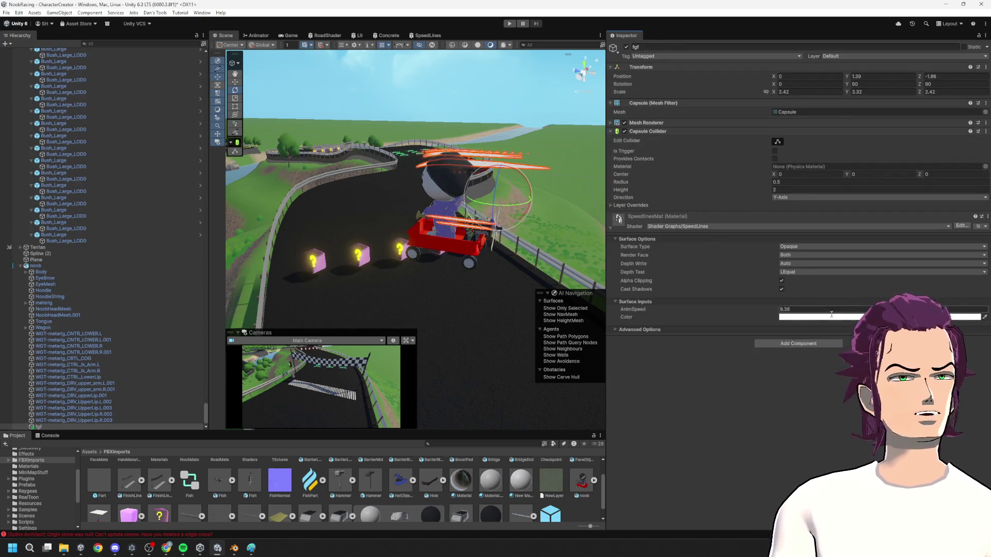
pyautogui.click(808, 317)
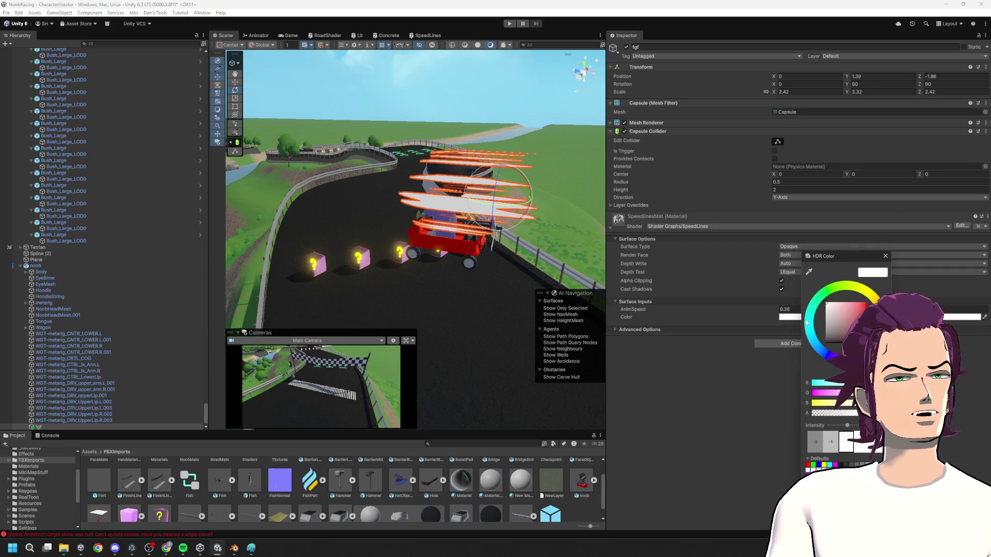
pyautogui.click(808, 320)
pyautogui.click(848, 305)
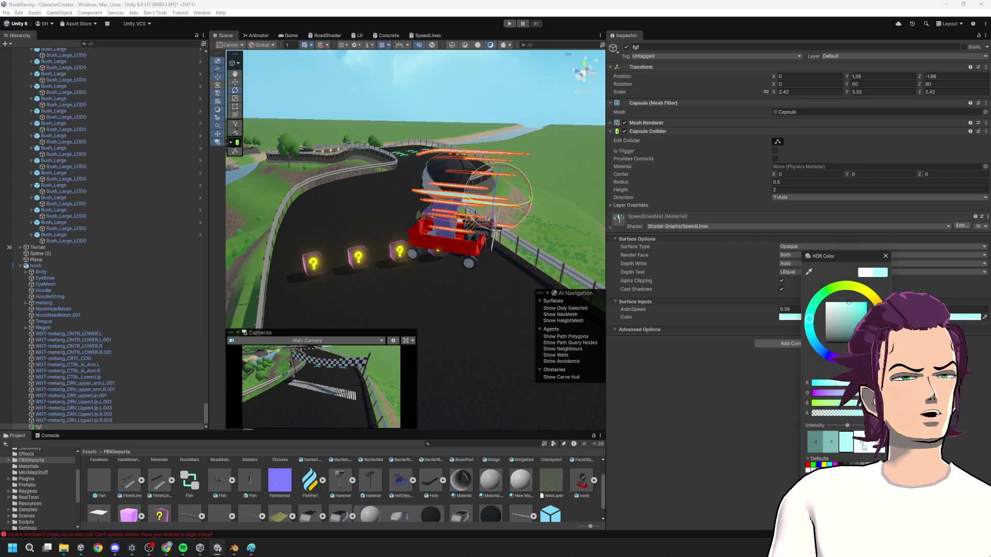
pyautogui.moveTo(847, 427); pyautogui.dragTo(852, 427)
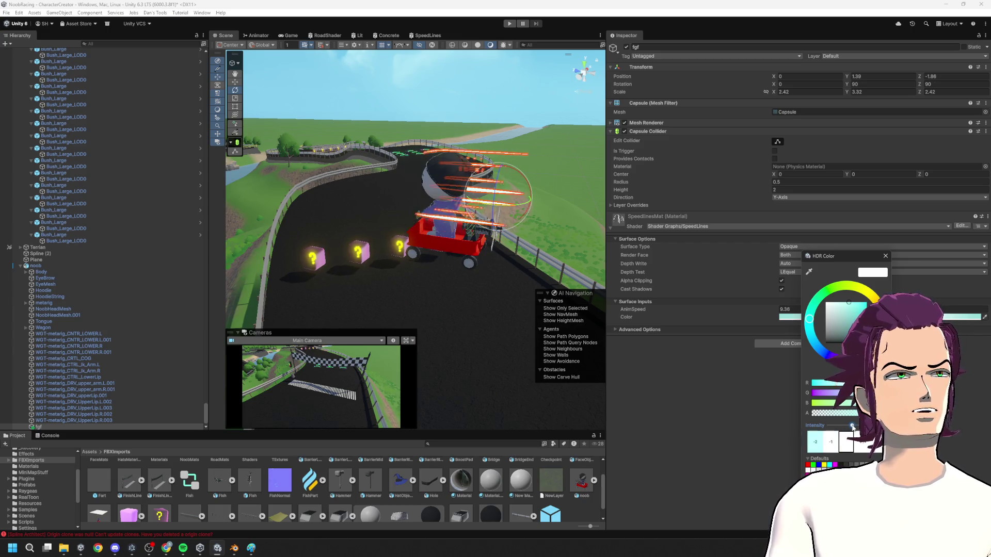
pyautogui.click(662, 342)
pyautogui.moveTo(516, 227); pyautogui.dragTo(520, 235)
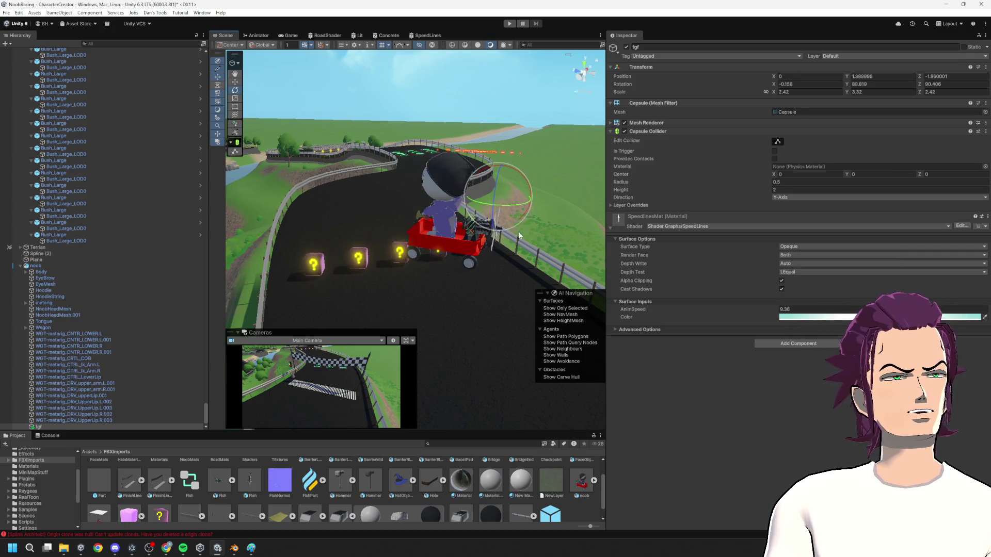
pyautogui.click(560, 168)
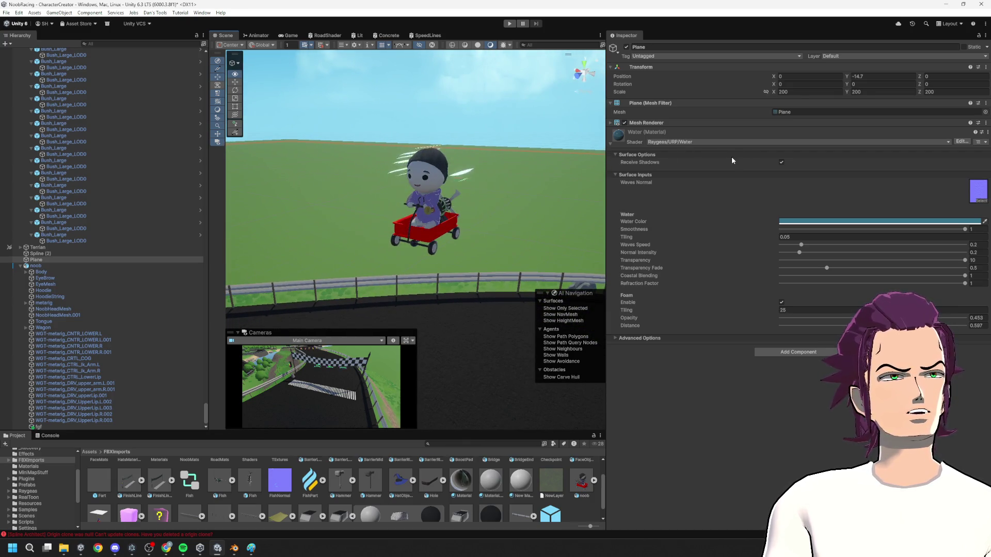
# - Add a Vector2 RemapFront property feeding Remap's In Min Max, with default Y 0.2
pyautogui.click(411, 36)
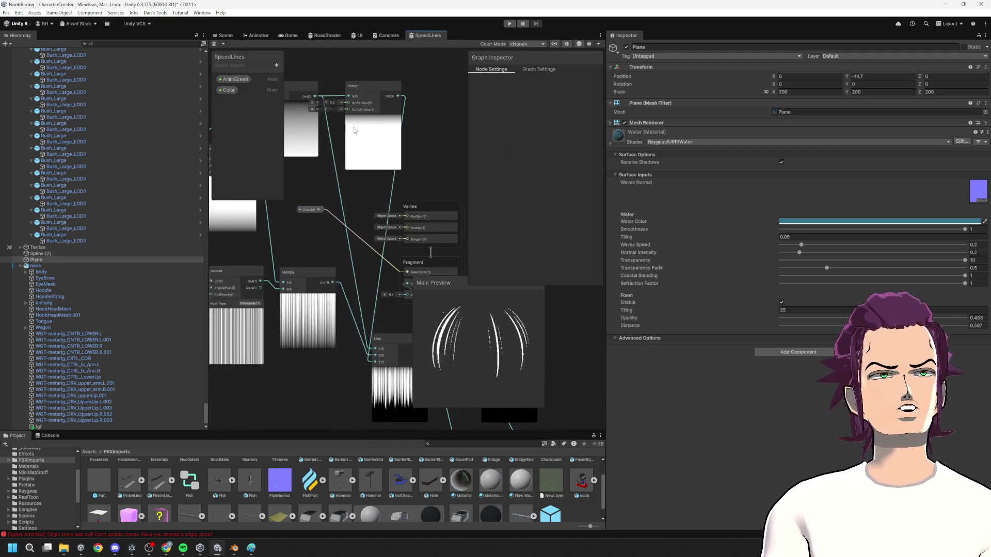
pyautogui.scroll(2, 350, 134)
pyautogui.moveTo(362, 150); pyautogui.dragTo(387, 147)
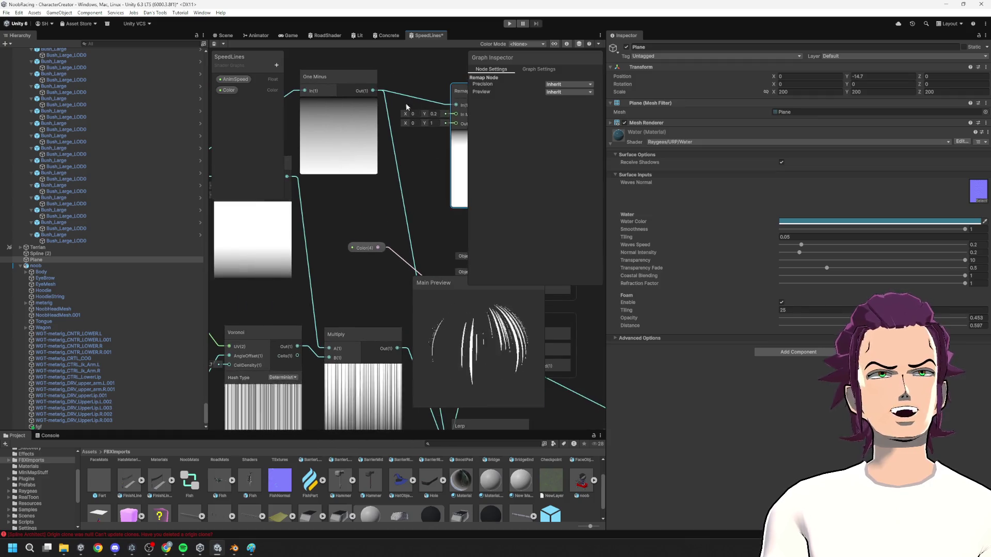
pyautogui.press('f')
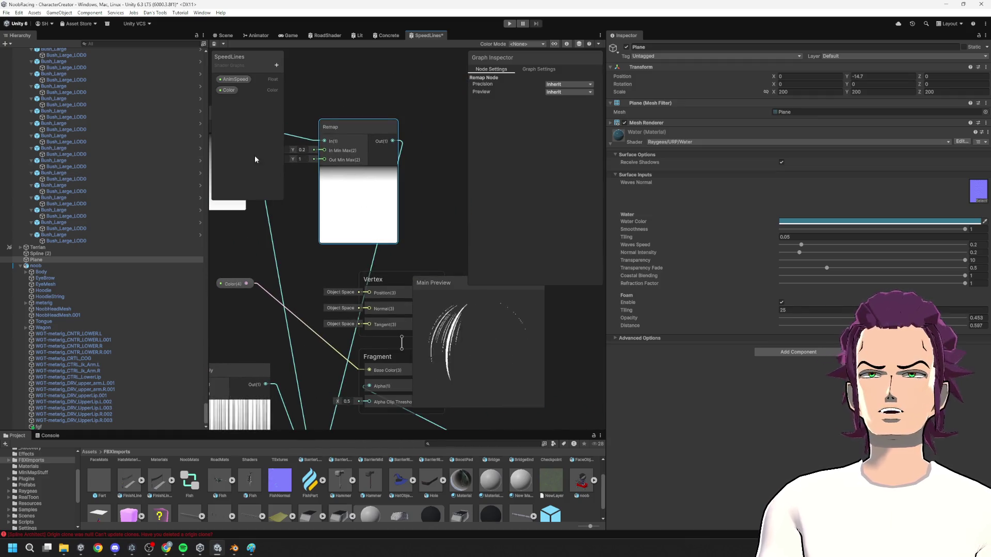
pyautogui.click(277, 65)
pyautogui.click(316, 89)
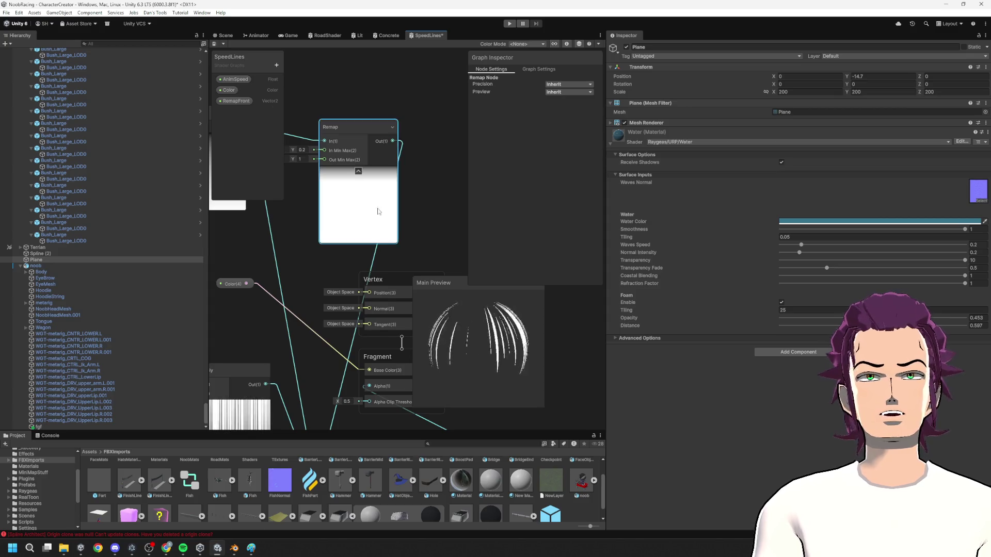
pyautogui.hotkey('ctrl', 'z')
pyautogui.click(236, 100)
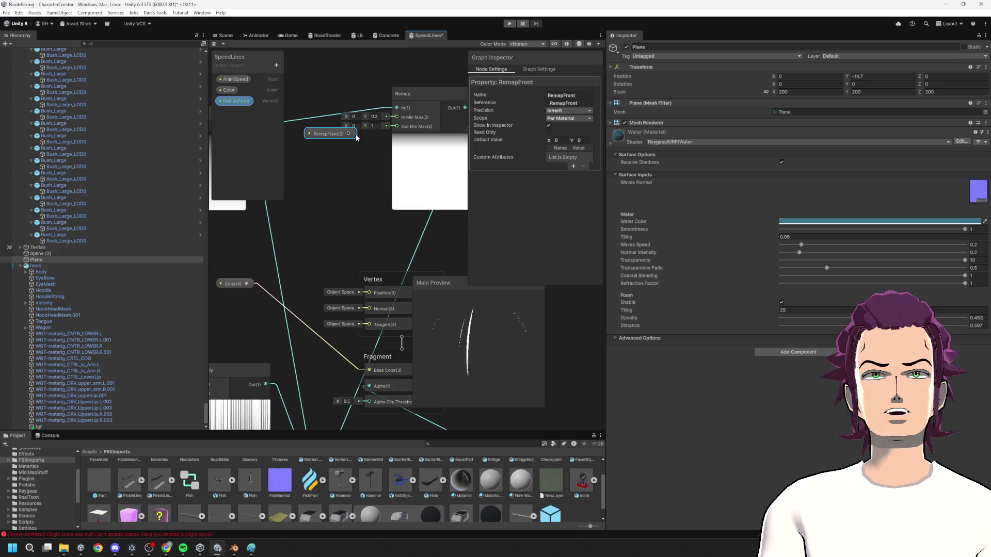
pyautogui.moveTo(388, 121); pyautogui.dragTo(395, 117)
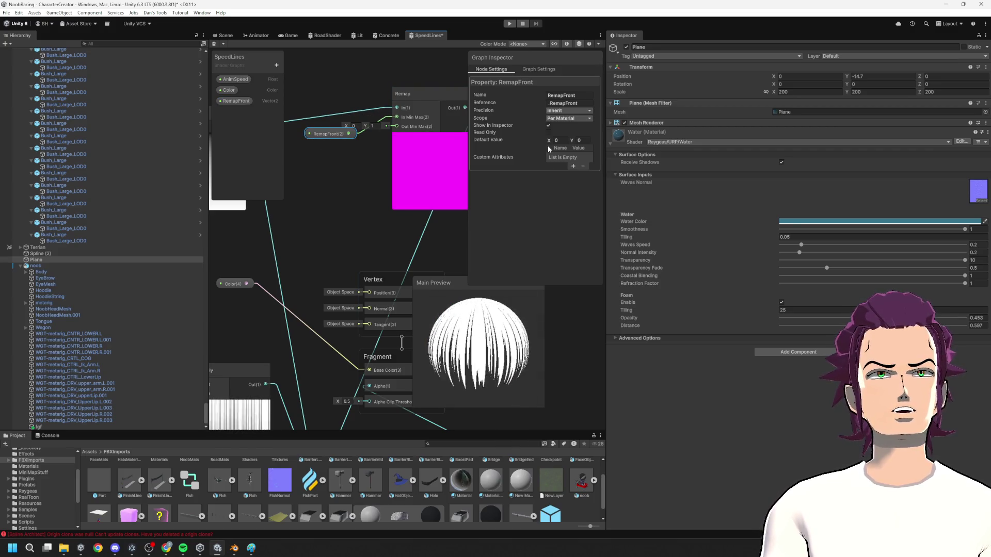
pyautogui.write('0.2')
pyautogui.press('Return')
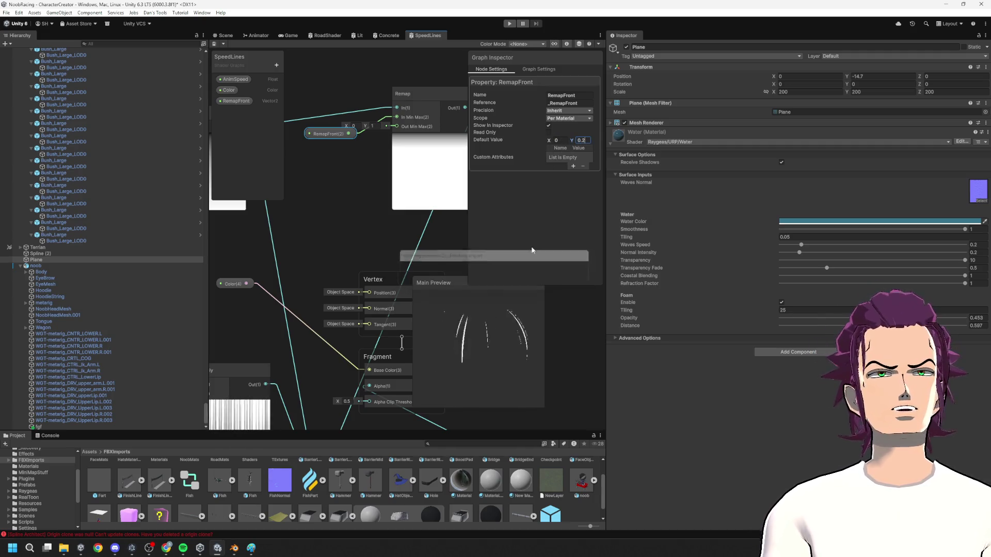
pyautogui.click(216, 36)
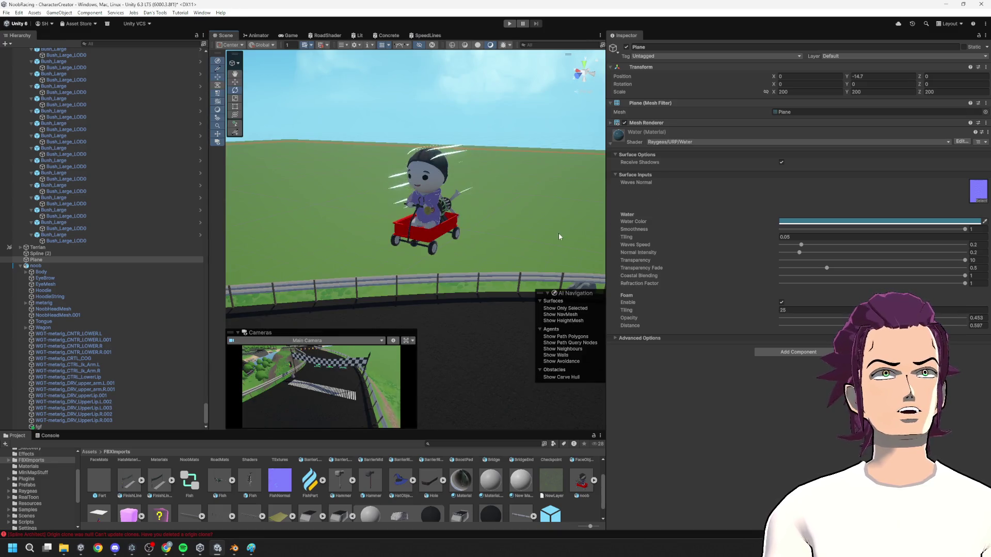
# - Select fgf and orbit around the flying wagon to inspect the speed lines, then reopen the graph
pyautogui.scroll(3, 482, 236)
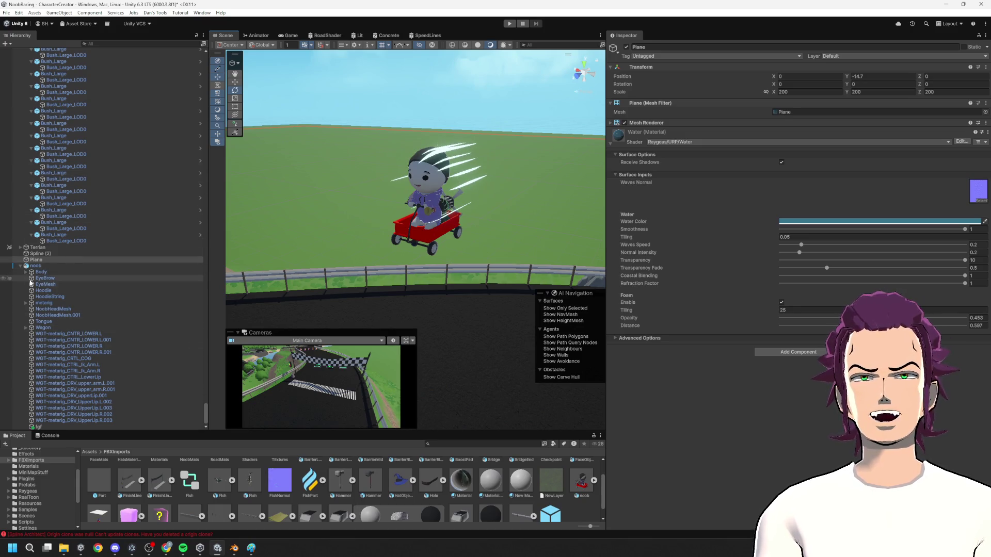
pyautogui.click(45, 427)
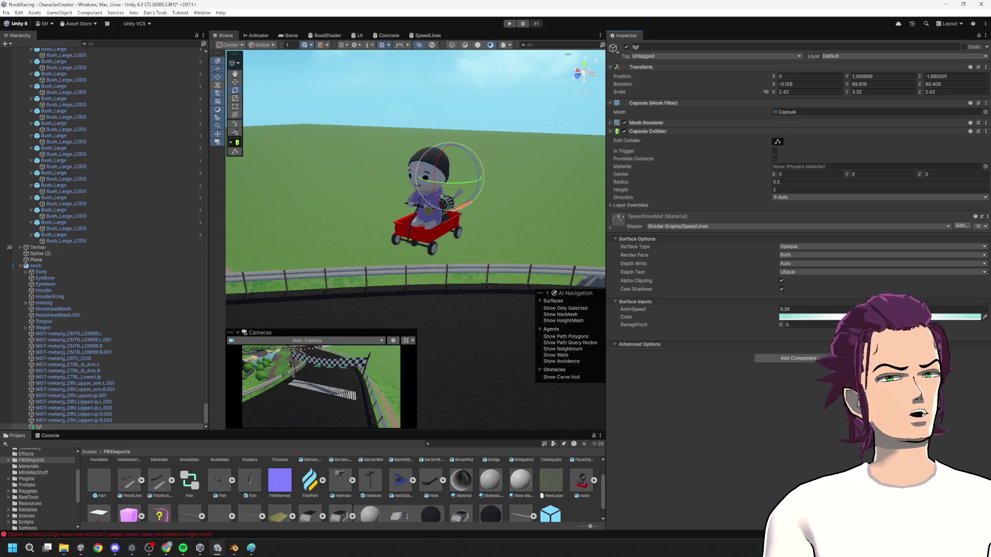
pyautogui.moveTo(413, 206)
pyautogui.mouseDown()
pyautogui.moveTo(382, 196)
pyautogui.moveTo(423, 207)
pyautogui.mouseUp()
pyautogui.click(480, 113)
pyautogui.moveTo(480, 113)
pyautogui.mouseDown()
pyautogui.moveTo(641, 187)
pyautogui.moveTo(927, 138)
pyautogui.moveTo(26, 151)
pyautogui.moveTo(110, 148)
pyautogui.moveTo(230, 168)
pyautogui.mouseUp()
pyautogui.moveTo(531, 209)
pyautogui.mouseDown()
pyautogui.moveTo(714, 230)
pyautogui.moveTo(832, 127)
pyautogui.moveTo(952, 153)
pyautogui.moveTo(49, 174)
pyautogui.moveTo(183, 199)
pyautogui.moveTo(403, 199)
pyautogui.mouseUp()
pyautogui.click(402, 199)
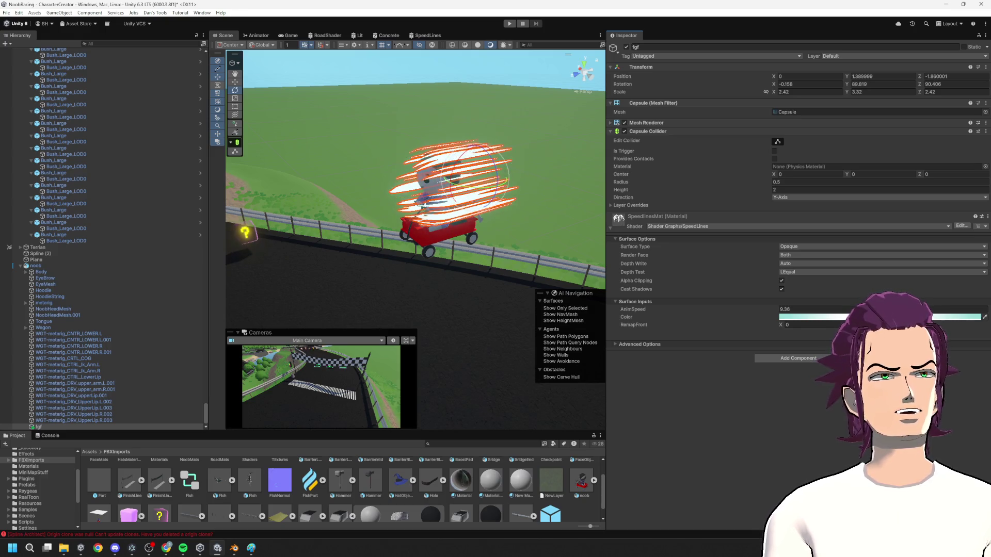
pyautogui.moveTo(361, 201); pyautogui.dragTo(382, 198)
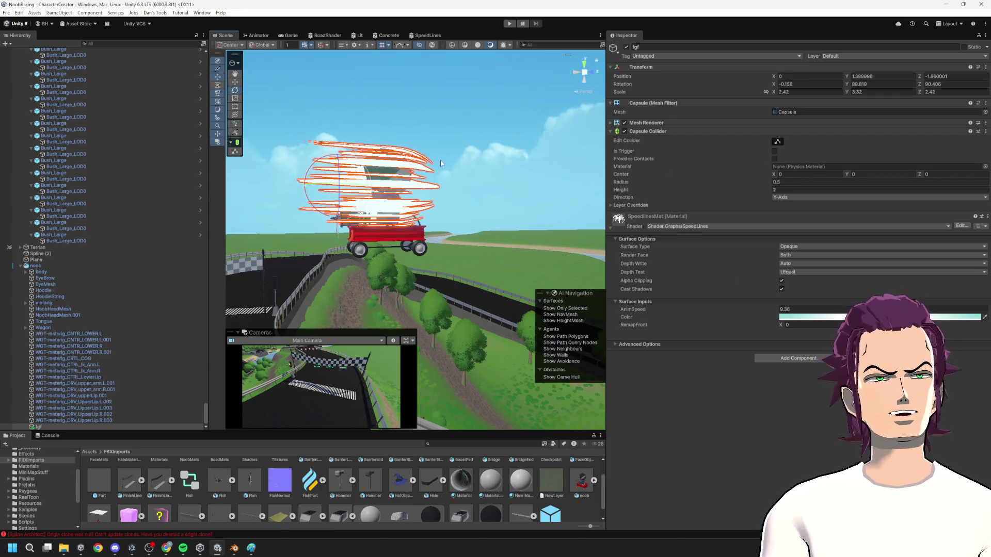
pyautogui.click(420, 35)
pyautogui.moveTo(448, 300)
pyautogui.mouseDown()
pyautogui.moveTo(369, 163)
pyautogui.moveTo(381, 258)
pyautogui.moveTo(375, 211)
pyautogui.moveTo(383, 208)
pyautogui.mouseUp()
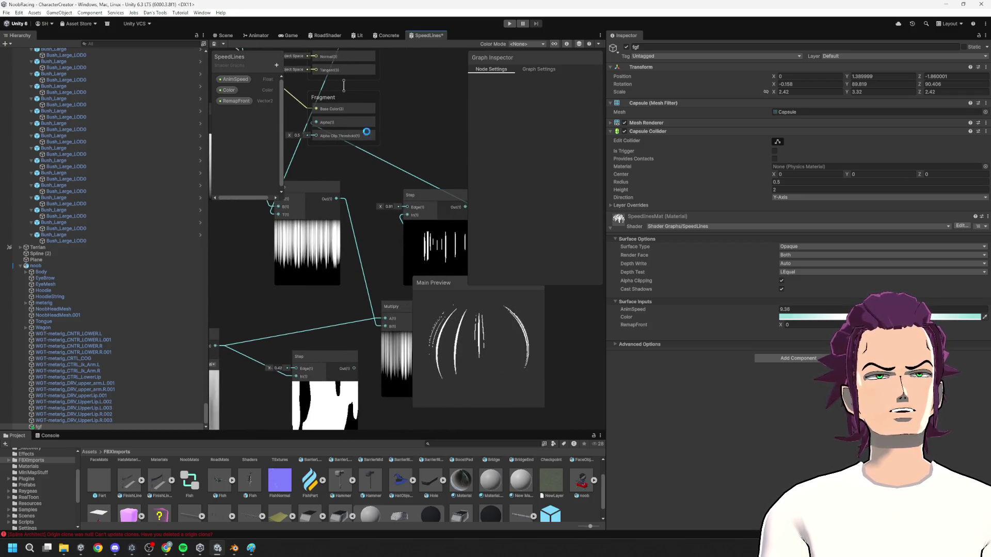
# - Save the graph, frame the capsule in the Scene view, and return to the SpeedLines graph
pyautogui.click(214, 43)
pyautogui.click(221, 35)
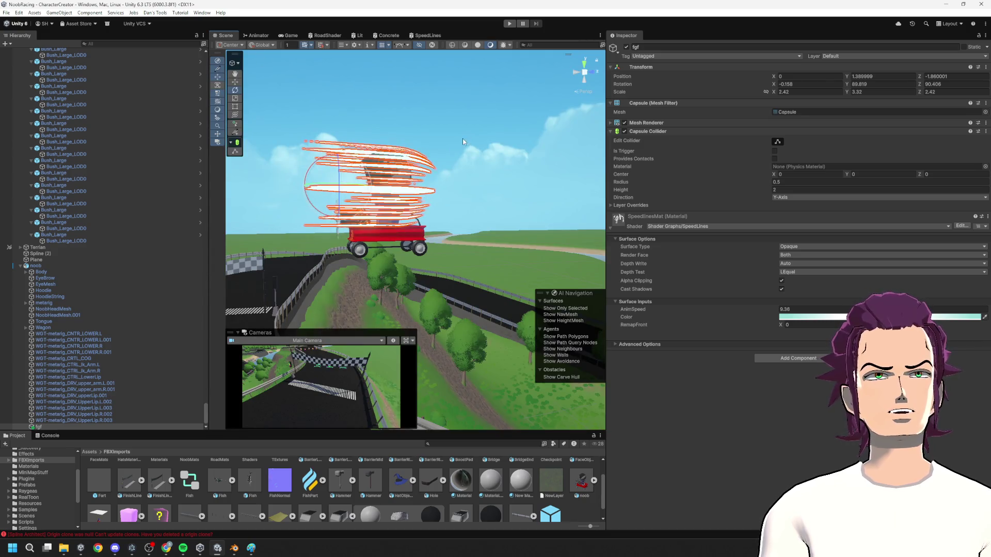
pyautogui.press('f')
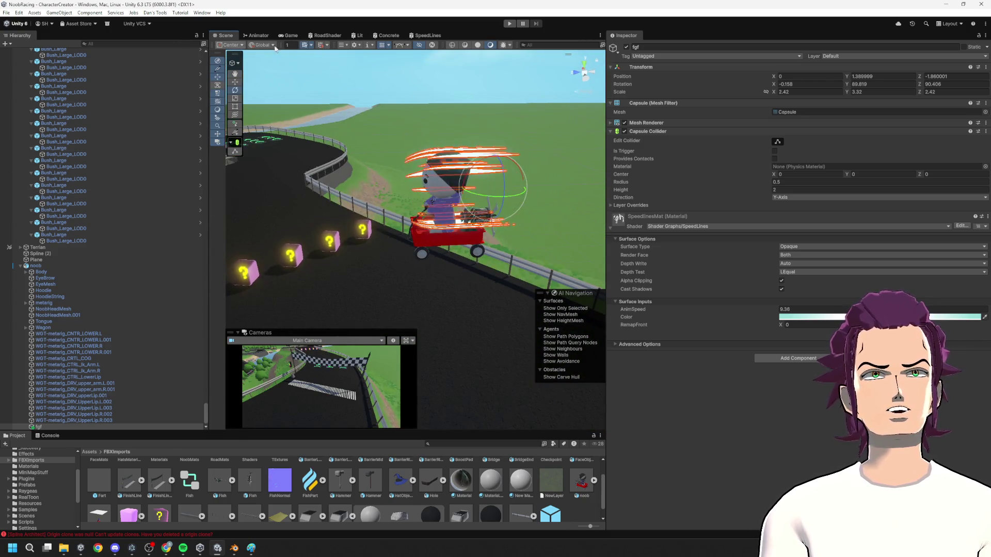
pyautogui.click(428, 35)
pyautogui.moveTo(361, 258); pyautogui.dragTo(310, 148)
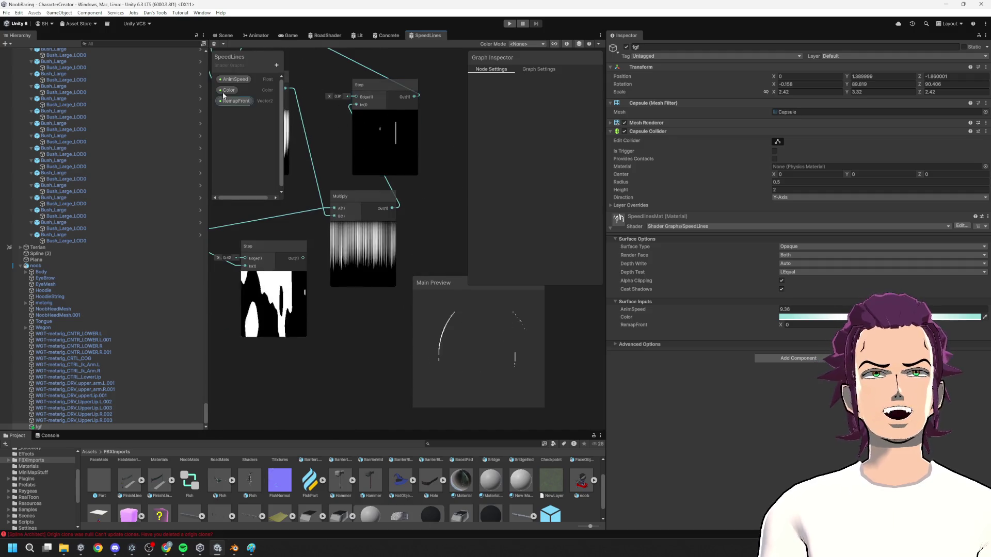
# - Add a FinalStep float property in Slider mode, wired into the Step node's Edge
pyautogui.click(276, 65)
pyautogui.click(315, 82)
pyautogui.write('Final')
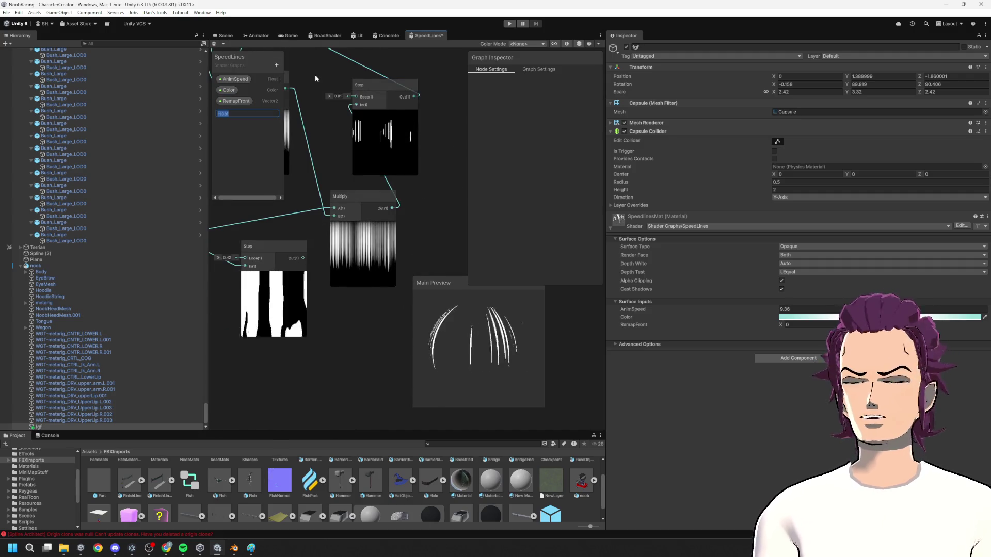
pyautogui.write('Step')
pyautogui.press('Return')
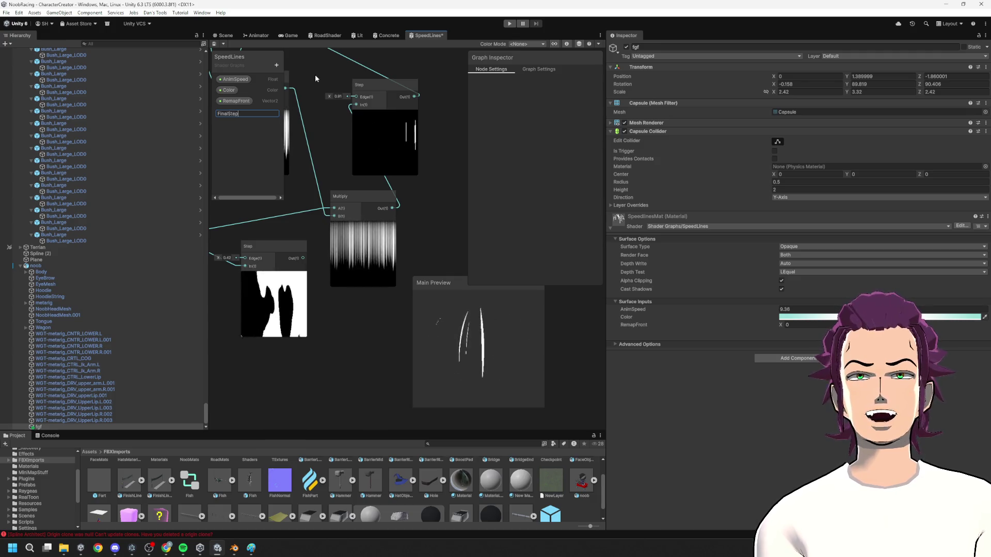
pyautogui.moveTo(233, 112); pyautogui.dragTo(356, 97)
pyautogui.click(568, 140)
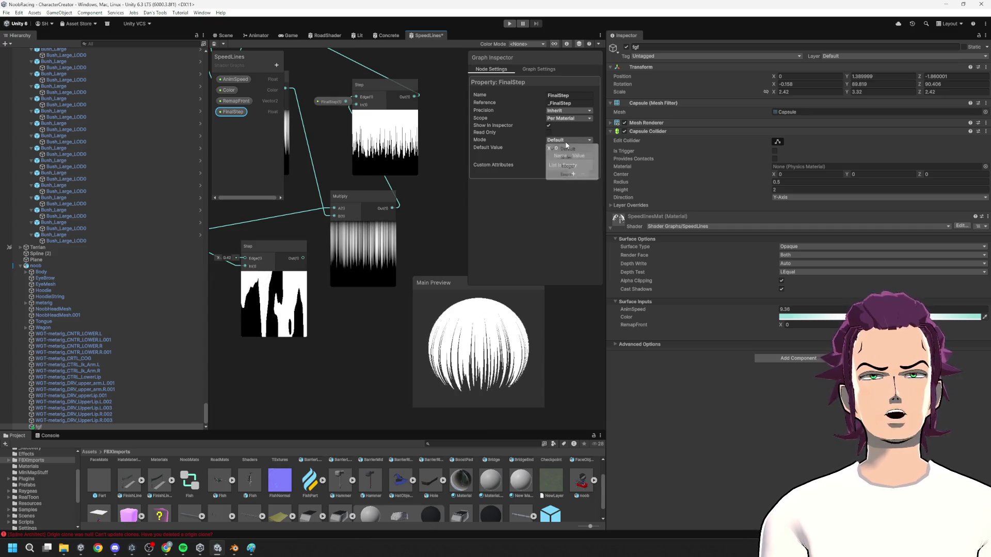
pyautogui.click(573, 160)
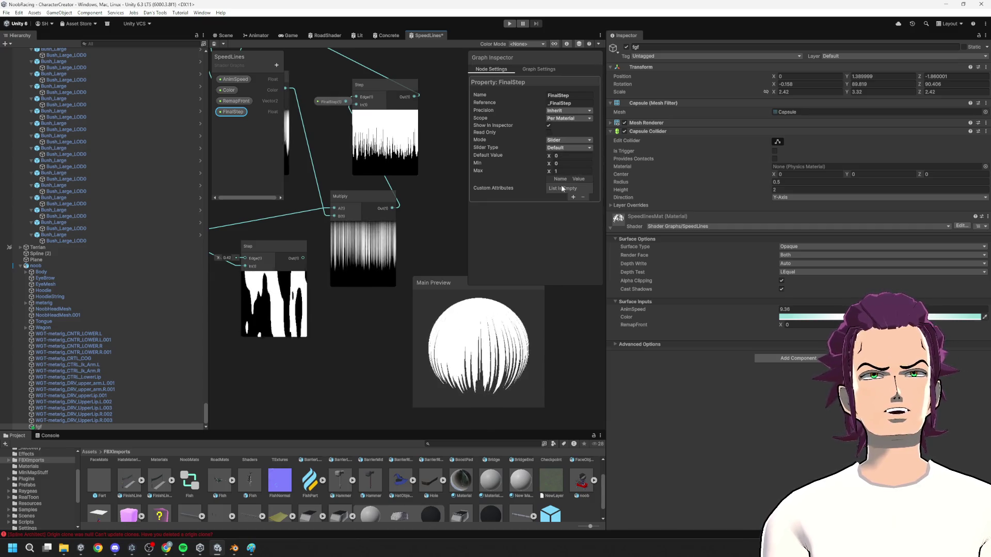
pyautogui.click(222, 37)
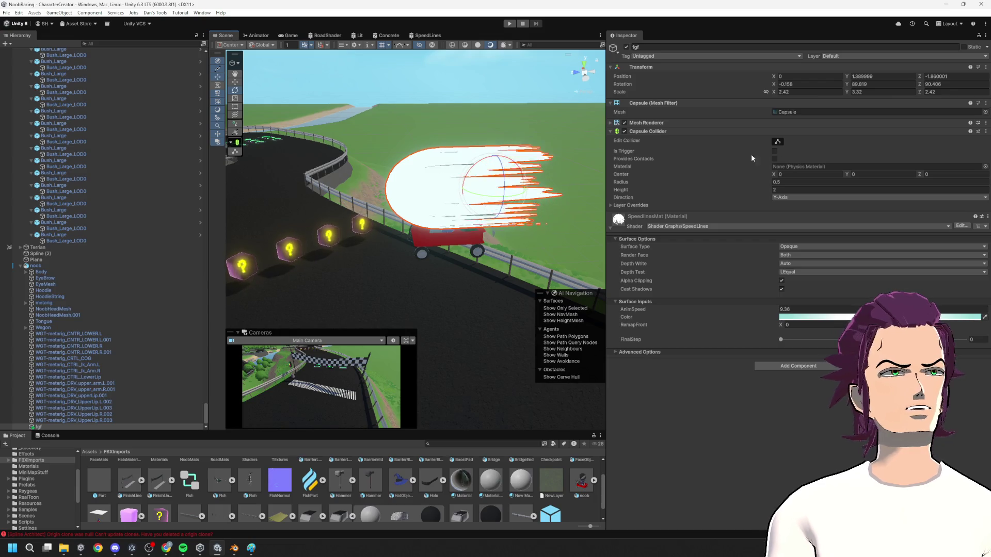
# - Test FinalStep values 0.351, 1 and about 0.93 on the capsule material while orbiting the kart
pyautogui.moveTo(793, 340); pyautogui.dragTo(965, 341)
pyautogui.moveTo(465, 175); pyautogui.dragTo(711, 169)
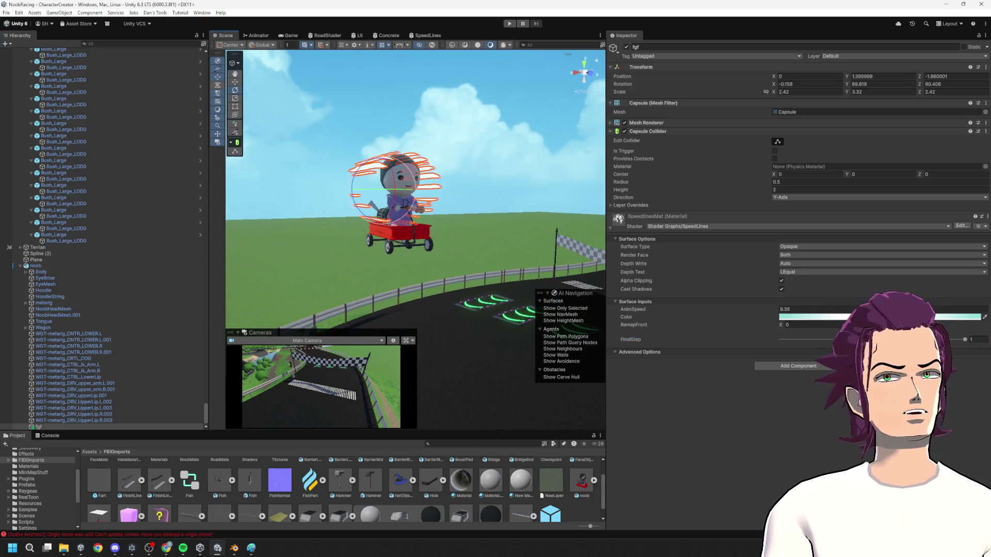
pyautogui.moveTo(964, 340)
pyautogui.mouseDown()
pyautogui.moveTo(805, 341)
pyautogui.moveTo(965, 341)
pyautogui.mouseUp()
pyautogui.click(509, 125)
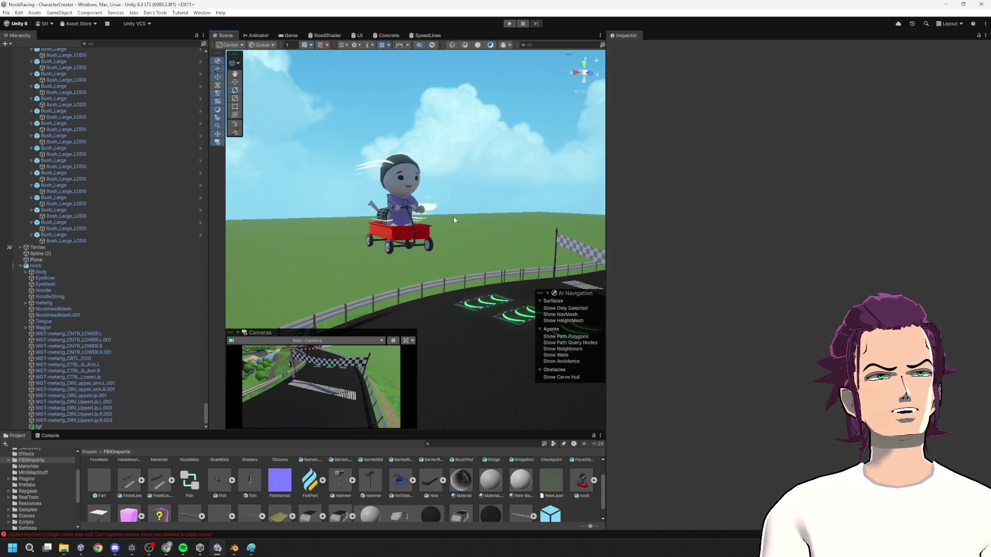
pyautogui.moveTo(425, 194); pyautogui.dragTo(390, 163)
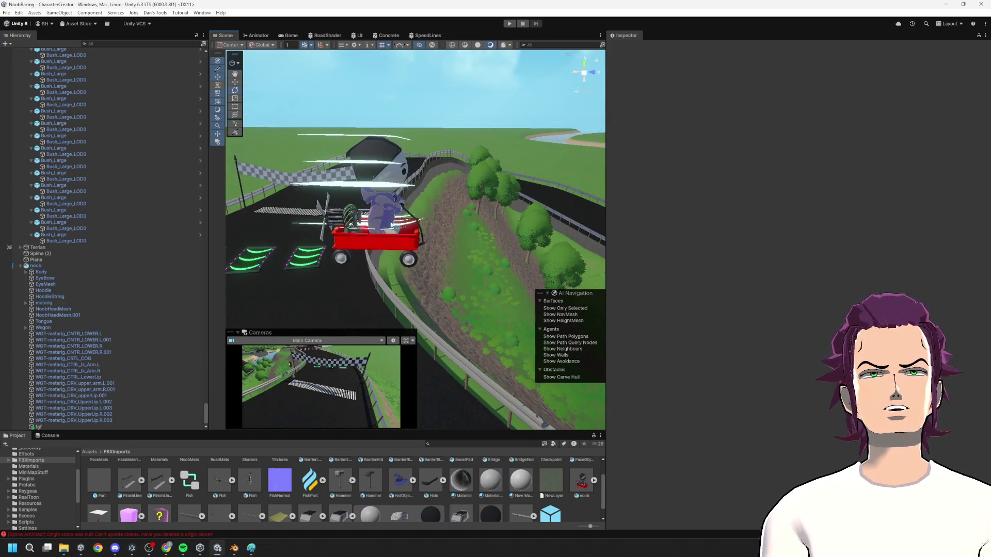
pyautogui.click(410, 188)
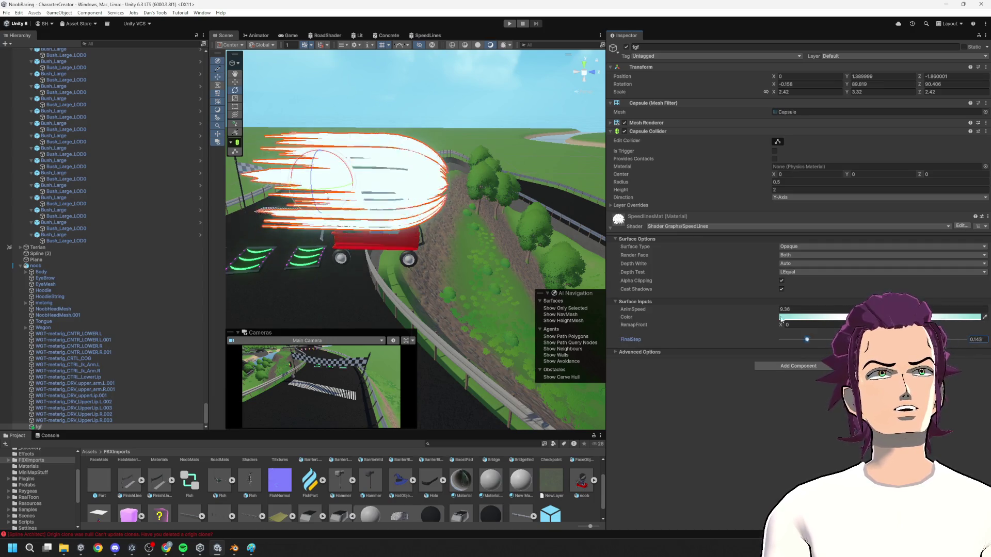
pyautogui.moveTo(807, 340); pyautogui.dragTo(967, 339)
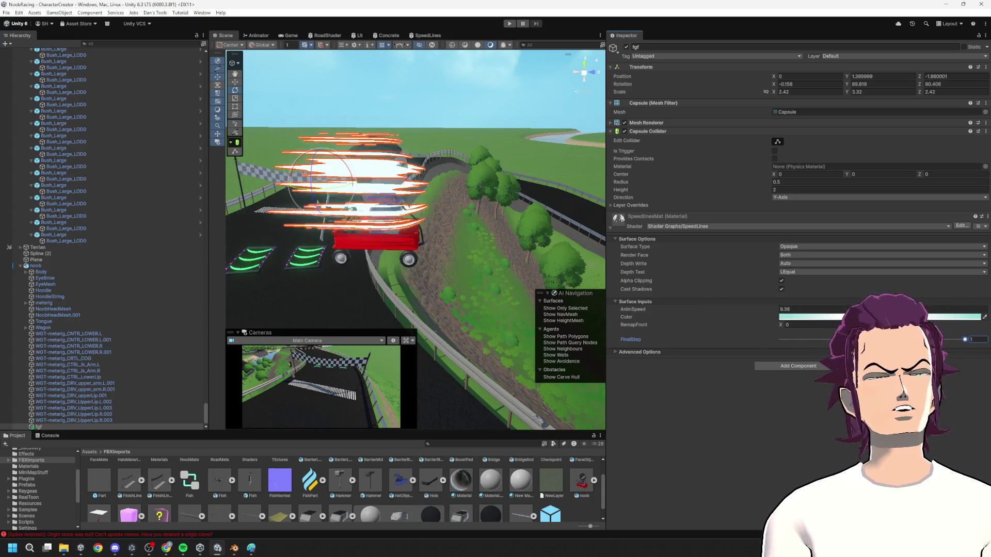
pyautogui.click(427, 36)
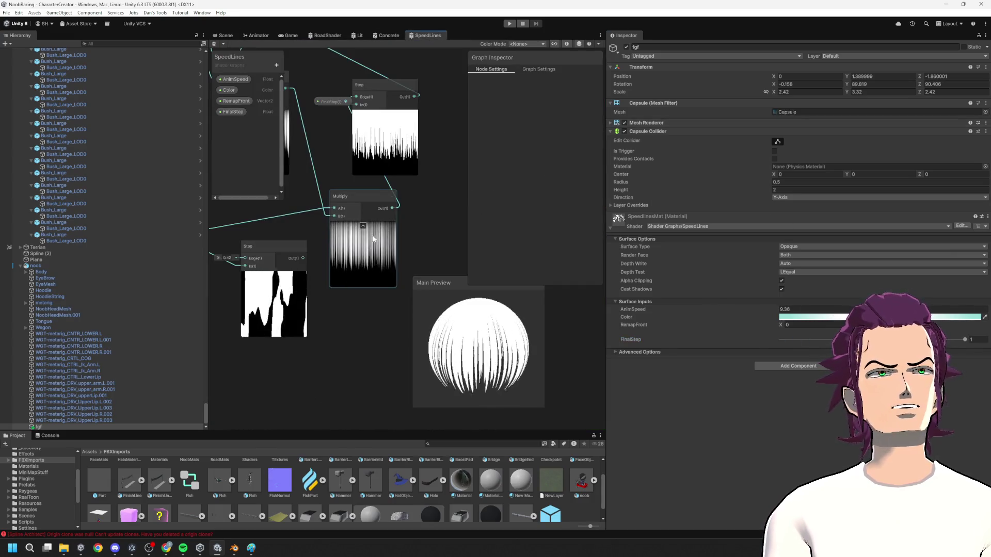
# - Raise the FinalStep property's slider maximum to 5 in the Graph Inspector
pyautogui.click(233, 112)
pyautogui.click(561, 171)
pyautogui.write('5')
pyautogui.press('Return')
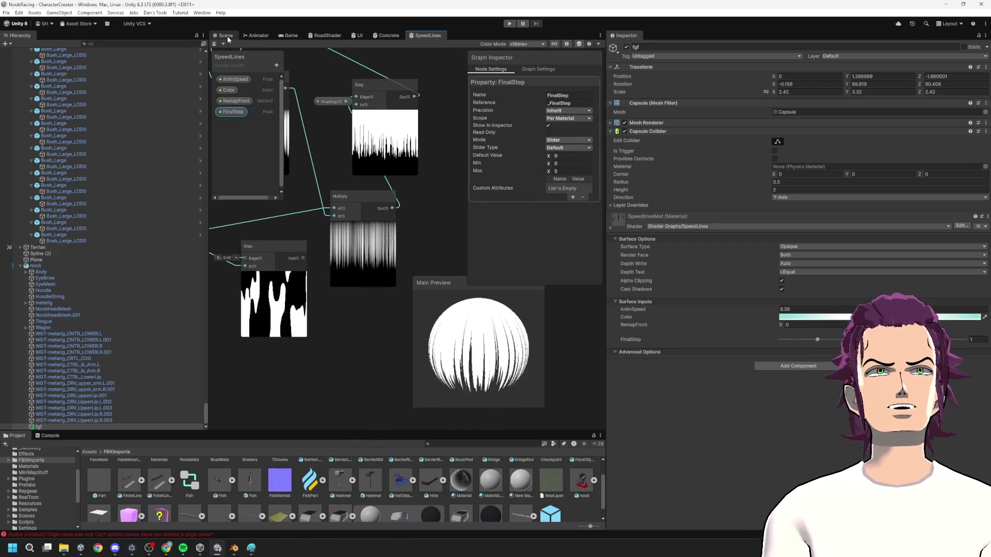
# - Scrub FinalStep on the capsule through 2.24, 2.66 and 0.23, ending at 0
pyautogui.click(227, 36)
pyautogui.moveTo(805, 340)
pyautogui.mouseDown()
pyautogui.moveTo(862, 339)
pyautogui.moveTo(722, 326)
pyautogui.moveTo(879, 340)
pyautogui.mouseUp()
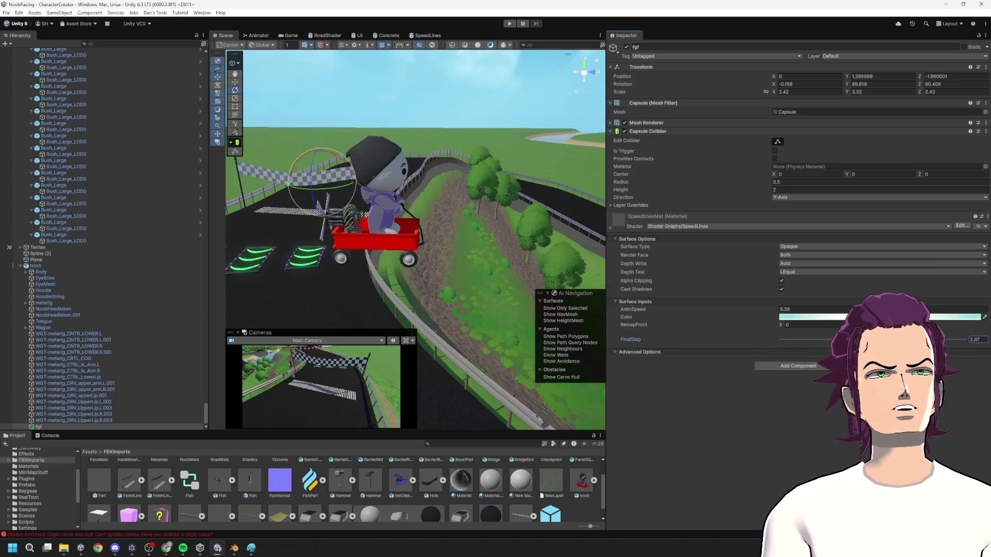
pyautogui.moveTo(811, 328)
pyautogui.mouseDown()
pyautogui.moveTo(830, 319)
pyautogui.moveTo(794, 325)
pyautogui.moveTo(879, 339)
pyautogui.moveTo(732, 335)
pyautogui.moveTo(836, 343)
pyautogui.moveTo(805, 349)
pyautogui.moveTo(872, 369)
pyautogui.moveTo(847, 342)
pyautogui.mouseUp()
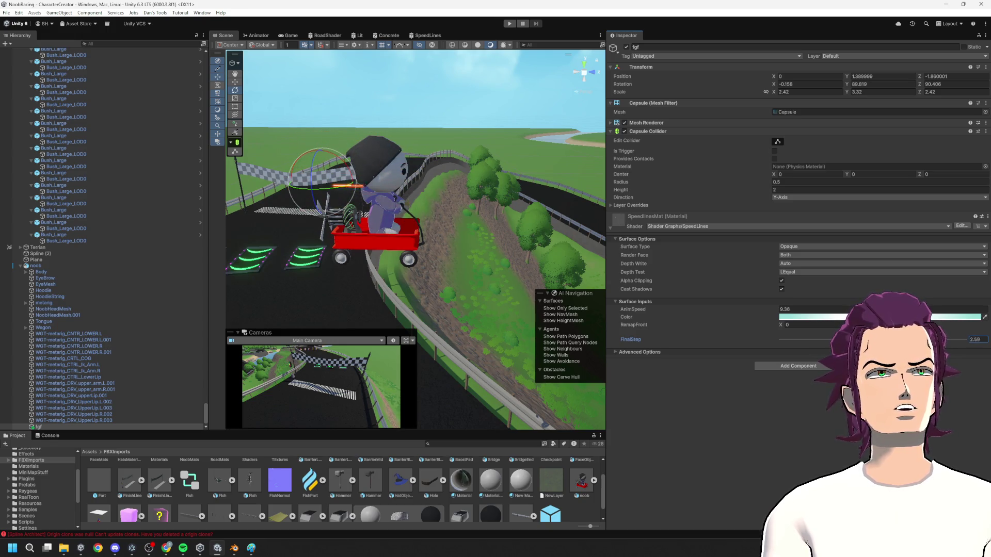
pyautogui.moveTo(813, 353); pyautogui.dragTo(788, 351)
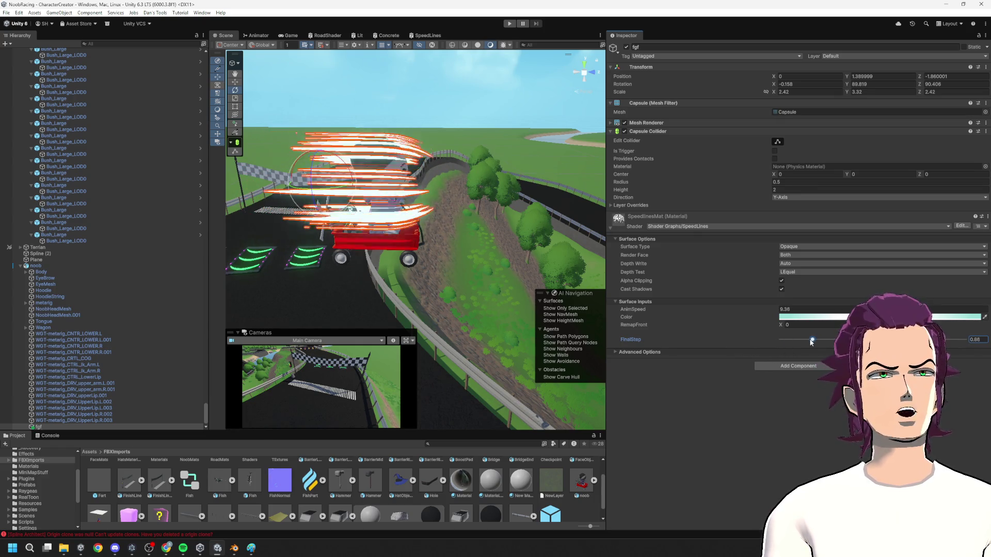
pyautogui.moveTo(795, 344)
pyautogui.mouseDown()
pyautogui.moveTo(765, 347)
pyautogui.moveTo(879, 339)
pyautogui.moveTo(748, 327)
pyautogui.mouseUp()
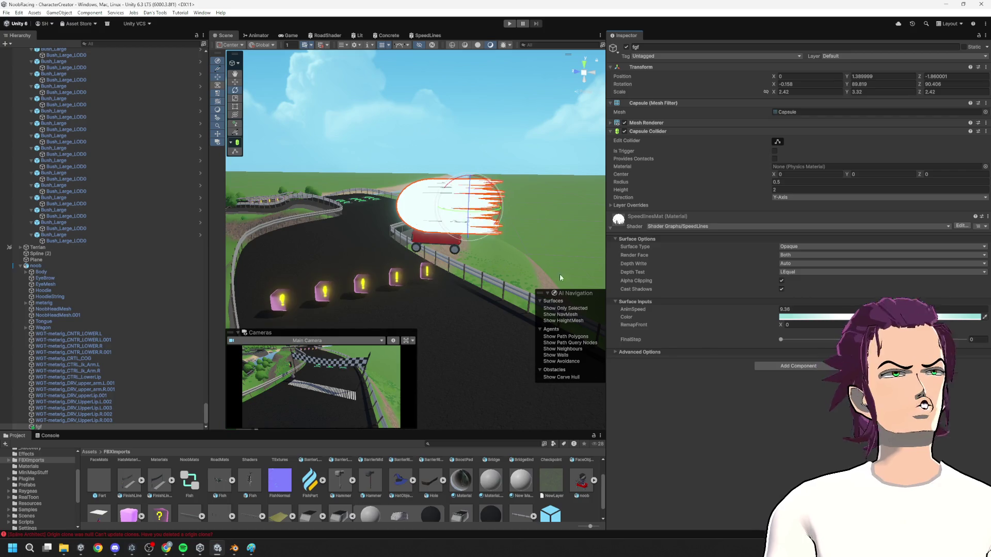
# - Frame and orbit low around the speed-line capsule, then reopen the SpeedLines shader graph
pyautogui.press('f')
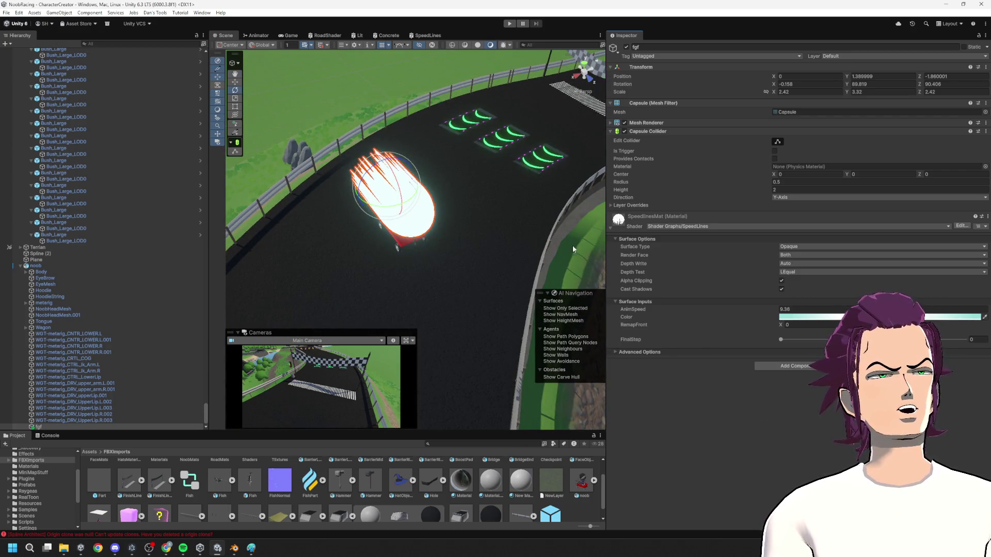
pyautogui.click(429, 79)
pyautogui.moveTo(429, 79)
pyautogui.mouseDown()
pyautogui.moveTo(529, 117)
pyautogui.moveTo(423, 208)
pyautogui.mouseUp()
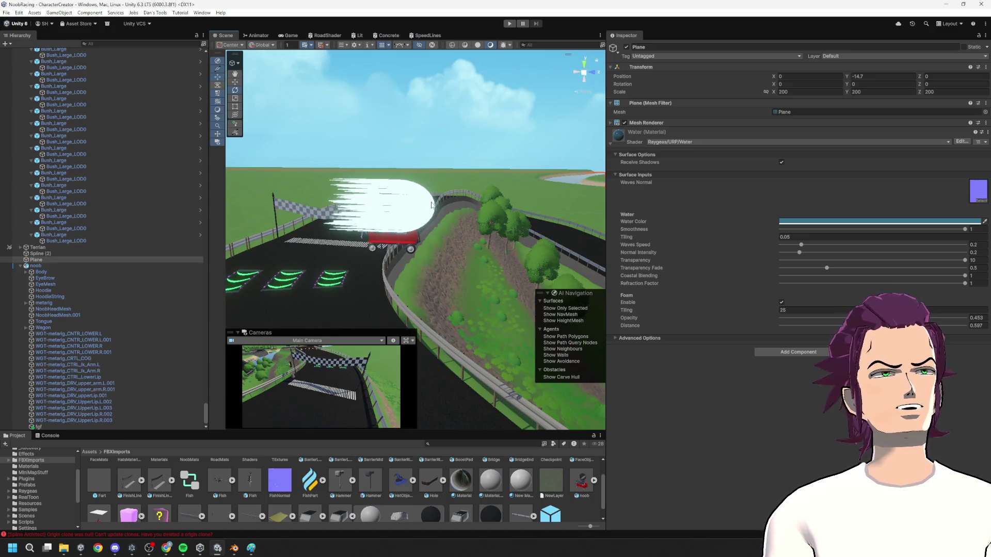
pyautogui.click(427, 35)
pyautogui.scroll(-5, 374, 209)
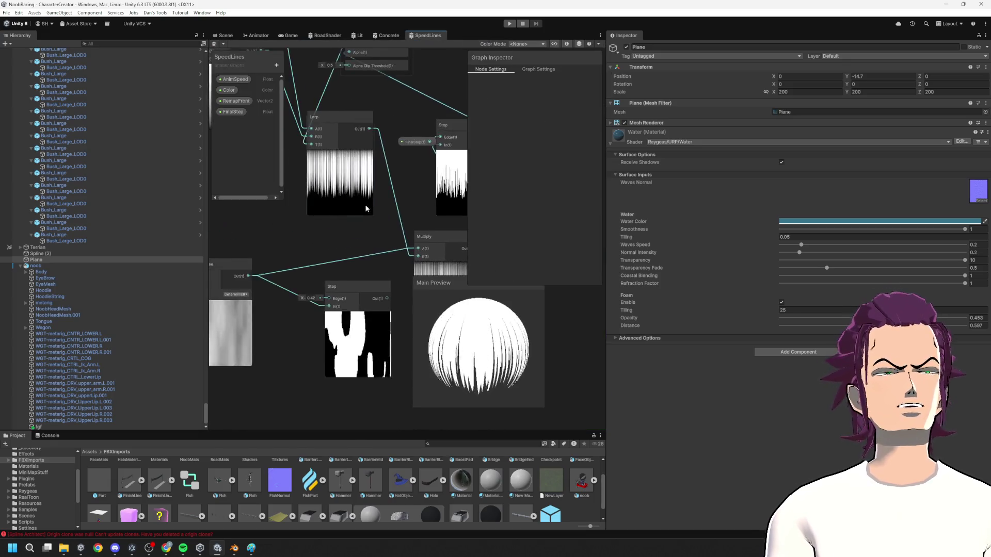
# - Pan the graph to the One Minus node and move it up and left
pyautogui.scroll(3, 361, 207)
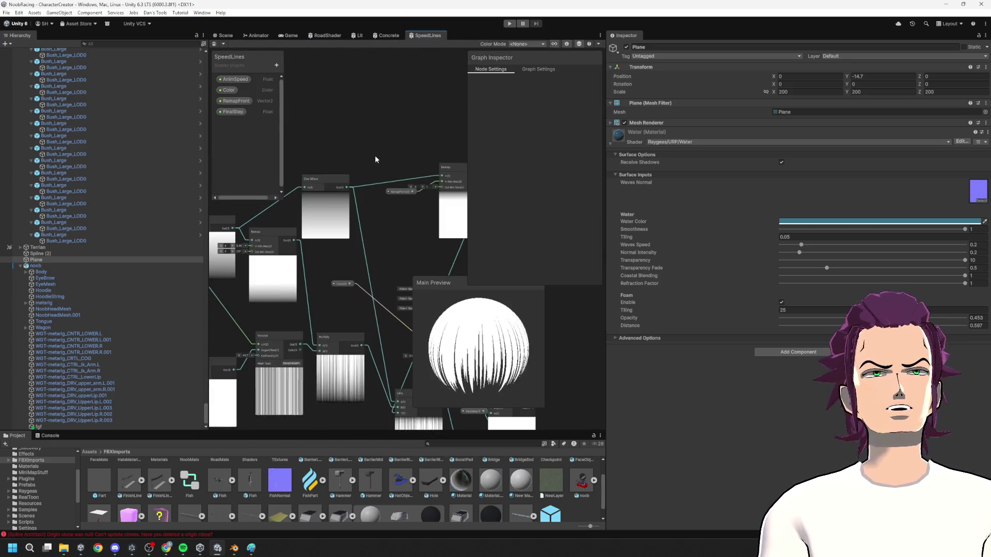
pyautogui.scroll(2, 369, 155)
pyautogui.moveTo(281, 134); pyautogui.dragTo(408, 196)
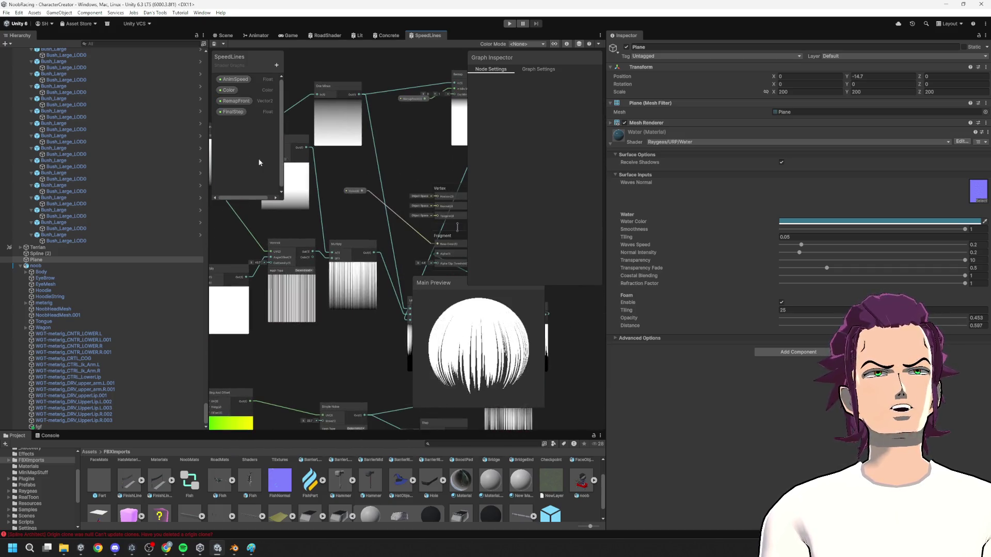
pyautogui.moveTo(290, 256); pyautogui.dragTo(303, 257)
pyautogui.moveTo(406, 206)
pyautogui.mouseDown()
pyautogui.moveTo(364, 185)
pyautogui.moveTo(386, 169)
pyautogui.moveTo(325, 211)
pyautogui.moveTo(434, 297)
pyautogui.moveTo(429, 246)
pyautogui.moveTo(485, 147)
pyautogui.mouseUp()
# - Add a new Color (1) property on the Blackboard, placed below FinalStep
pyautogui.click(276, 65)
pyautogui.click(304, 119)
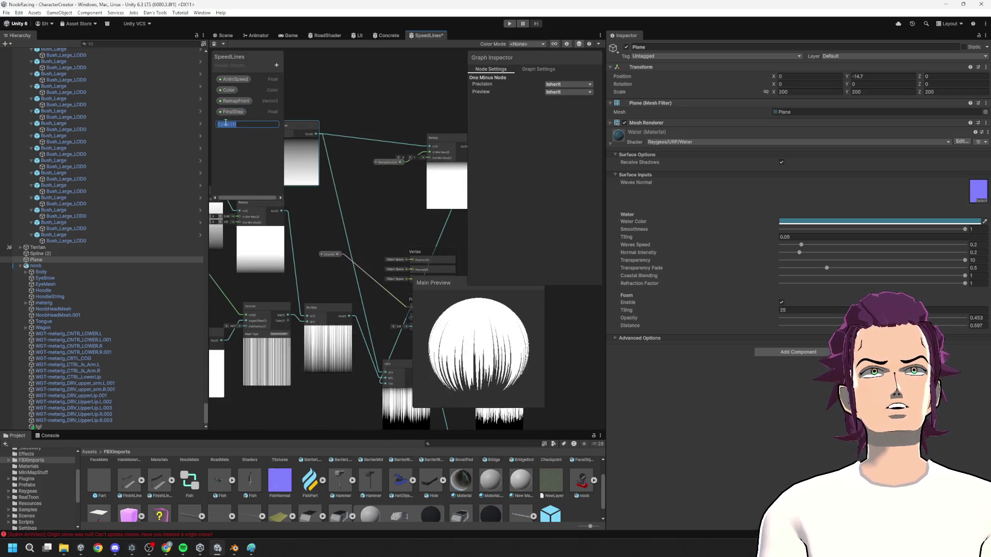
pyautogui.moveTo(233, 123); pyautogui.dragTo(262, 113)
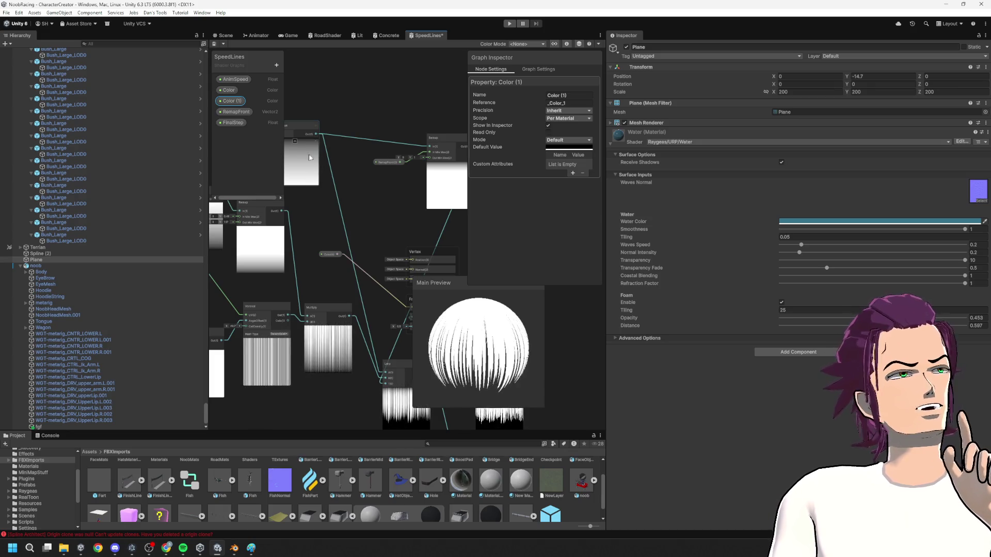
pyautogui.moveTo(328, 151)
pyautogui.mouseDown()
pyautogui.moveTo(379, 176)
pyautogui.moveTo(361, 170)
pyautogui.moveTo(364, 191)
pyautogui.moveTo(318, 160)
pyautogui.mouseUp()
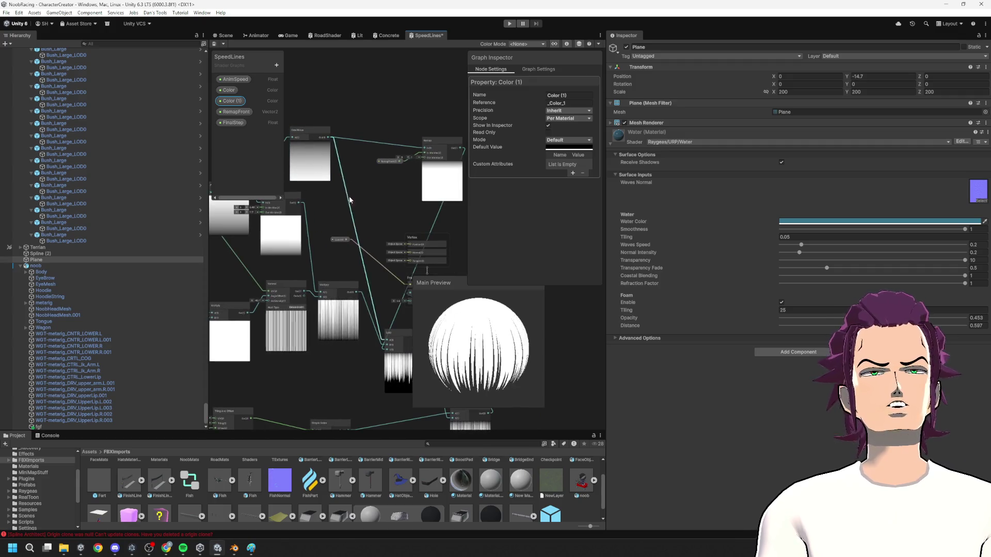
pyautogui.moveTo(343, 299)
pyautogui.mouseDown()
pyautogui.moveTo(302, 197)
pyautogui.moveTo(397, 197)
pyautogui.mouseUp()
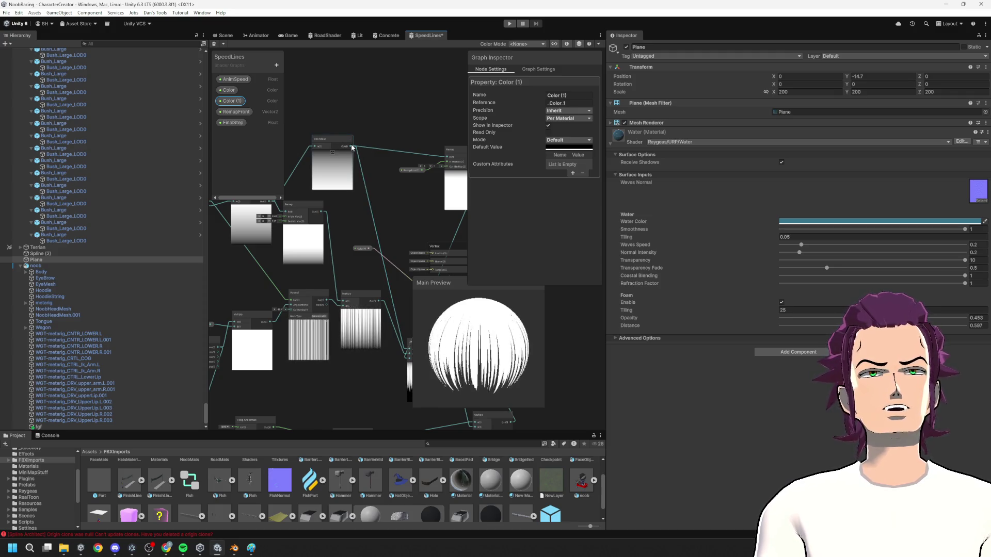
# - Add a Lerp node fed by the One Minus output
pyautogui.moveTo(387, 202); pyautogui.dragTo(388, 202)
pyautogui.write('ler')
pyautogui.press('Return')
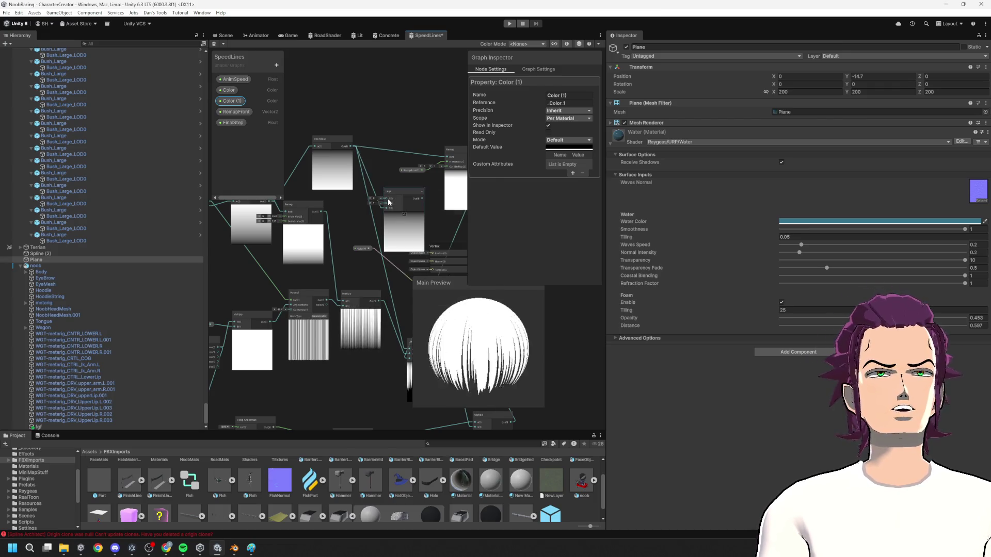
pyautogui.scroll(2, 386, 220)
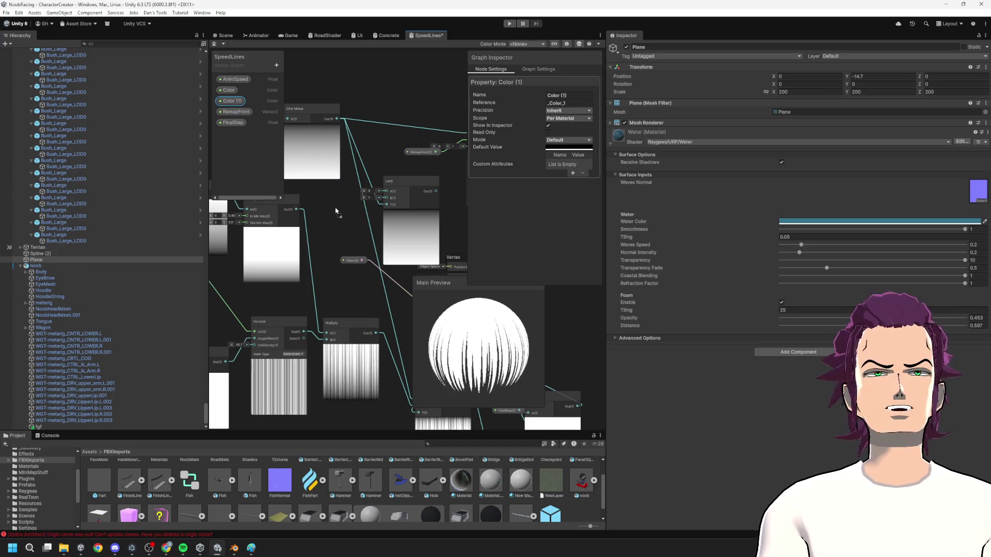
# - Wire Color (1) into the Lerp's B input and Color into A
pyautogui.moveTo(395, 199); pyautogui.dragTo(393, 199)
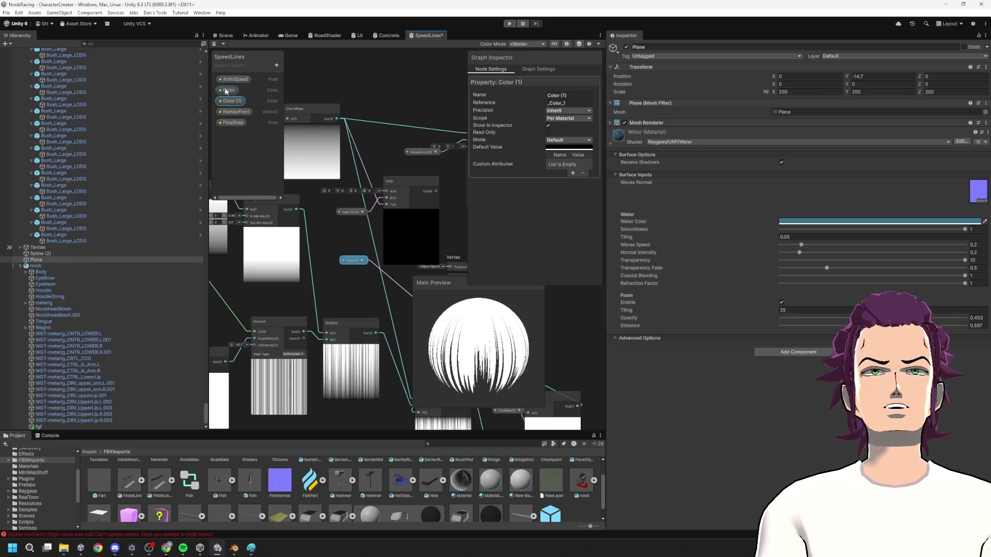
pyautogui.moveTo(389, 195); pyautogui.dragTo(330, 190)
pyautogui.click(330, 187)
pyautogui.click(555, 147)
# - Tune the Color property's default, settling on a purple hue at intensity 1
pyautogui.moveTo(593, 199)
pyautogui.mouseDown()
pyautogui.moveTo(604, 206)
pyautogui.moveTo(610, 185)
pyautogui.mouseUp()
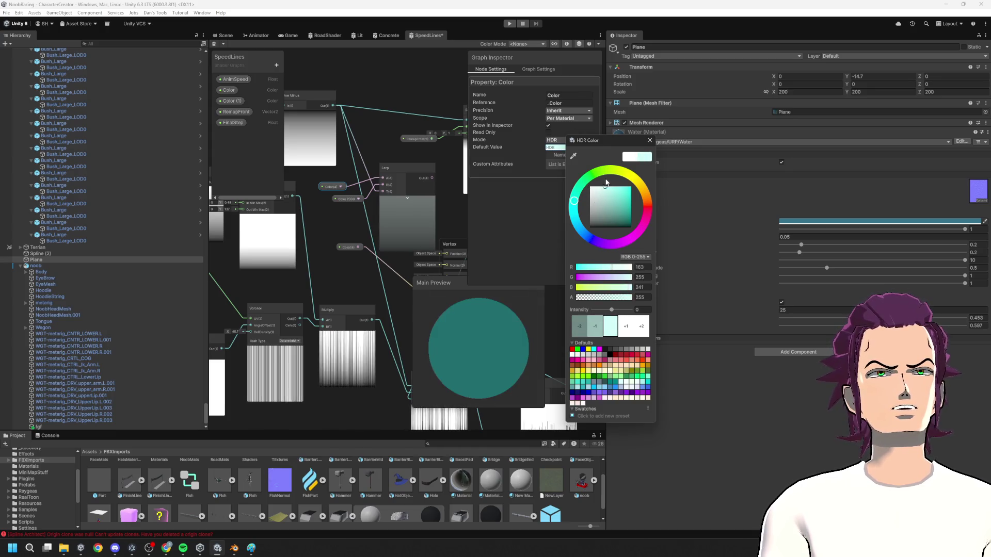
pyautogui.click(626, 326)
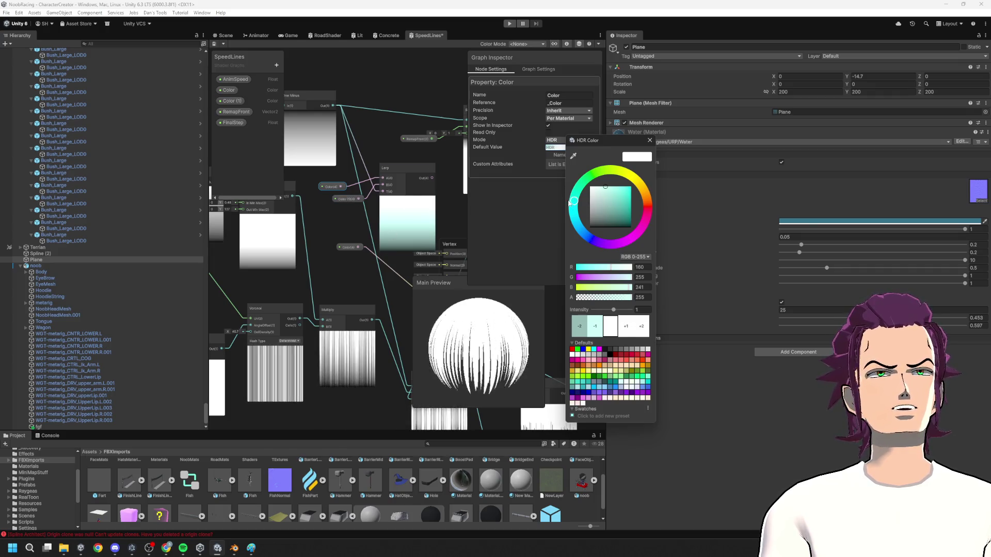
pyautogui.moveTo(574, 205)
pyautogui.mouseDown()
pyautogui.moveTo(593, 239)
pyautogui.moveTo(611, 244)
pyautogui.mouseUp()
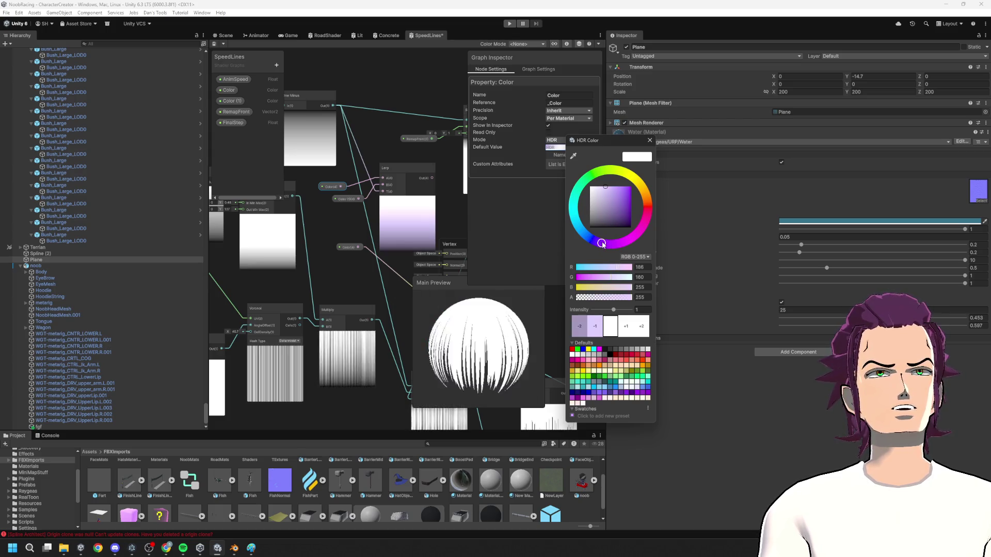
pyautogui.moveTo(602, 244)
pyautogui.mouseDown()
pyautogui.moveTo(589, 236)
pyautogui.moveTo(600, 243)
pyautogui.mouseUp()
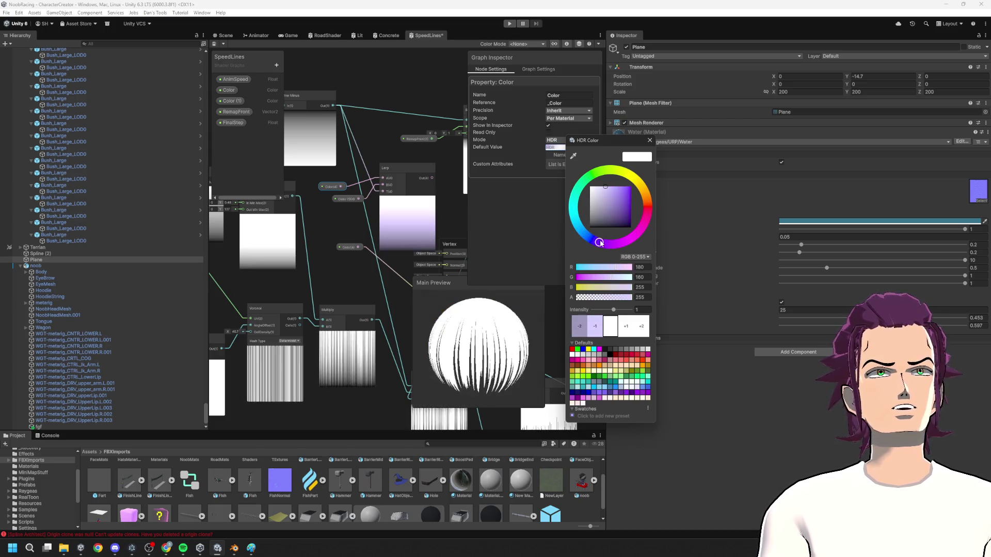
pyautogui.click(338, 198)
# - Set Color (1)'s default to light cyan C0FFFC and bring the Vertex and Fragment outputs into view
pyautogui.click(569, 149)
pyautogui.moveTo(601, 198); pyautogui.dragTo(604, 190)
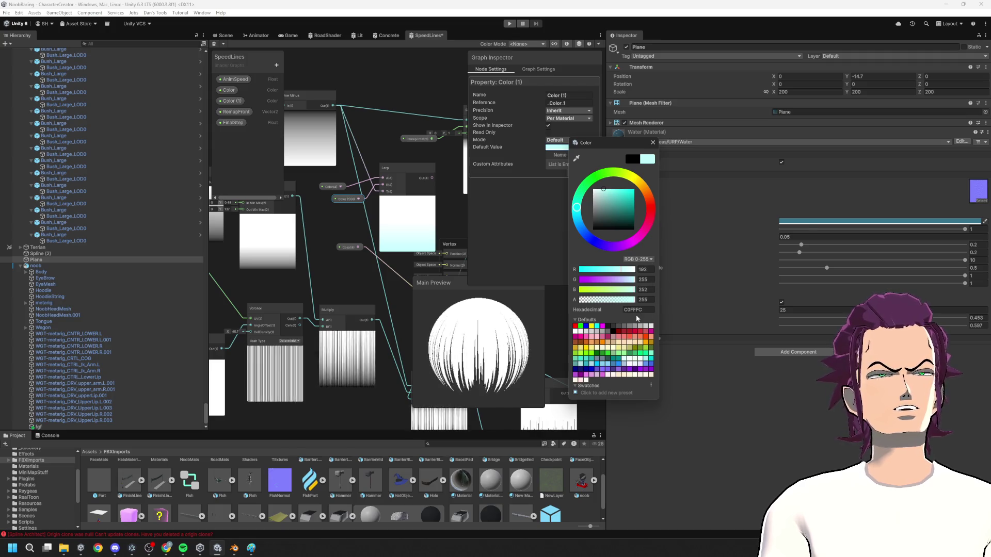
pyautogui.click(654, 142)
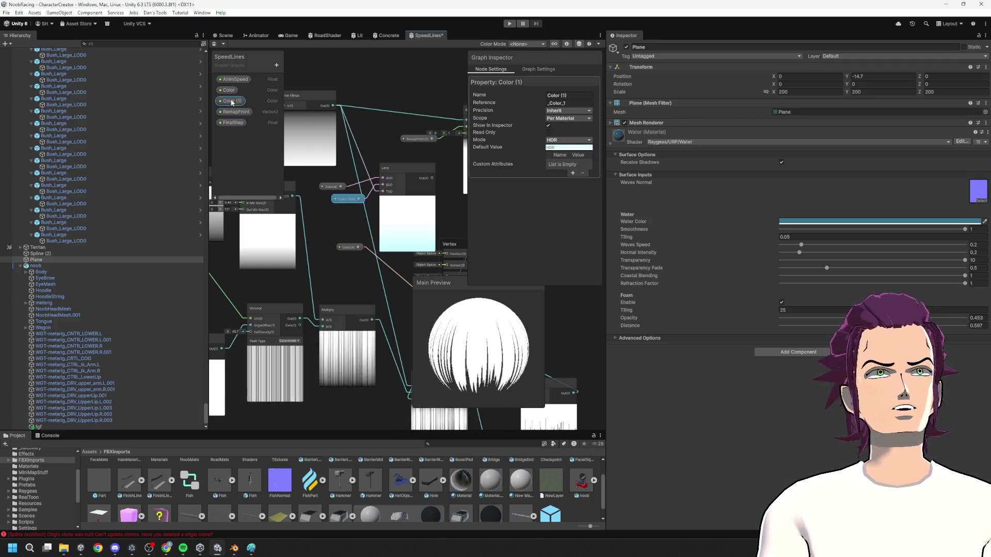
pyautogui.moveTo(506, 218)
pyautogui.mouseDown()
pyautogui.moveTo(363, 198)
pyautogui.moveTo(396, 210)
pyautogui.mouseUp()
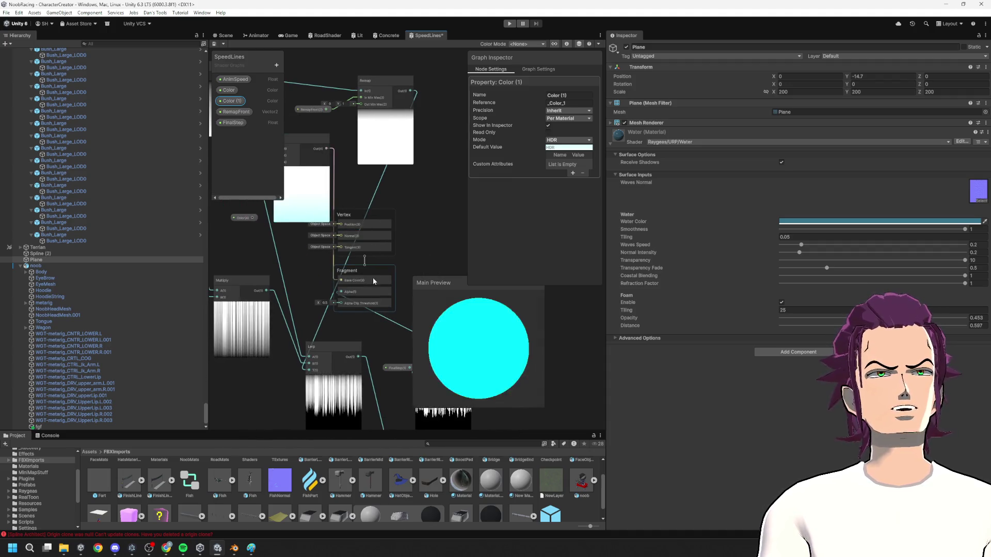
pyautogui.click(243, 217)
pyautogui.moveTo(243, 217); pyautogui.dragTo(345, 217)
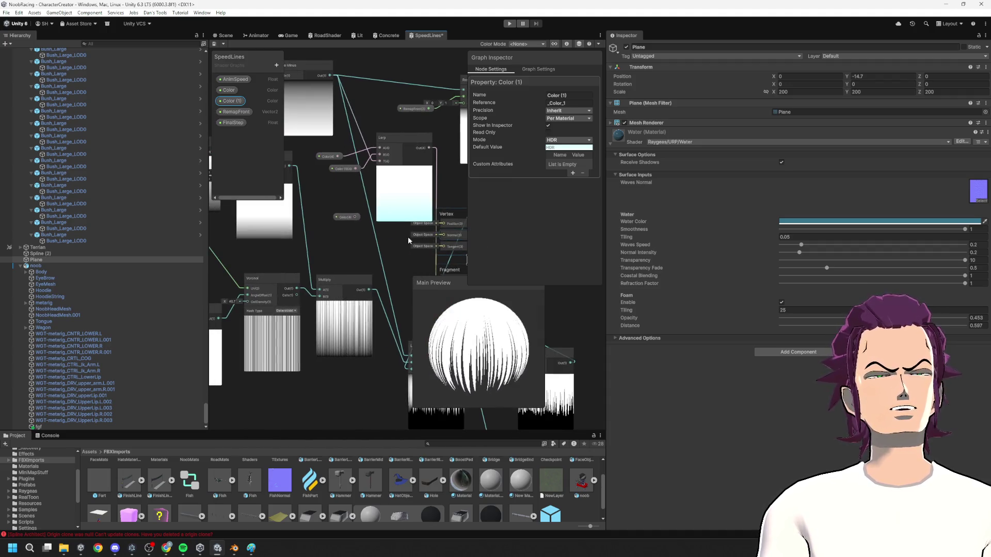
pyautogui.click(353, 237)
# - On the capsule's SpeedLinesMat, darken Color (1) and reduce its red to pale pink, then return to the graph
pyautogui.click(235, 123)
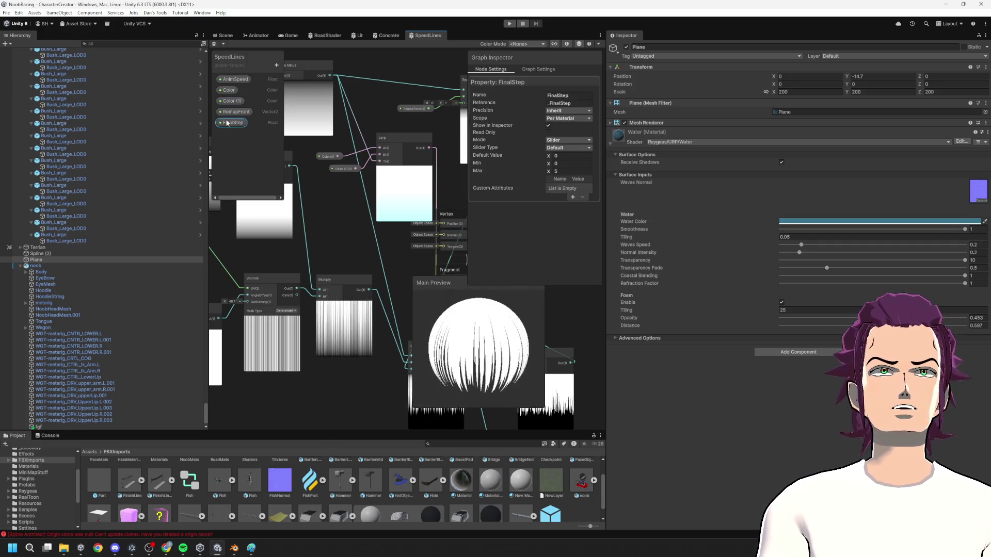
pyautogui.hotkey('ctrl', '1')
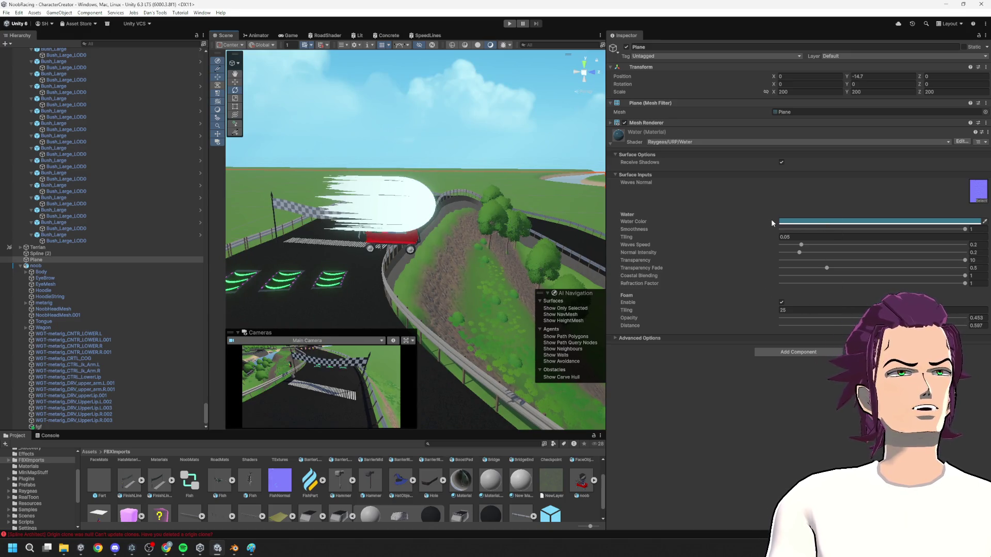
pyautogui.click(429, 223)
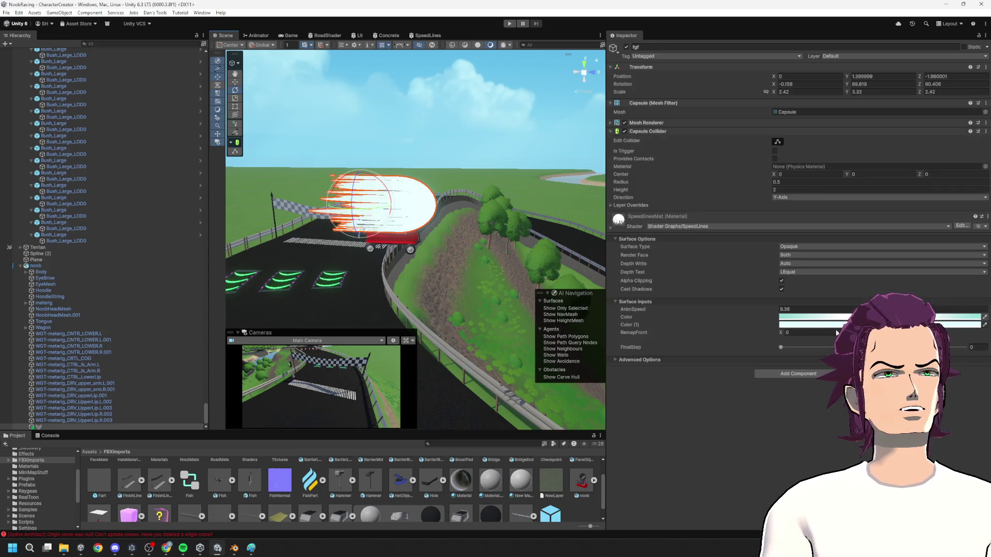
pyautogui.click(801, 317)
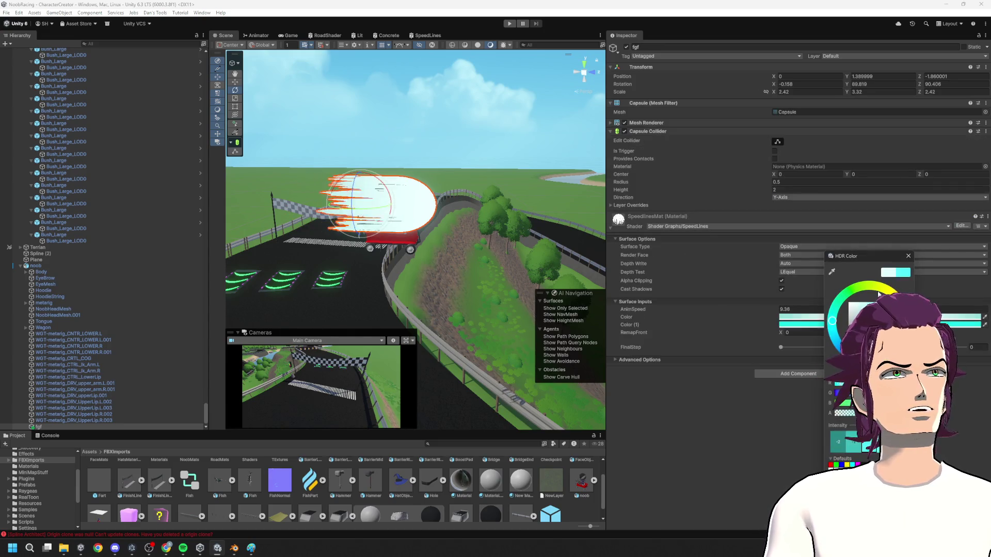
pyautogui.click(852, 442)
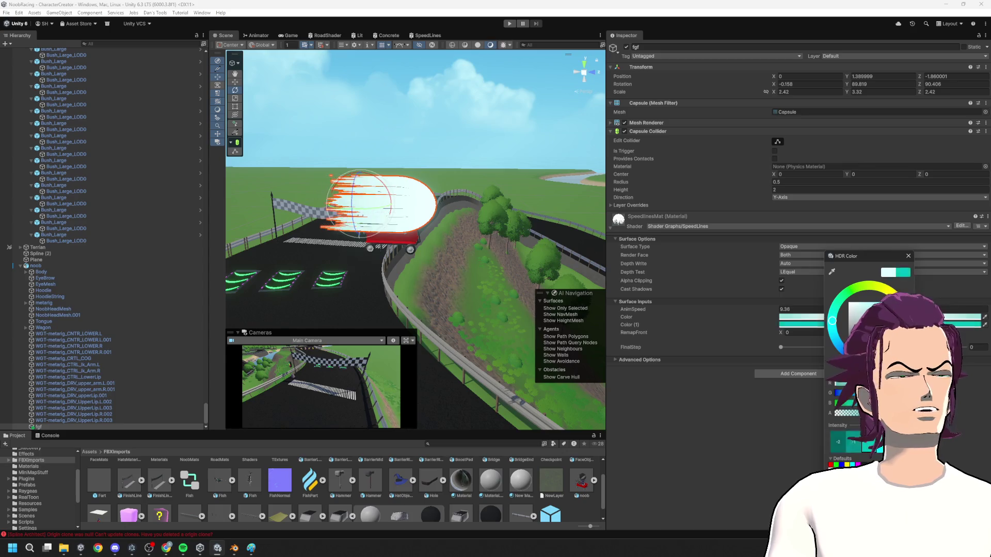
pyautogui.click(839, 388)
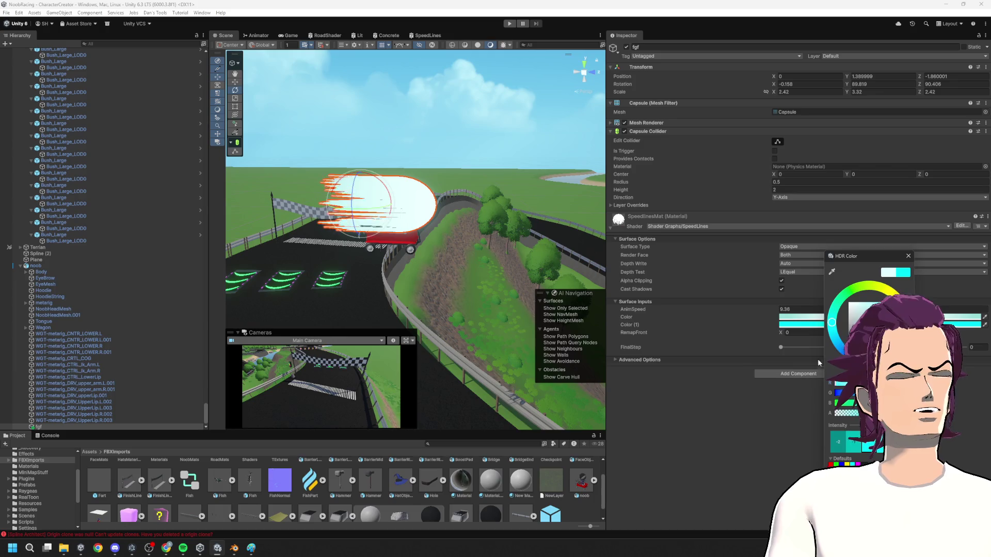
pyautogui.click(855, 303)
pyautogui.click(739, 406)
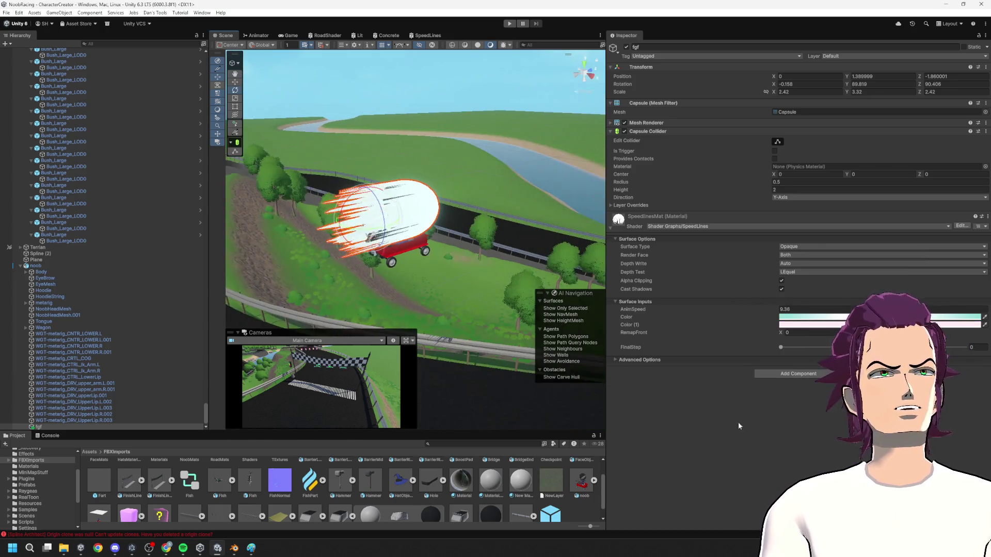
pyautogui.click(424, 36)
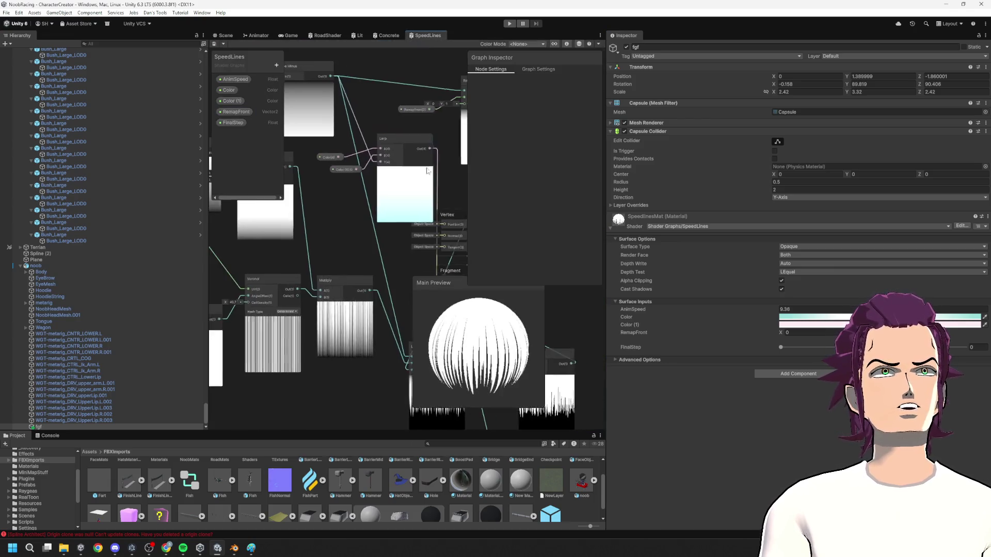
# - Create a Remap node from the Out(1) output and position it beside the Lerp node
pyautogui.moveTo(352, 134); pyautogui.dragTo(349, 134)
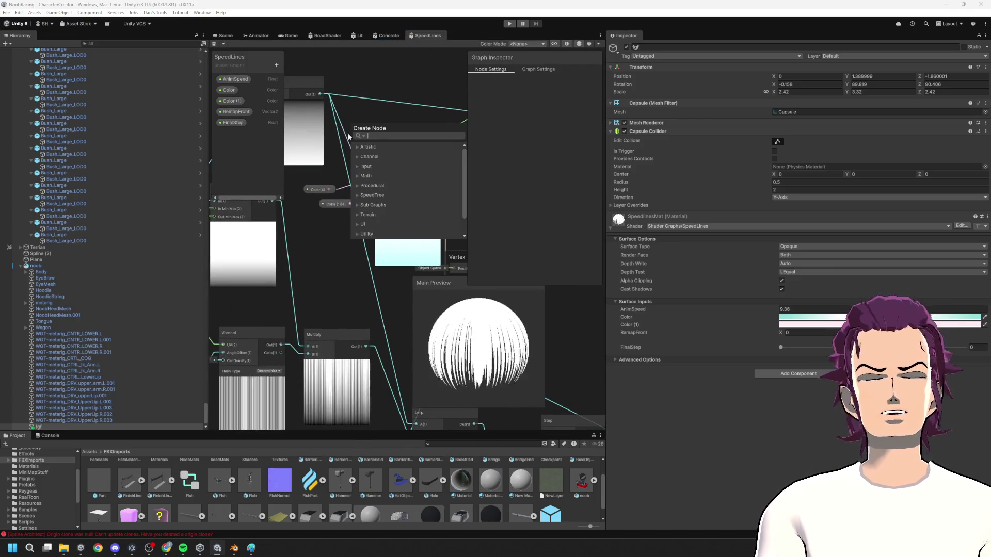
pyautogui.write('remap')
pyautogui.press('Return')
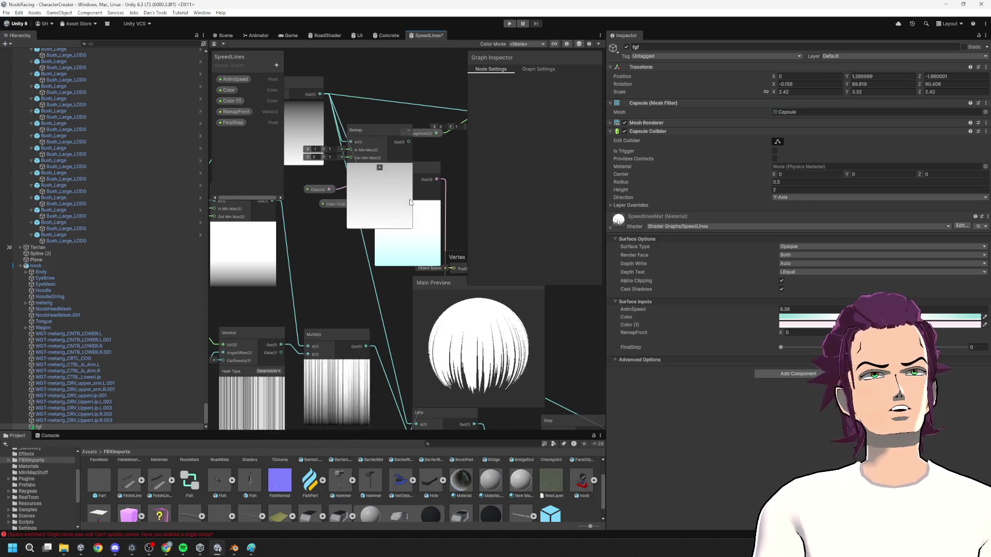
pyautogui.click(386, 131)
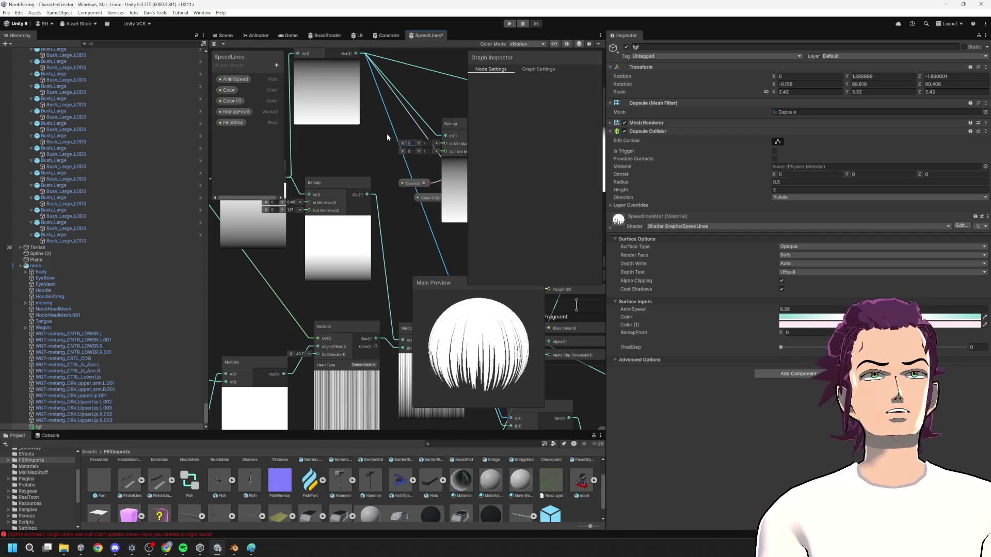
pyautogui.moveTo(466, 196)
pyautogui.mouseDown()
pyautogui.moveTo(324, 196)
pyautogui.moveTo(276, 174)
pyautogui.moveTo(338, 188)
pyautogui.mouseUp()
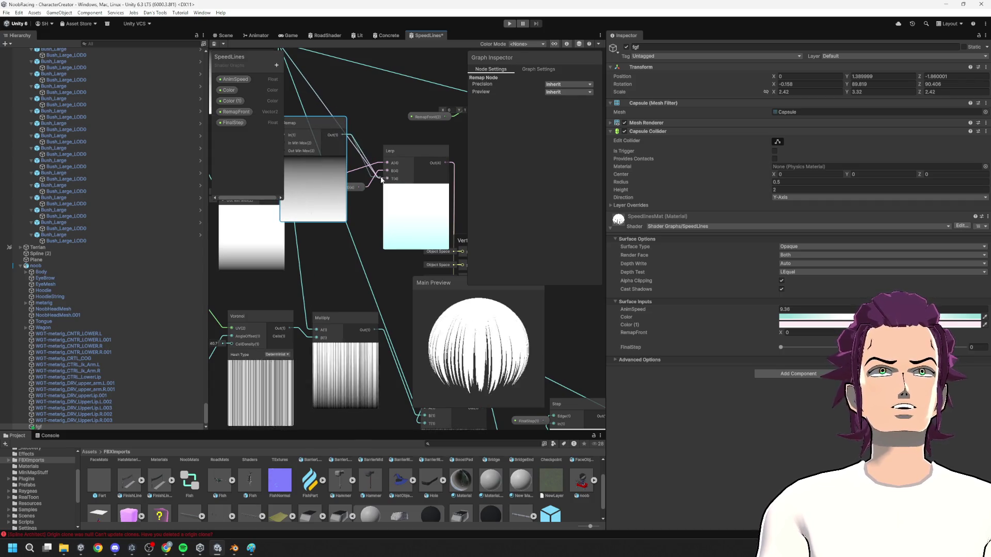
pyautogui.moveTo(229, 156)
pyautogui.mouseDown()
pyautogui.moveTo(299, 173)
pyautogui.moveTo(285, 177)
pyautogui.moveTo(507, 284)
pyautogui.mouseUp()
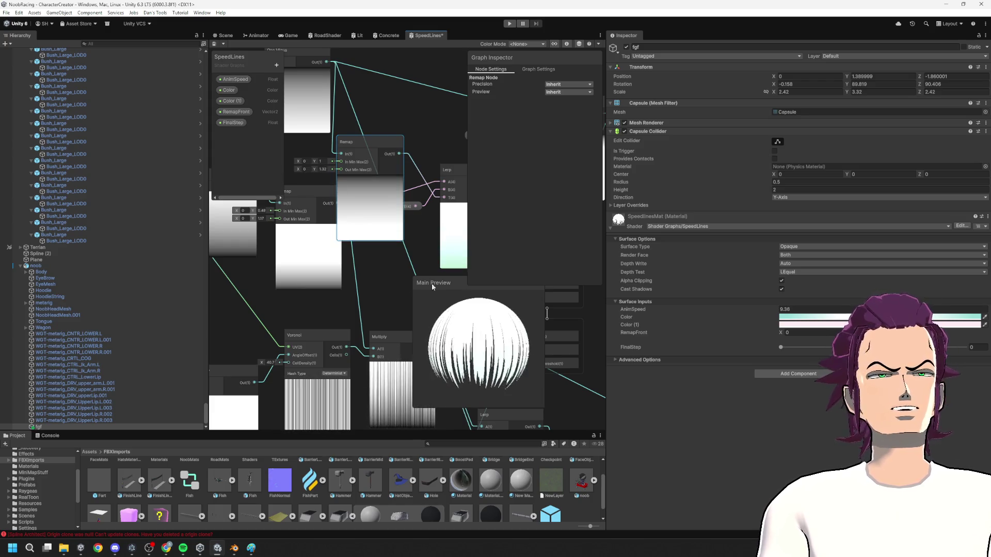
pyautogui.moveTo(426, 227); pyautogui.dragTo(368, 240)
pyautogui.click(354, 220)
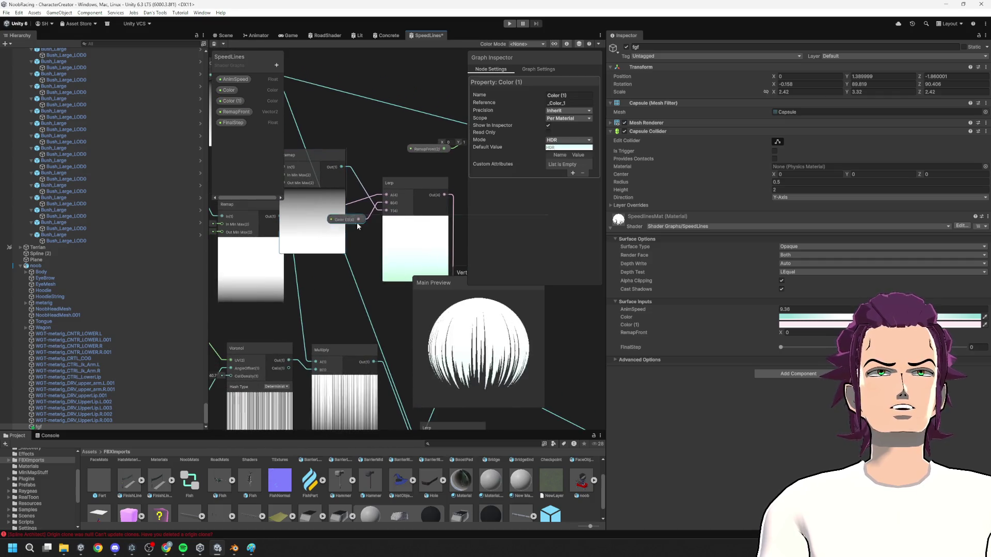
# - Move the Remap node aside and set the Color default to saturated pink (255,0,20)
pyautogui.moveTo(313, 212); pyautogui.dragTo(351, 144)
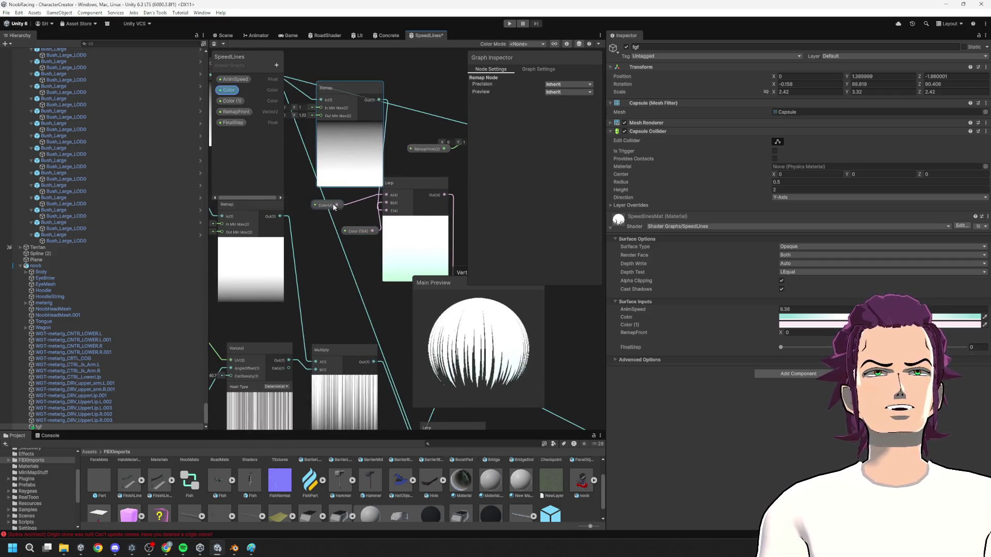
pyautogui.click(351, 198)
pyautogui.click(550, 148)
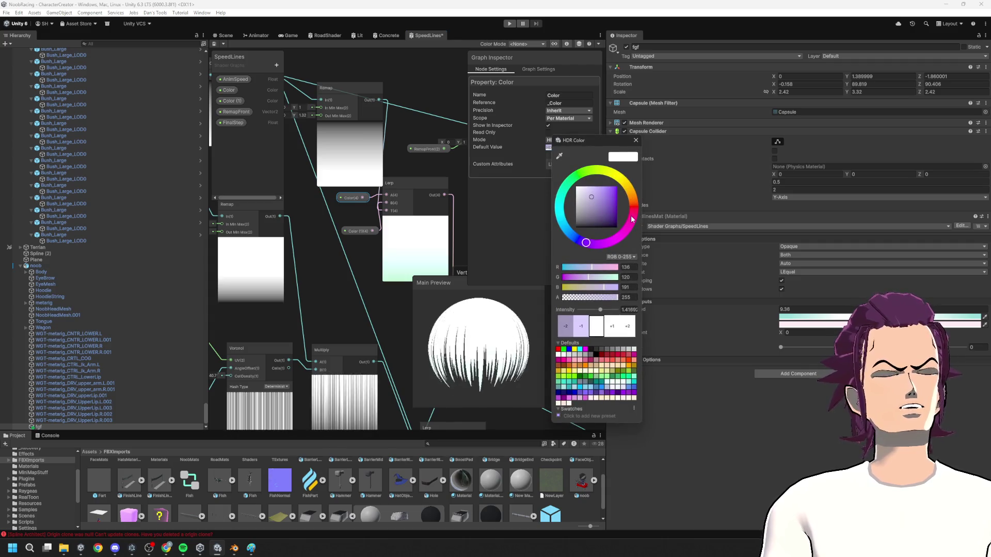
pyautogui.click(616, 188)
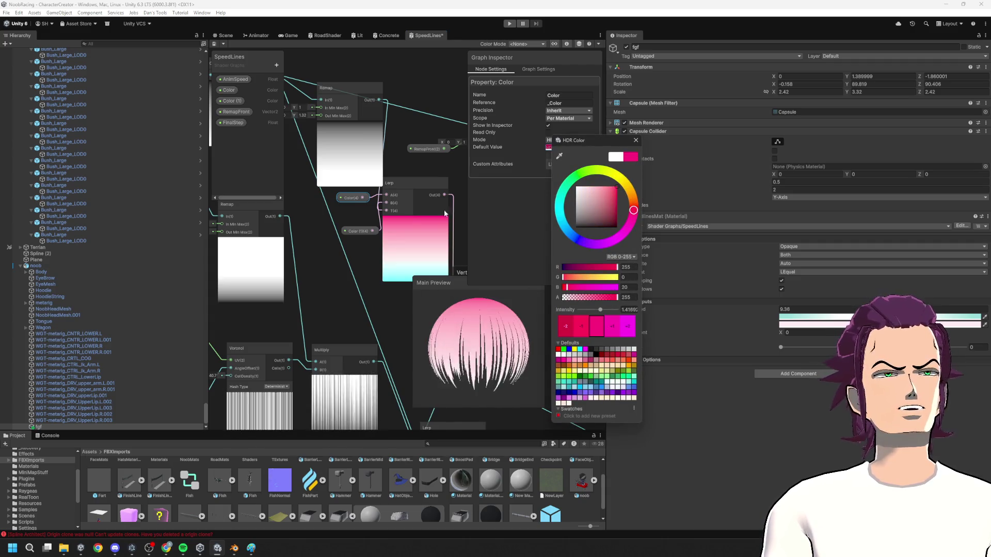
pyautogui.click(358, 234)
# - Set the Color (1) default to vivid blue (0,14,255)
pyautogui.click(358, 232)
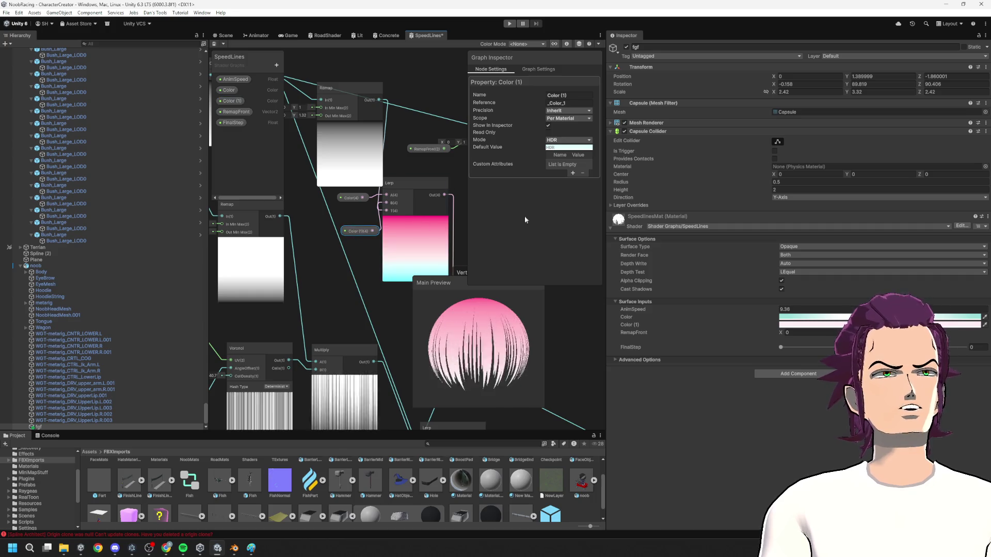
pyautogui.click(576, 148)
pyautogui.moveTo(592, 220); pyautogui.dragTo(599, 238)
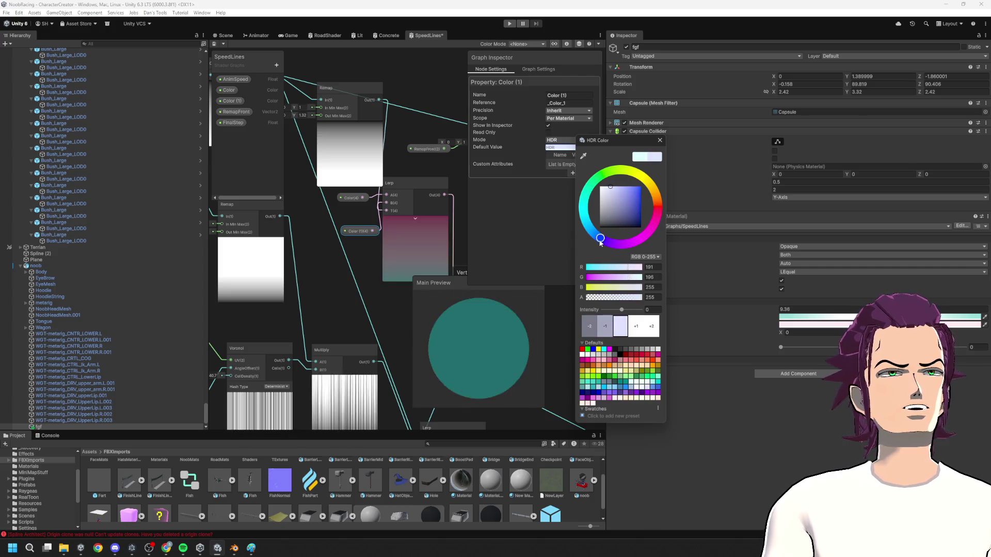
pyautogui.click(641, 187)
pyautogui.click(380, 181)
# - Tune the Remap to output maximum 2.55 and input maximum 0.49, then save the graph
pyautogui.scroll(-2, 380, 181)
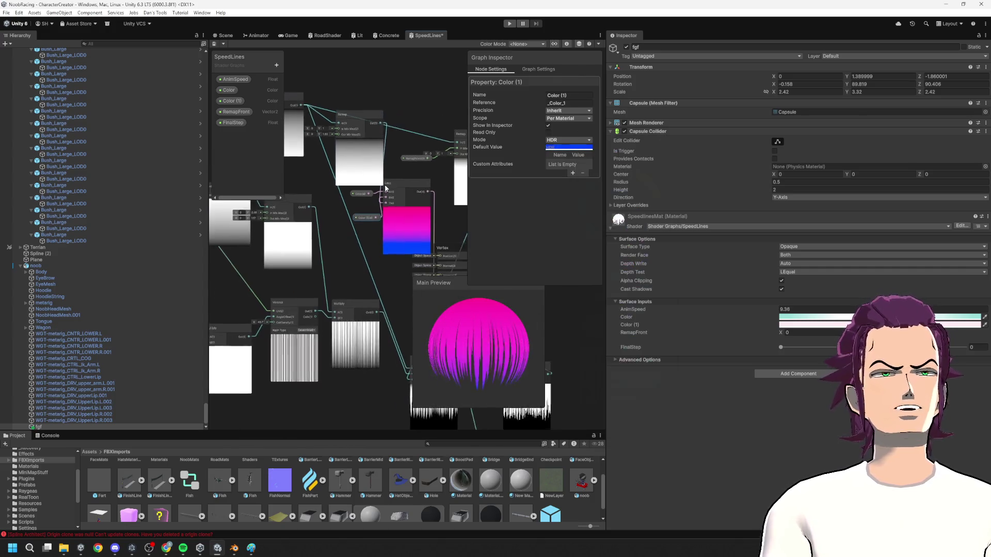
pyautogui.moveTo(321, 138)
pyautogui.mouseDown()
pyautogui.moveTo(339, 139)
pyautogui.moveTo(284, 146)
pyautogui.moveTo(305, 136)
pyautogui.mouseUp()
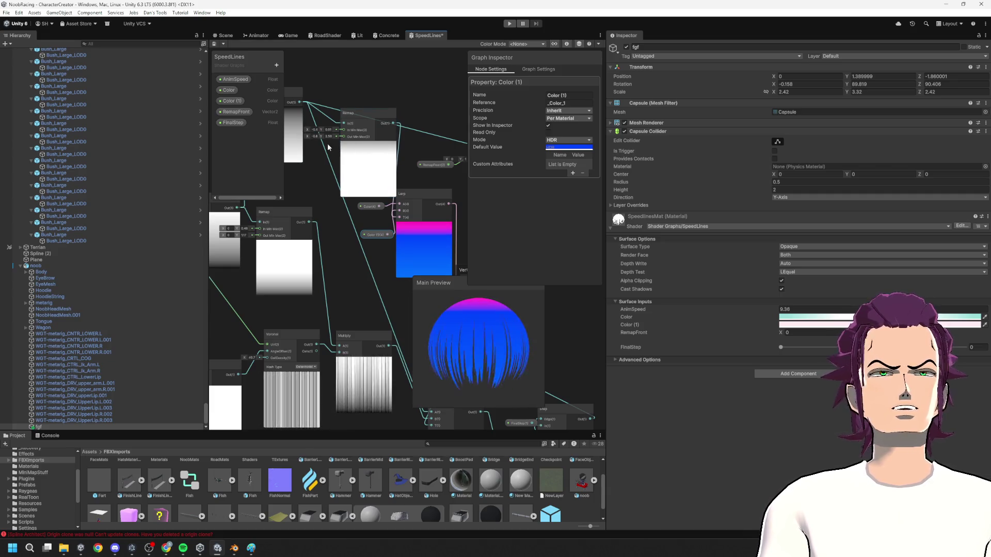
pyautogui.moveTo(325, 131)
pyautogui.mouseDown()
pyautogui.moveTo(329, 140)
pyautogui.moveTo(304, 139)
pyautogui.moveTo(329, 145)
pyautogui.mouseUp()
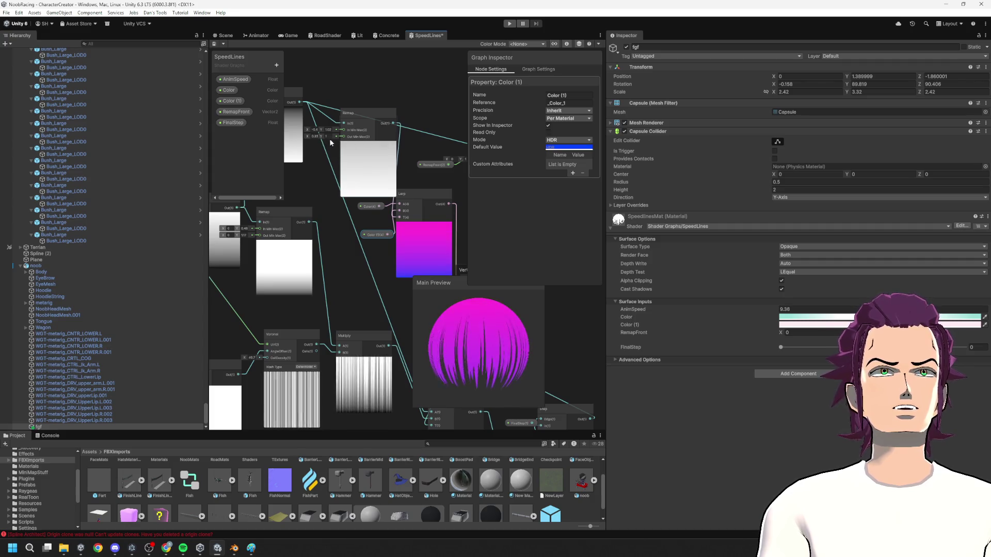
pyautogui.click(323, 132)
pyautogui.moveTo(323, 132); pyautogui.dragTo(317, 134)
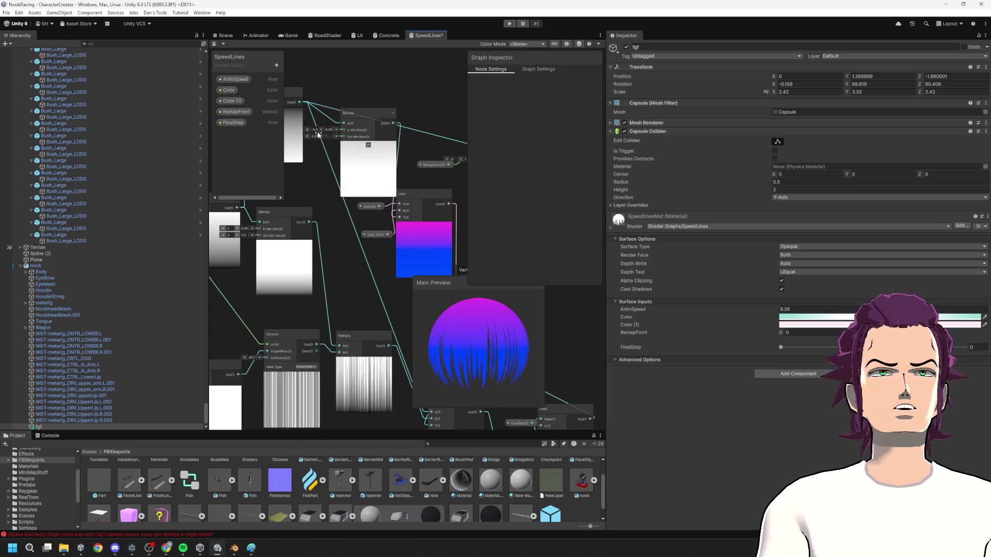
pyautogui.hotkey('ctrl', 's')
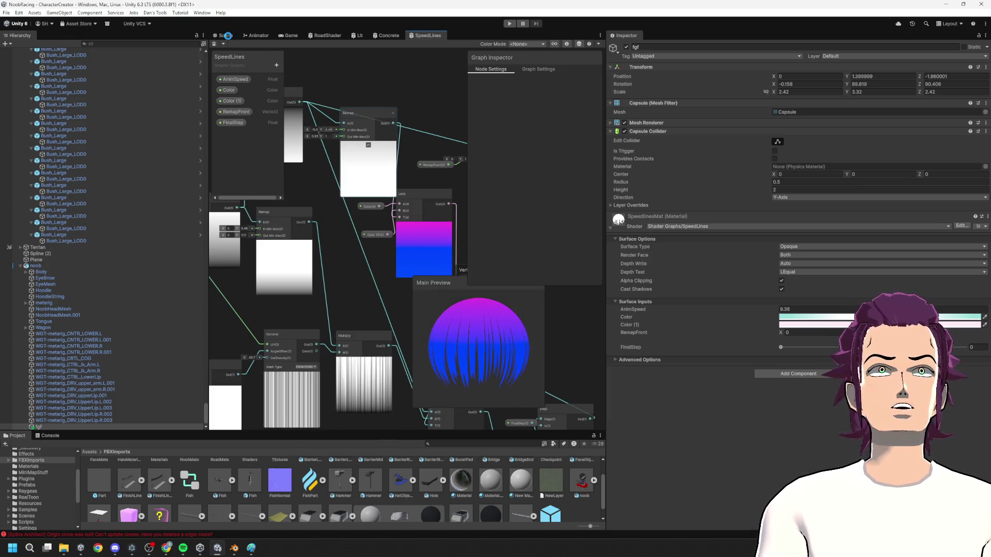
pyautogui.click(227, 36)
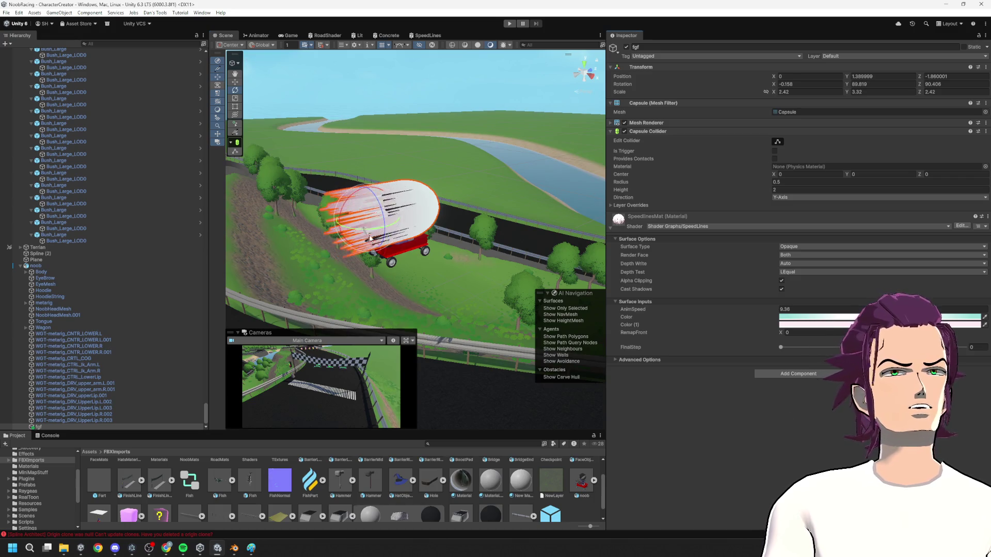
# - Try a teal tint for the material's Color (1), then undo it back to pale pink
pyautogui.moveTo(320, 209); pyautogui.dragTo(277, 213)
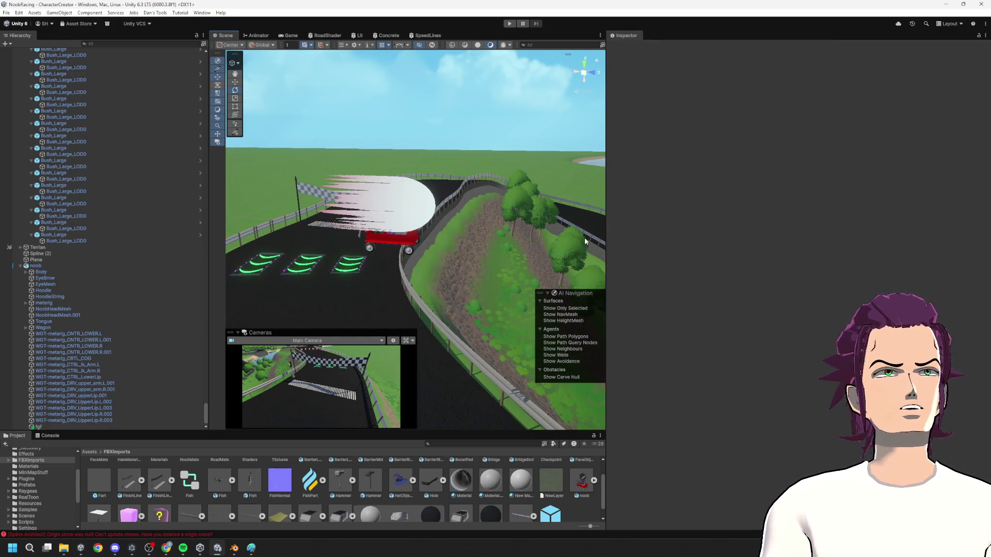
pyautogui.click(805, 324)
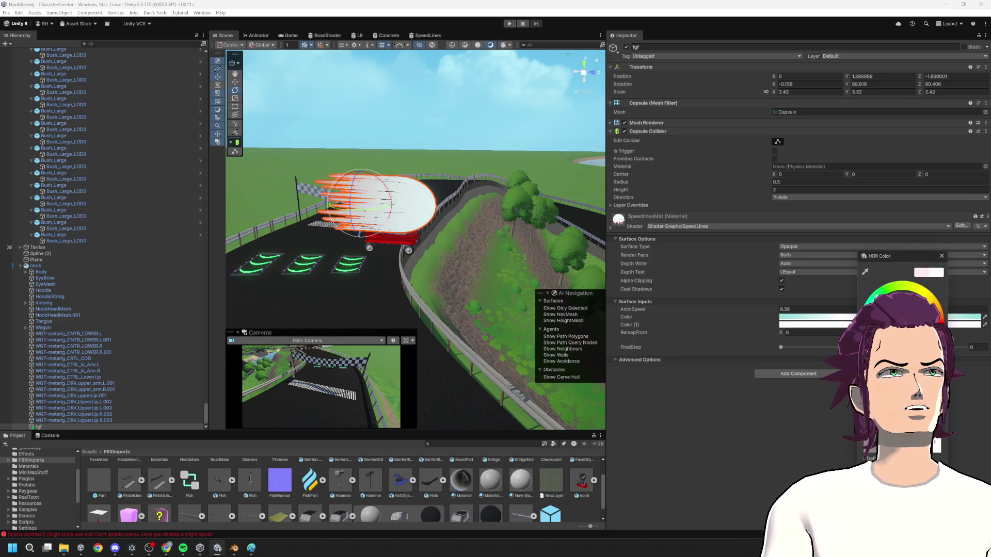
pyautogui.click(903, 336)
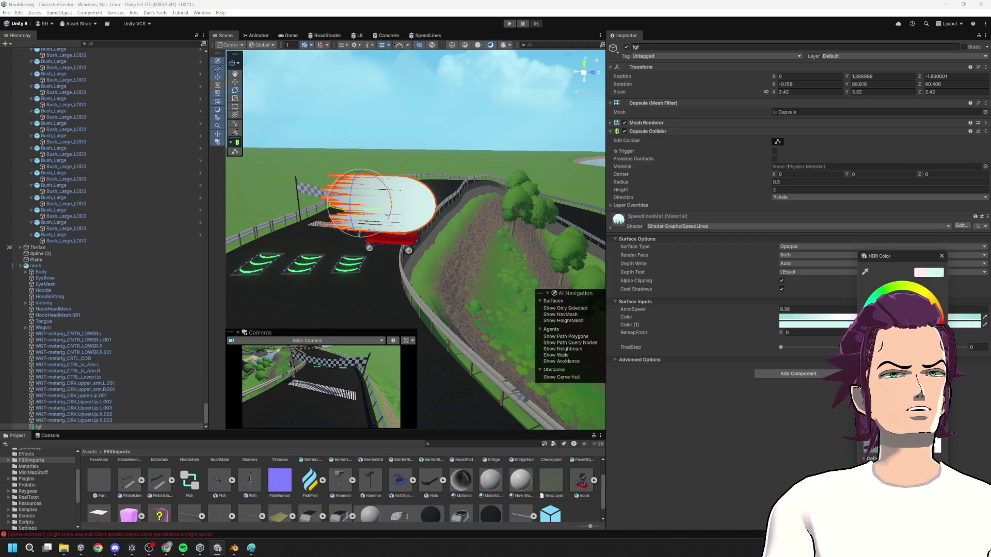
pyautogui.hotkey('ctrl', 'z')
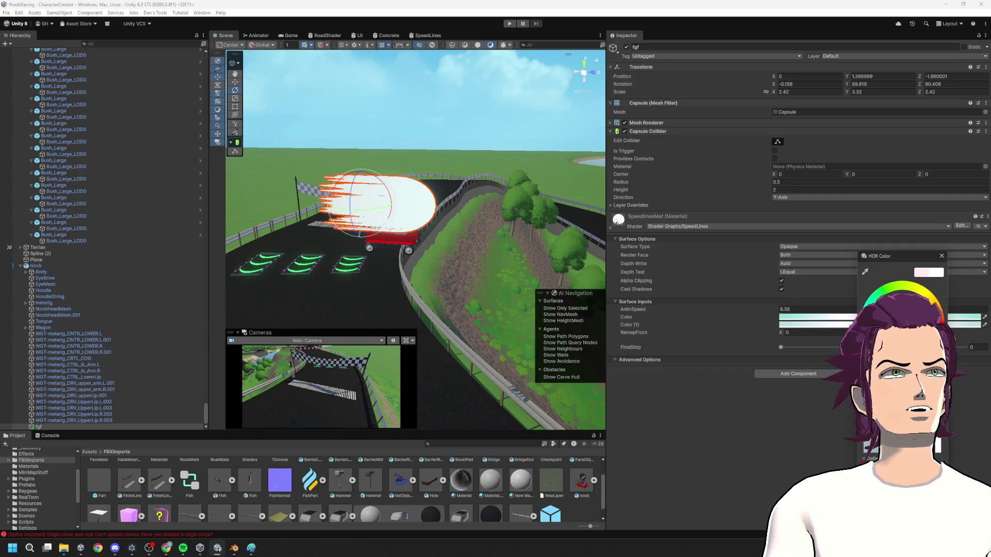
# - Retint the material's Color lavender-purple and adjust its brightness
pyautogui.click(839, 321)
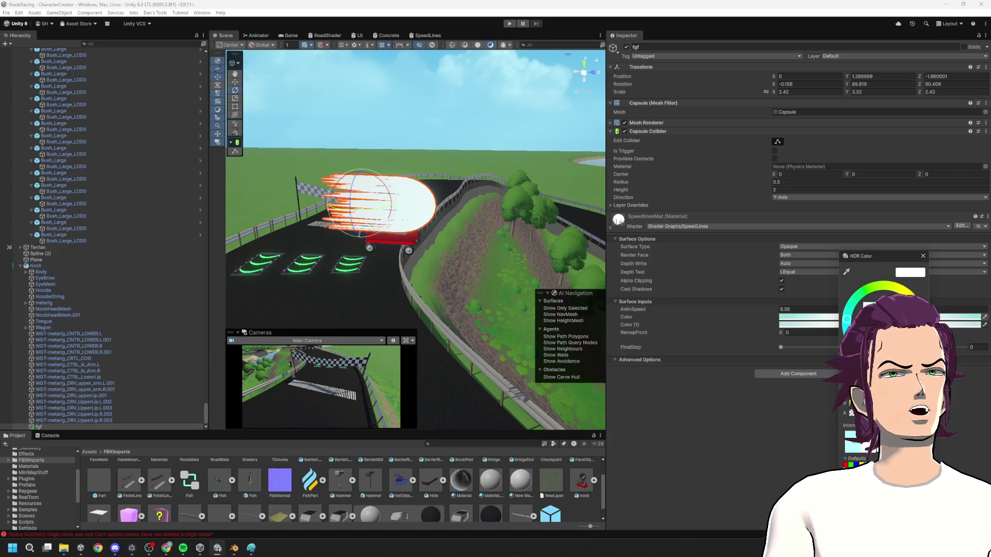
pyautogui.moveTo(846, 318); pyautogui.dragTo(872, 353)
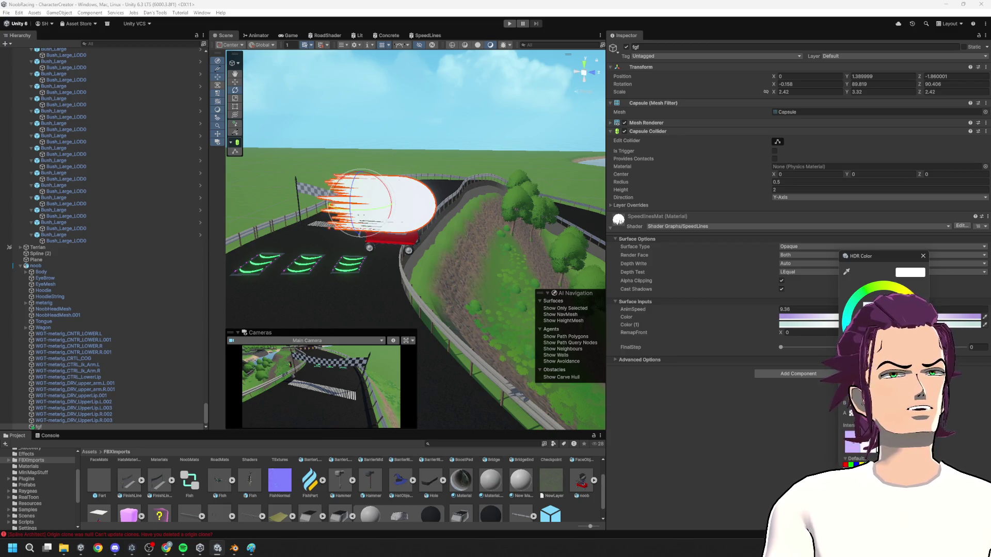
pyautogui.moveTo(873, 354)
pyautogui.mouseDown()
pyautogui.moveTo(867, 372)
pyautogui.moveTo(872, 362)
pyautogui.mouseUp()
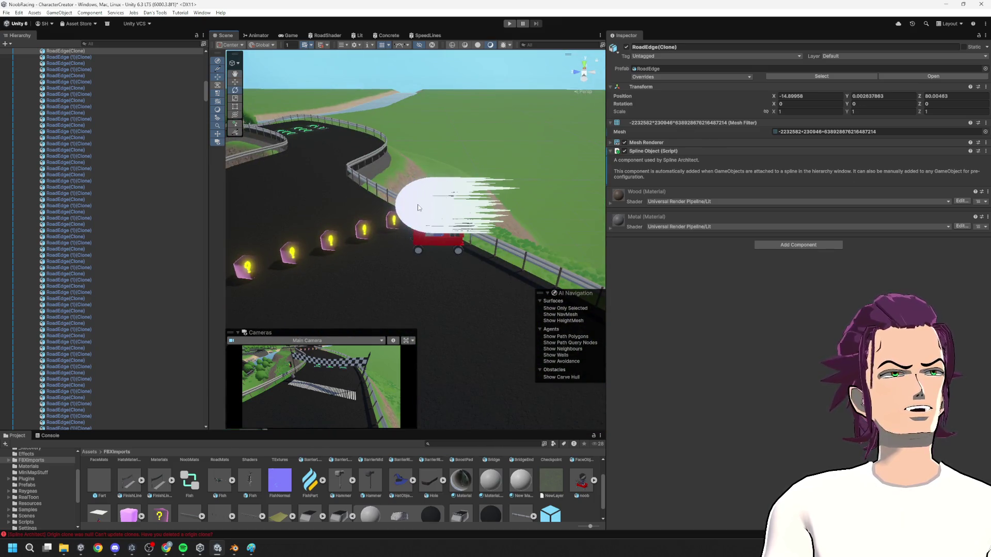
pyautogui.click(447, 233)
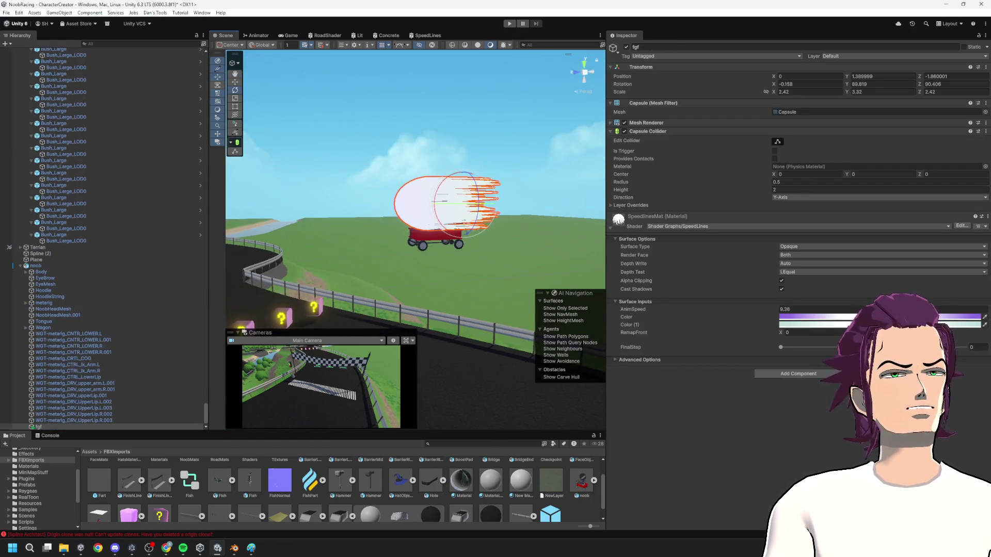
pyautogui.click(779, 347)
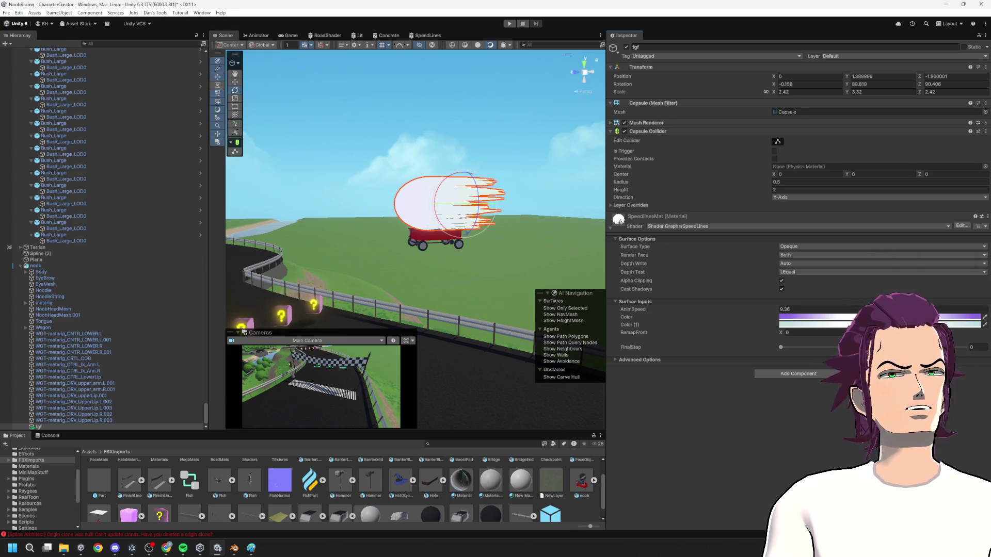
pyautogui.click(836, 317)
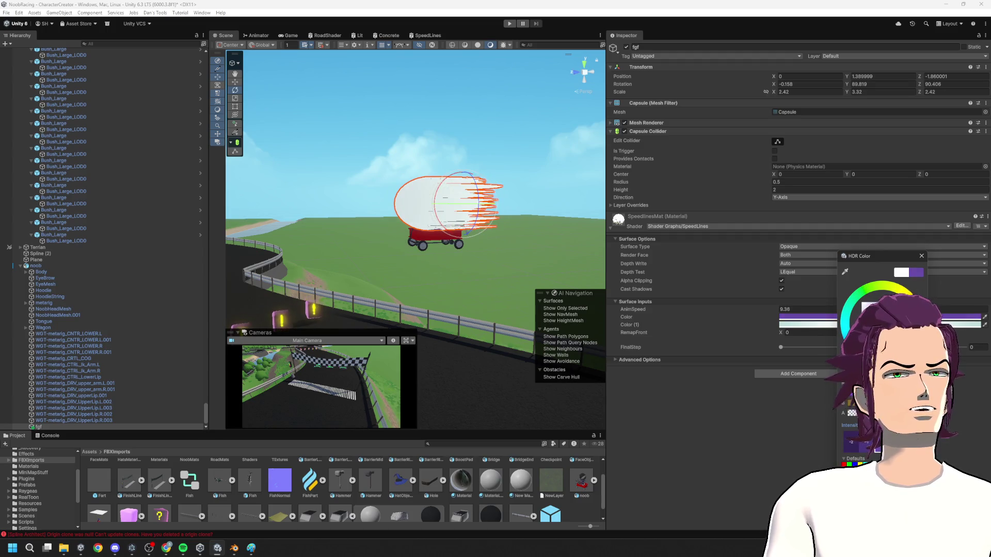
# - Orbit around the capsule, reselect it, and set Color (1) to light cyan
pyautogui.moveTo(516, 217); pyautogui.dragTo(600, 291)
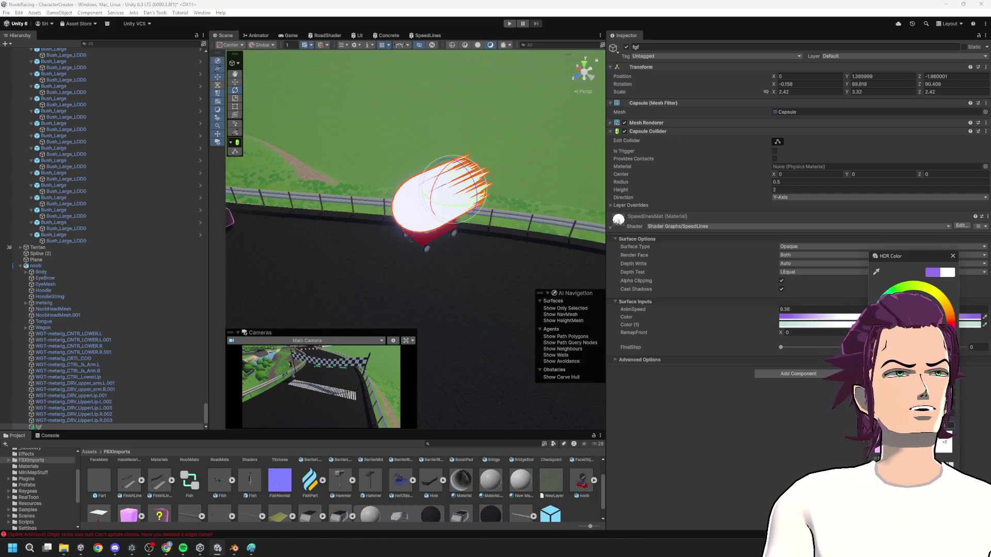
pyautogui.click(403, 289)
pyautogui.moveTo(402, 289)
pyautogui.mouseDown()
pyautogui.moveTo(402, 231)
pyautogui.moveTo(477, 230)
pyautogui.mouseUp()
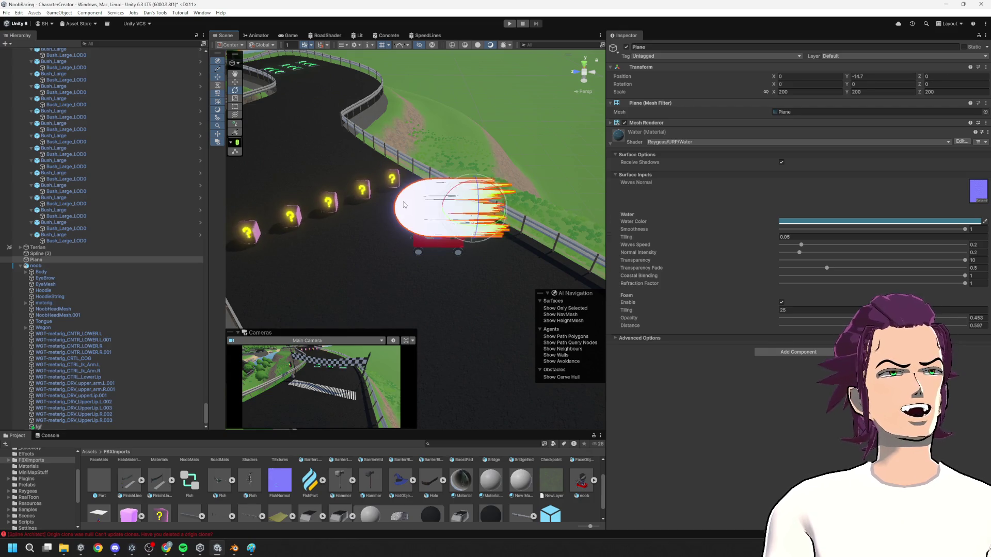
pyautogui.click(477, 229)
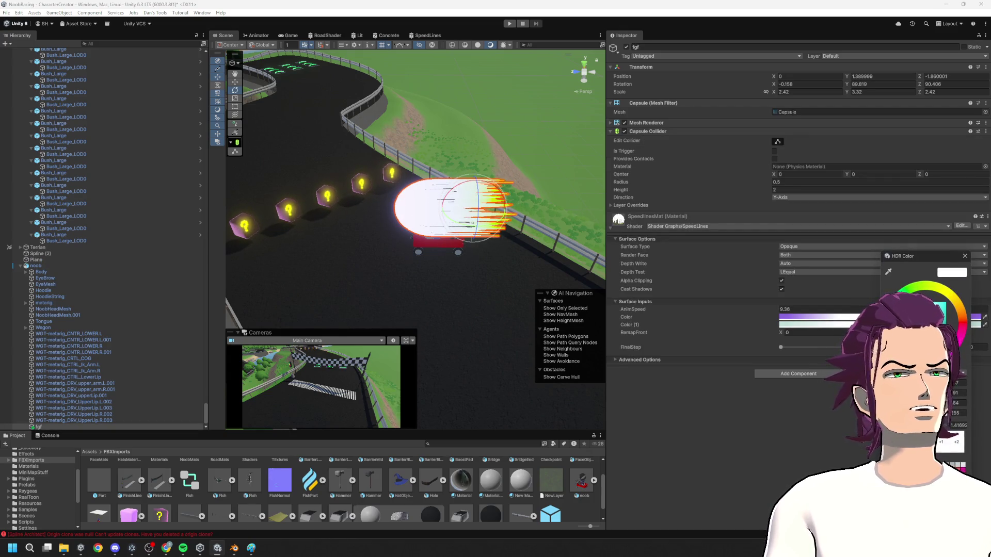
pyautogui.moveTo(914, 302); pyautogui.dragTo(924, 302)
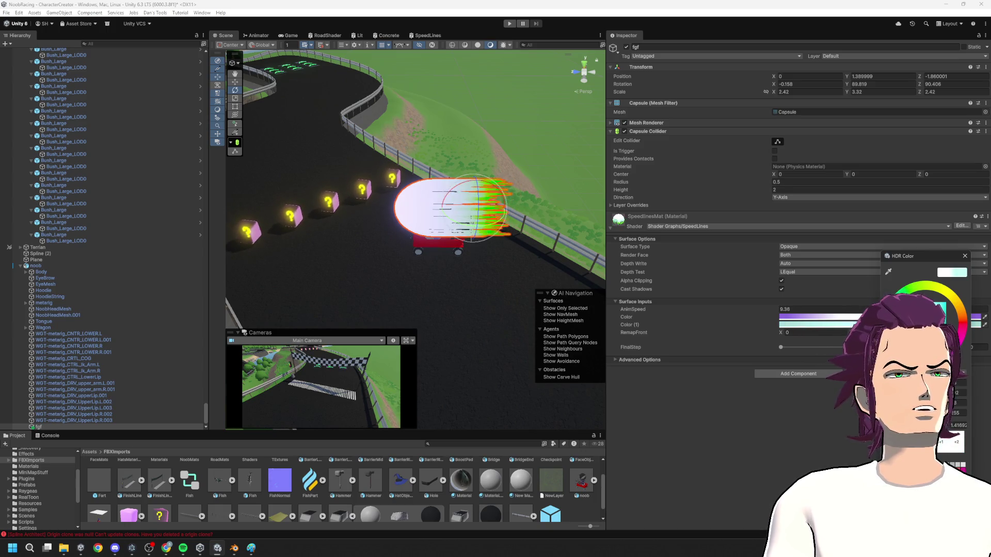
pyautogui.click(422, 34)
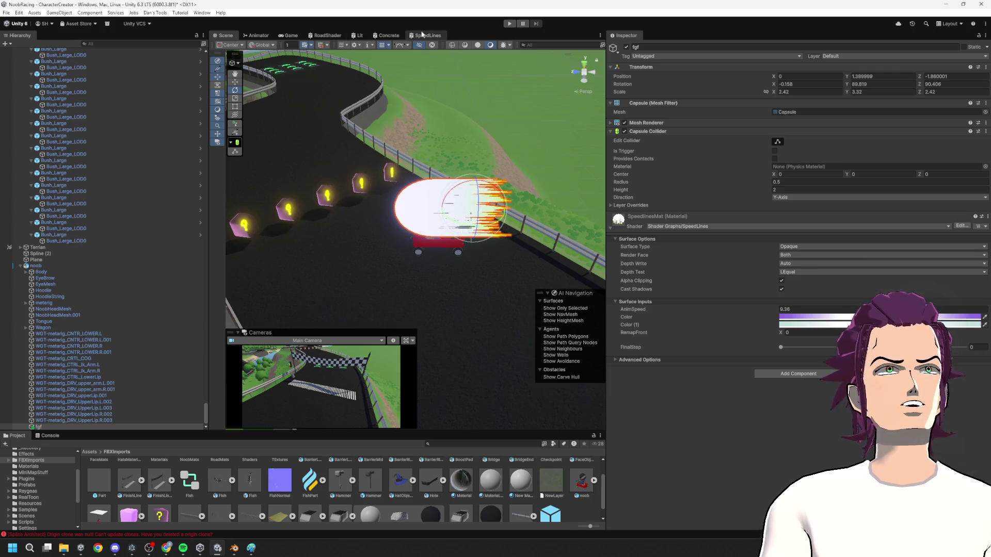
# - Reopen the SpeedLines graph and move the Lerp node down and right
pyautogui.click(422, 34)
pyautogui.moveTo(408, 268); pyautogui.dragTo(416, 278)
pyautogui.click(346, 235)
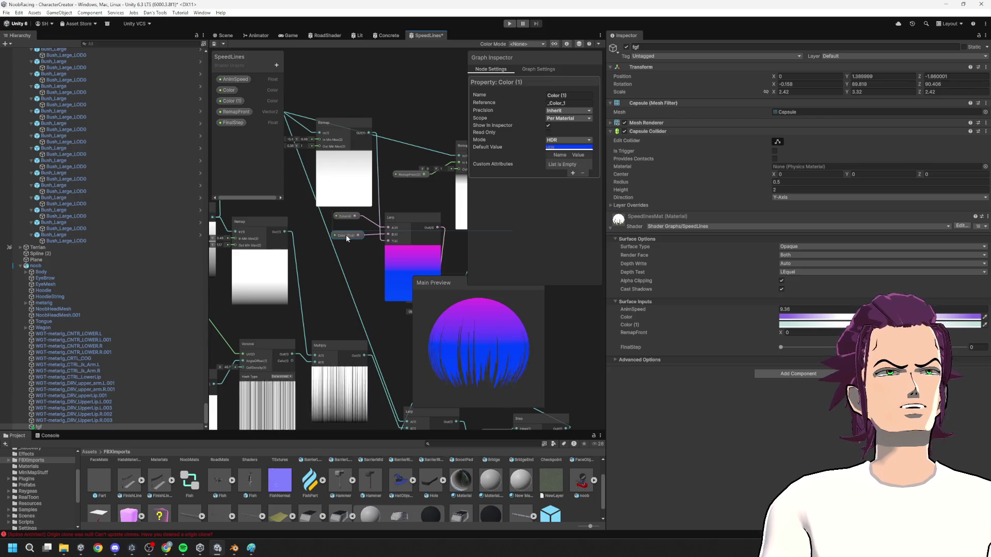
pyautogui.scroll(5, 375, 179)
pyautogui.scroll(-2, 310, 179)
# - Add a Saturate node fed by the Remap output, place it above the Lerp, and save
pyautogui.moveTo(419, 193)
pyautogui.mouseDown()
pyautogui.moveTo(383, 174)
pyautogui.moveTo(437, 165)
pyautogui.mouseUp()
pyautogui.write('sat')
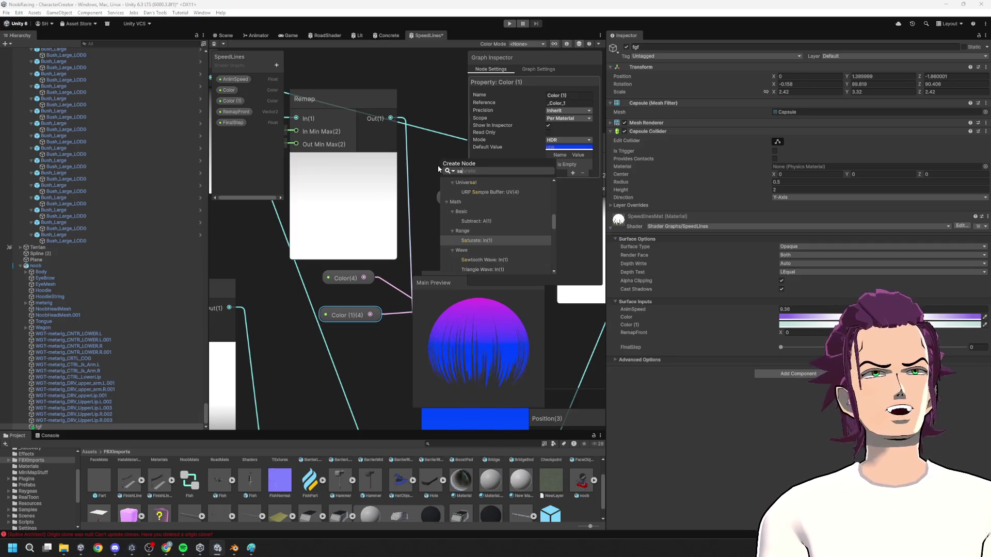
pyautogui.press('Return')
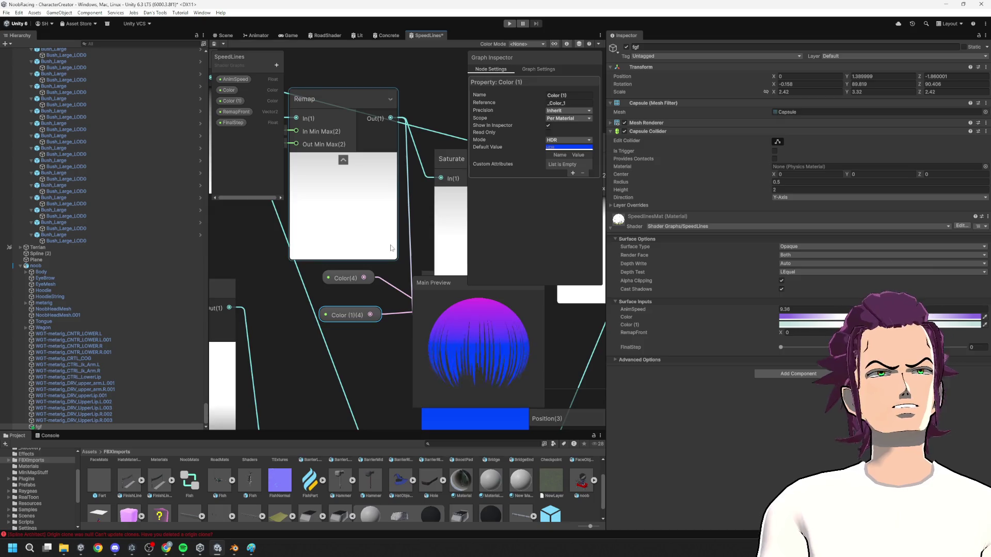
pyautogui.scroll(-1, 404, 200)
pyautogui.scroll(-1, 404, 200)
pyautogui.moveTo(437, 174); pyautogui.dragTo(375, 145)
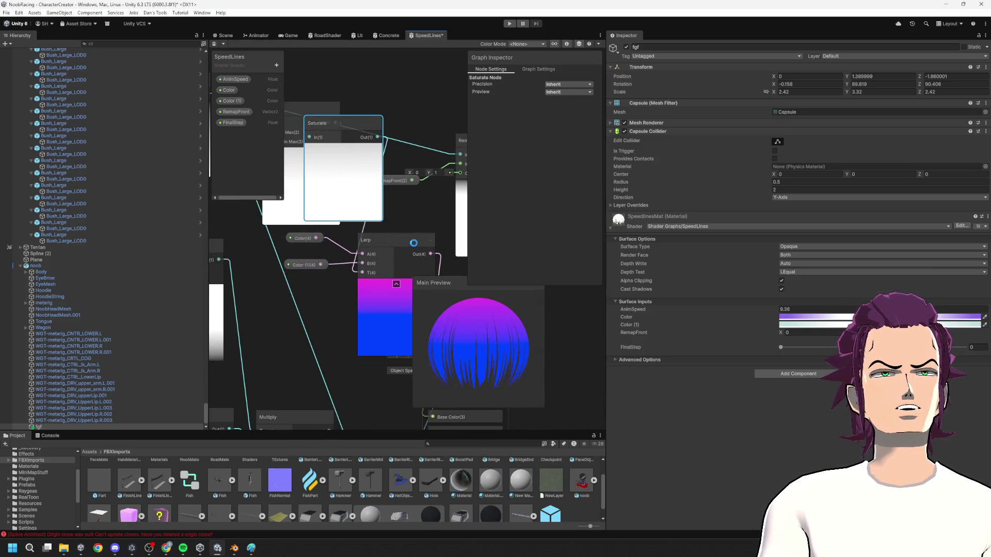
pyautogui.hotkey('ctrl', 's')
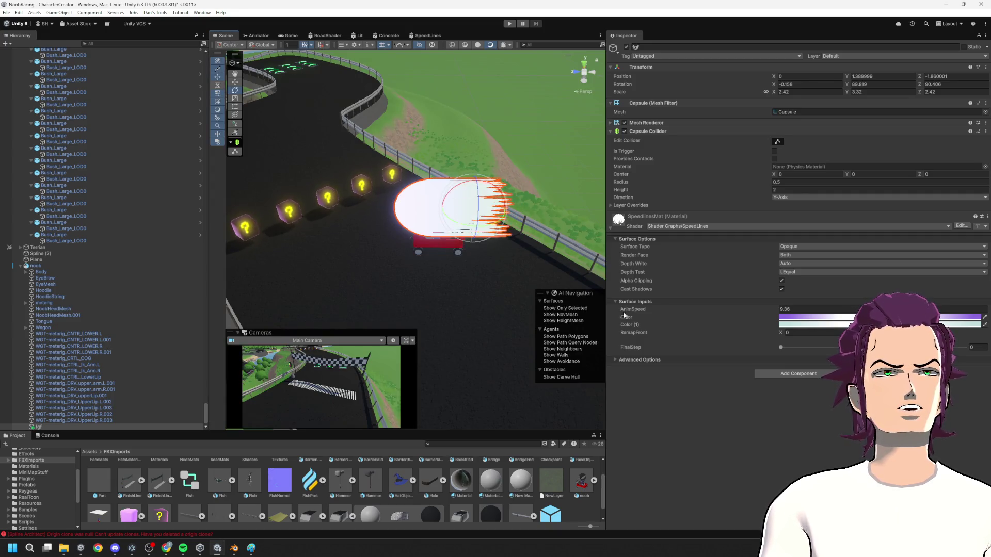
# - Shift the material's Color hue and lighten Color (1) to near-white cyan, then reopen the SpeedLines graph
pyautogui.click(826, 317)
pyautogui.moveTo(945, 297)
pyautogui.mouseDown()
pyautogui.moveTo(952, 317)
pyautogui.moveTo(942, 294)
pyautogui.moveTo(937, 308)
pyautogui.mouseUp()
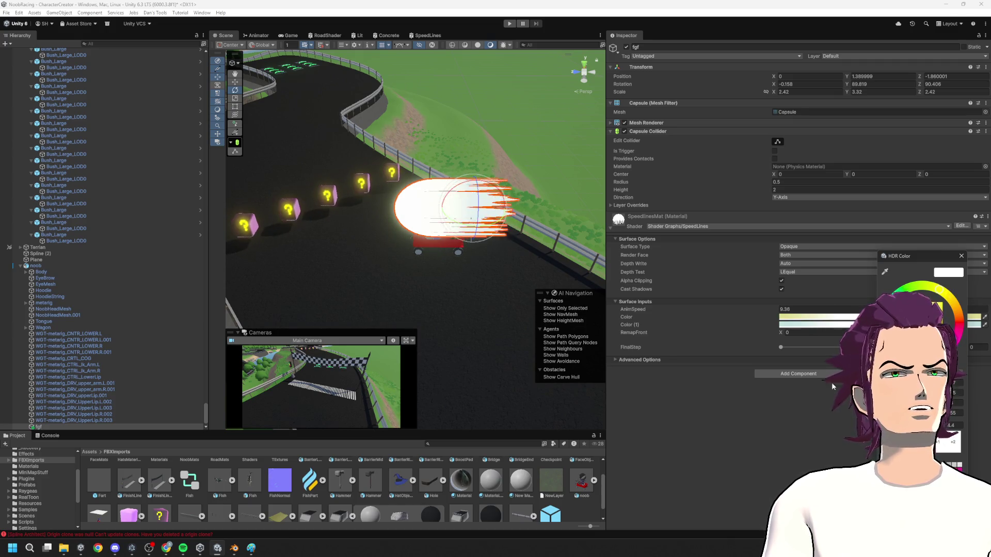
pyautogui.moveTo(908, 256); pyautogui.dragTo(870, 256)
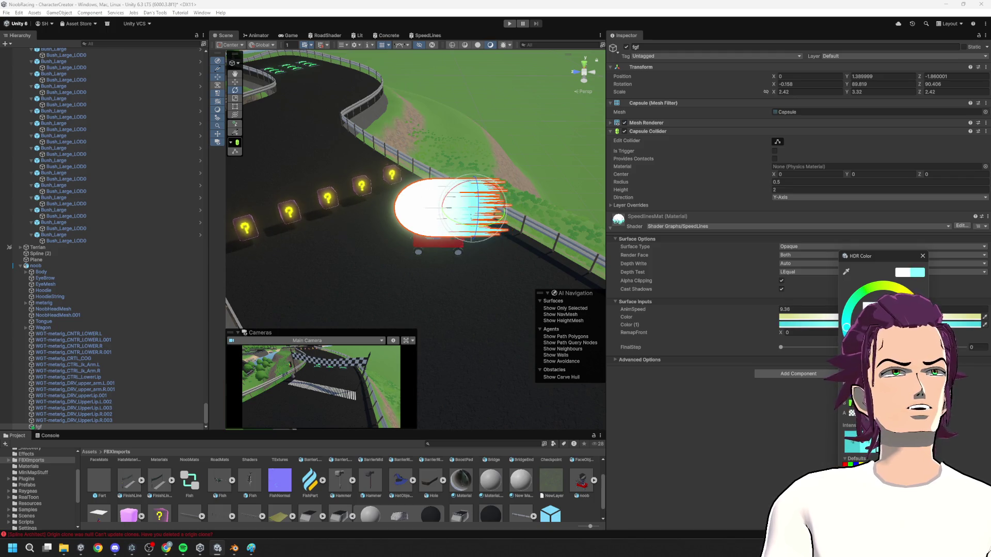
pyautogui.moveTo(877, 309); pyautogui.dragTo(867, 305)
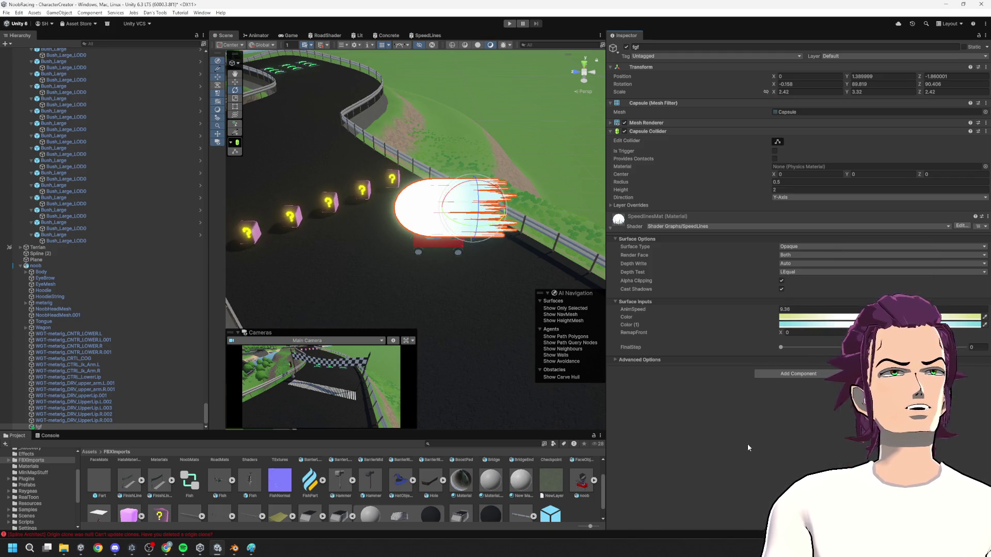
pyautogui.click(391, 35)
pyautogui.click(427, 35)
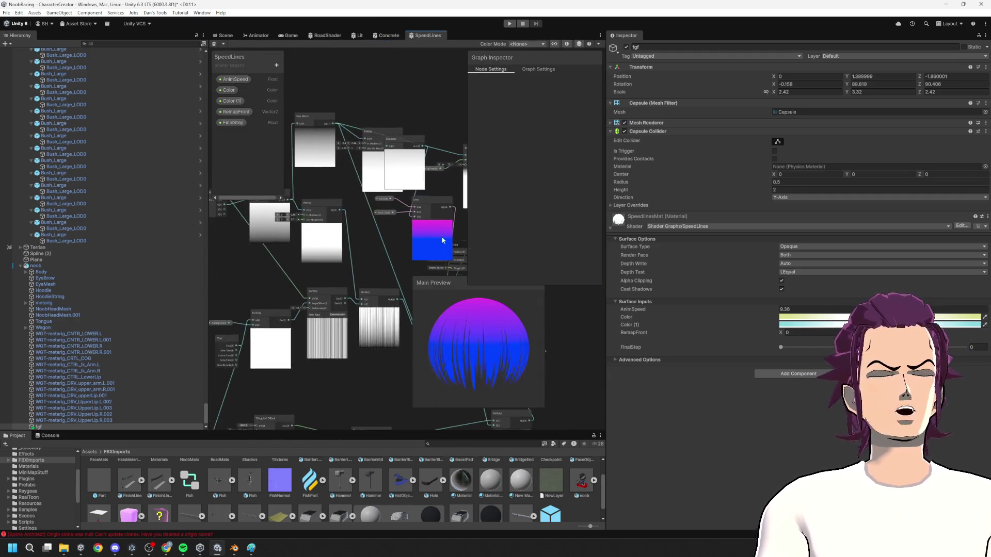
# - Raise the top Remap's Out Min Max X to 0.66 and preview the streaks in the Scene
pyautogui.scroll(5, 391, 200)
pyautogui.click(370, 174)
pyautogui.moveTo(370, 174)
pyautogui.mouseDown()
pyautogui.moveTo(360, 173)
pyautogui.moveTo(367, 183)
pyautogui.mouseUp()
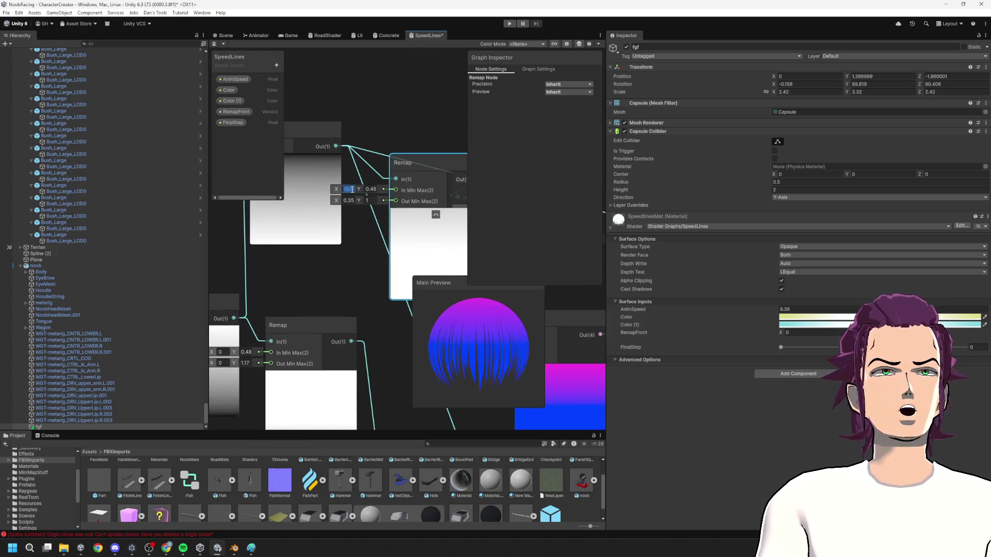
pyautogui.write('0')
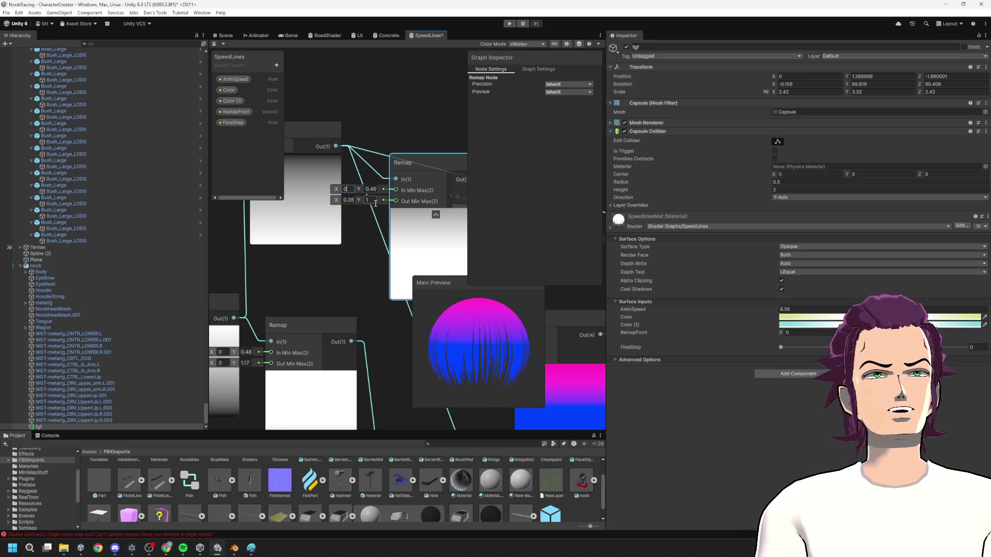
pyautogui.write('1')
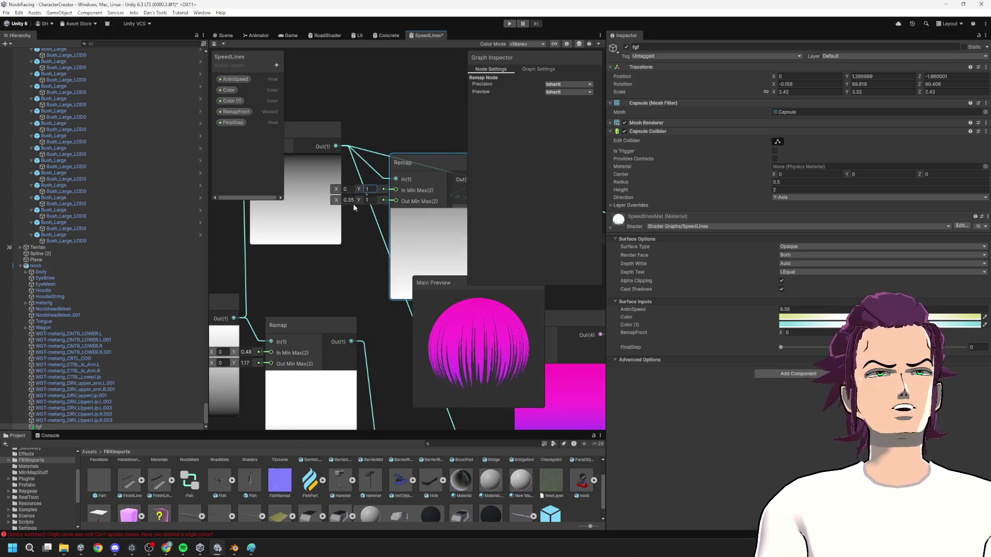
pyautogui.moveTo(338, 203); pyautogui.dragTo(363, 206)
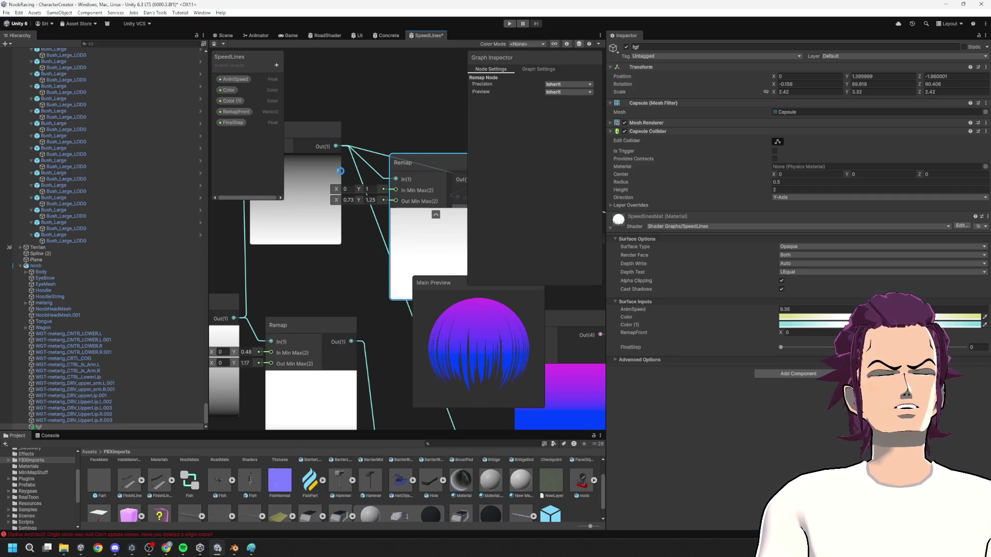
pyautogui.click(224, 35)
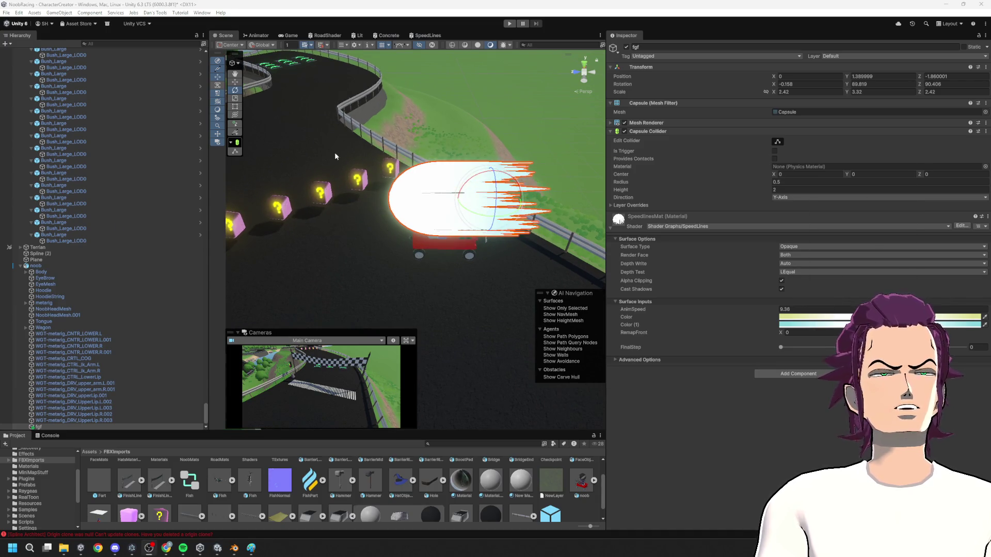
pyautogui.click(428, 35)
# - Try Out Min Max Y at 0.85, settle on 1.25, and raise In Min Max X to 0.62
pyautogui.moveTo(361, 199); pyautogui.dragTo(358, 206)
pyautogui.click(231, 35)
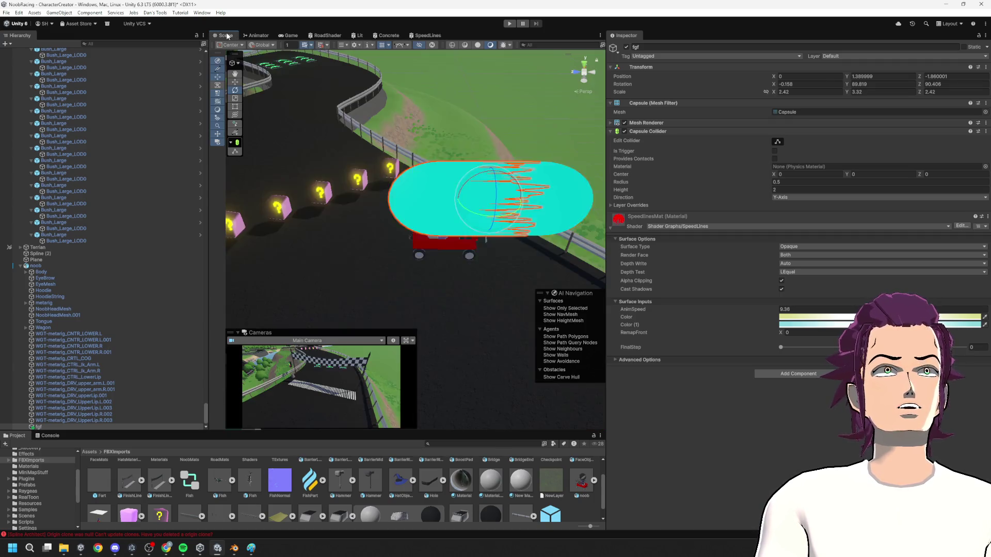
pyautogui.click(426, 35)
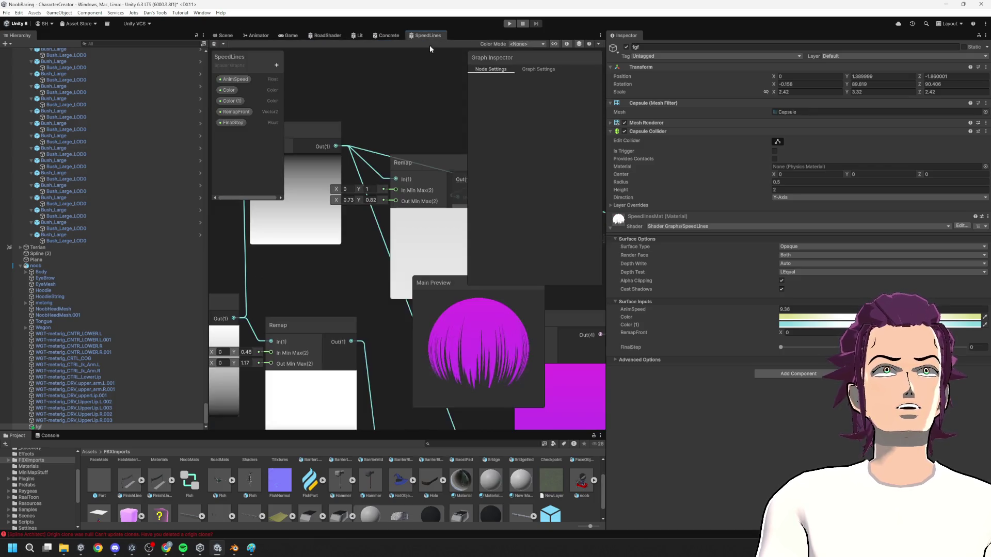
pyautogui.moveTo(358, 200); pyautogui.dragTo(370, 207)
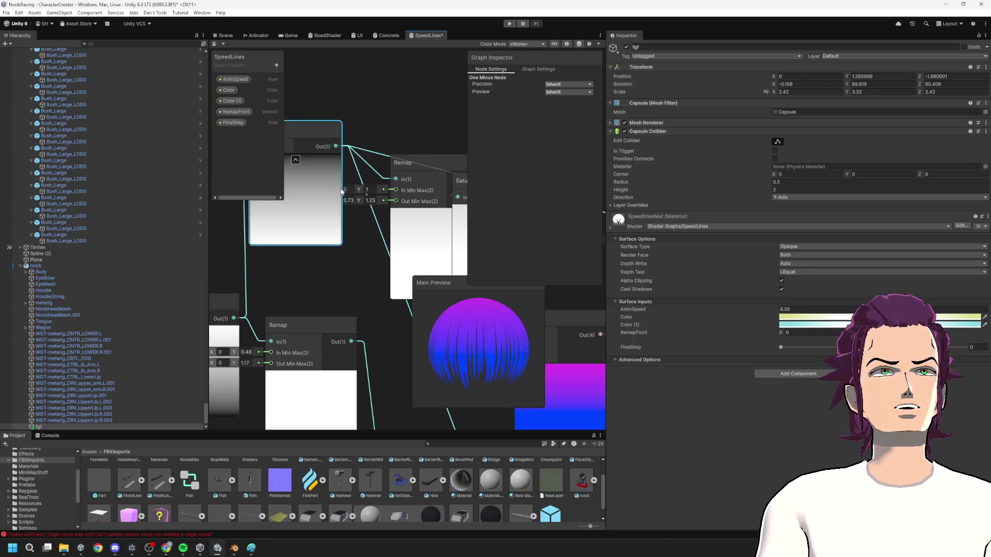
pyautogui.click(419, 236)
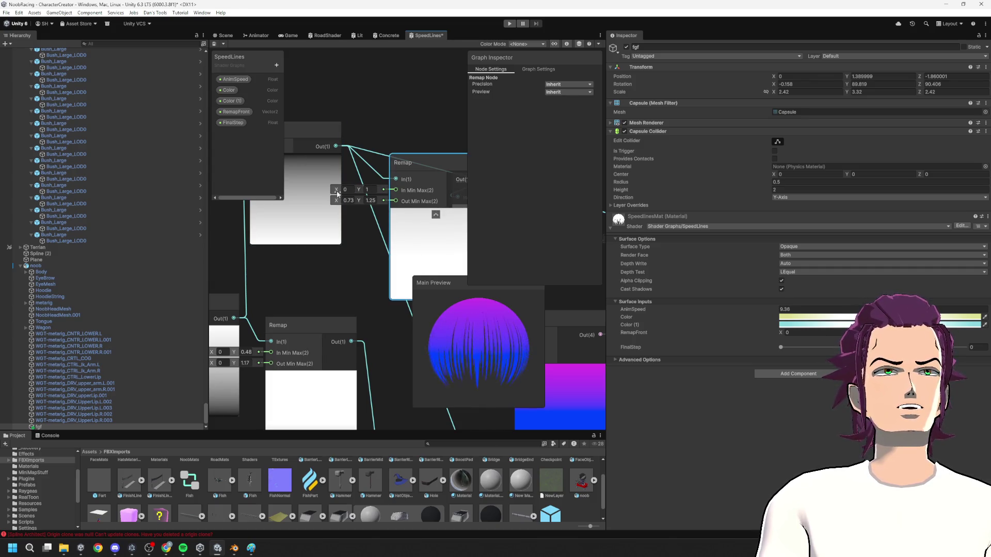
pyautogui.moveTo(338, 191); pyautogui.dragTo(347, 193)
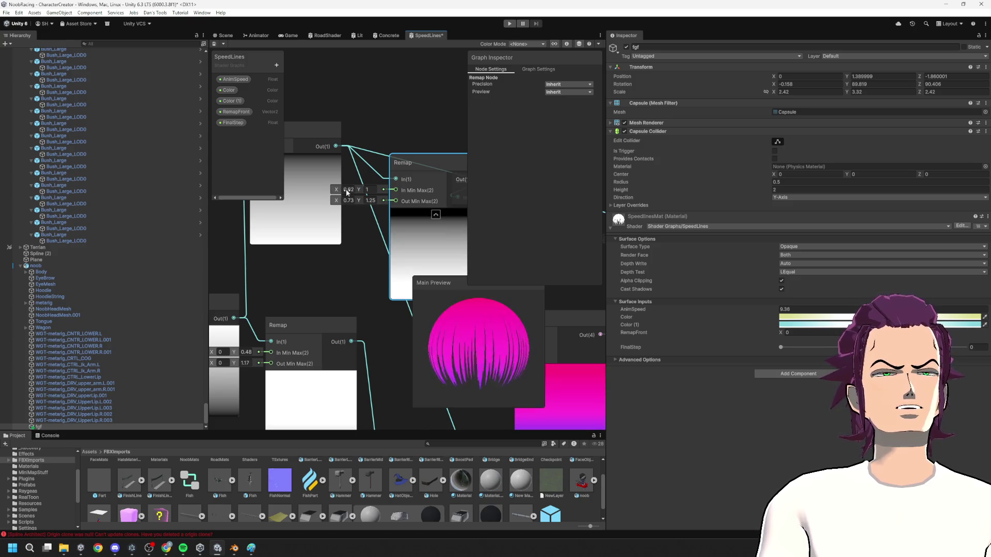
pyautogui.click(226, 35)
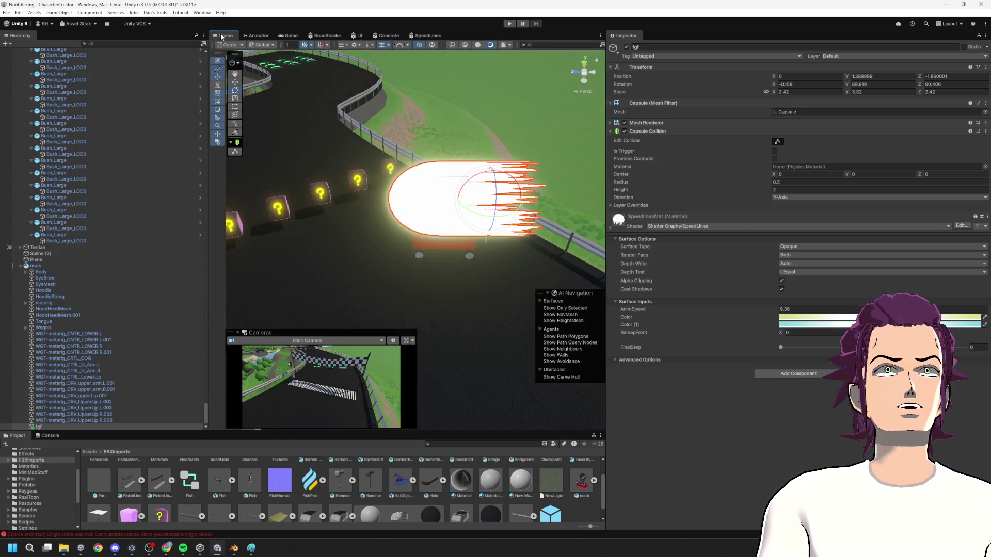
# - Select the speed-lines capsule fgf and bring up the SpeedLines shader graph
pyautogui.click(408, 236)
pyautogui.moveTo(407, 236)
pyautogui.mouseDown()
pyautogui.moveTo(457, 233)
pyautogui.moveTo(472, 206)
pyautogui.mouseUp()
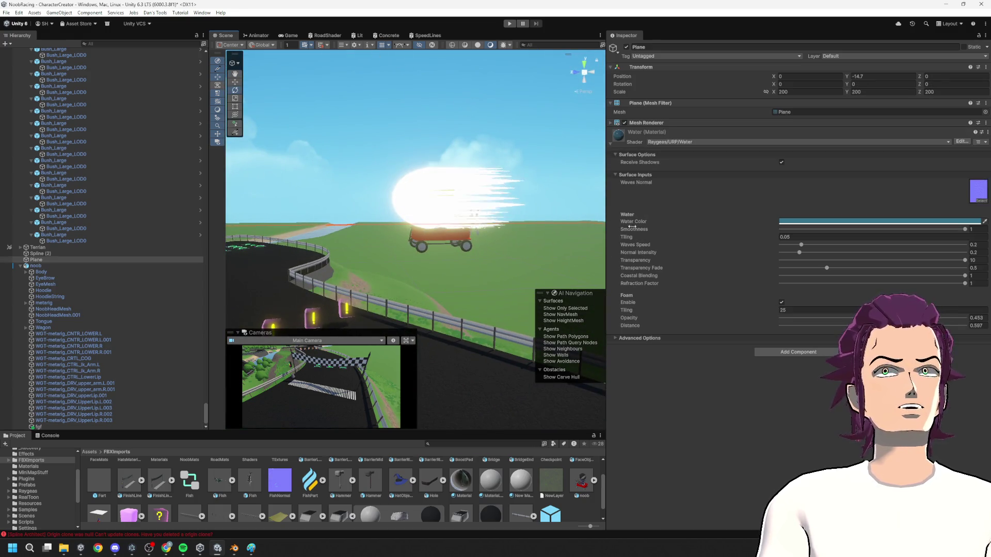
pyautogui.click(417, 192)
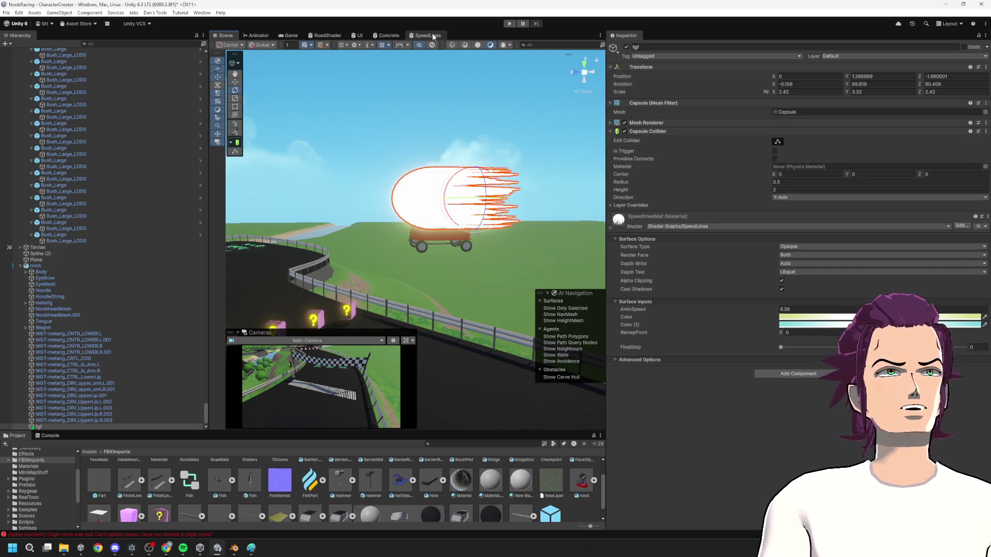
pyautogui.click(432, 36)
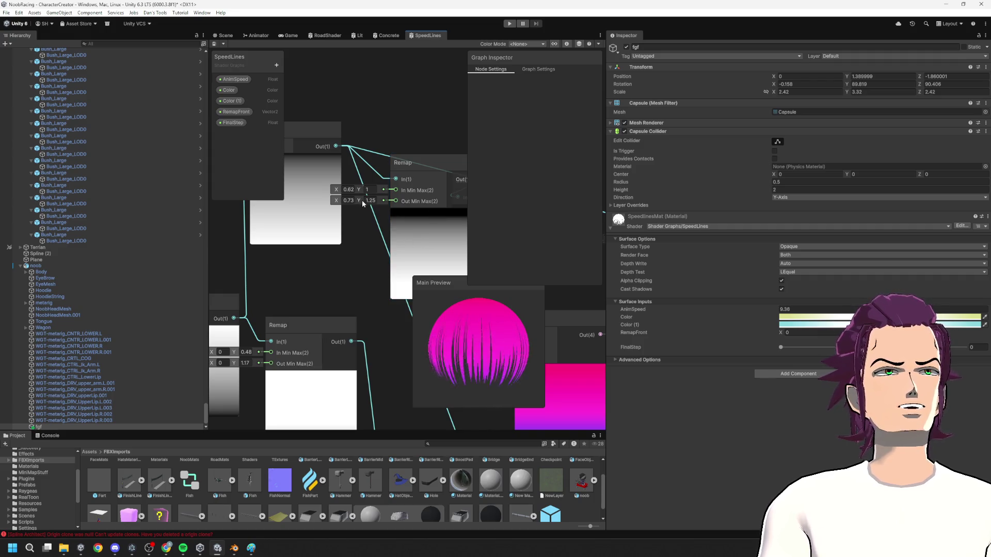
# - Try a lower Remap output maximum, undo it, raise the output minimum to 1.05, and frame the capsule
pyautogui.moveTo(364, 201); pyautogui.dragTo(358, 207)
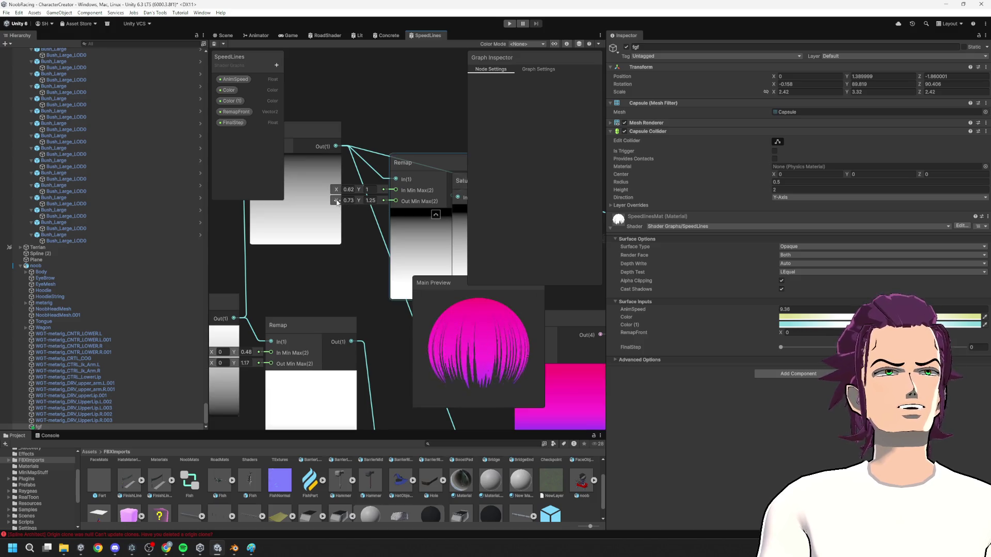
pyautogui.hotkey('ctrl', 'z')
pyautogui.moveTo(337, 204); pyautogui.dragTo(342, 207)
pyautogui.click(230, 39)
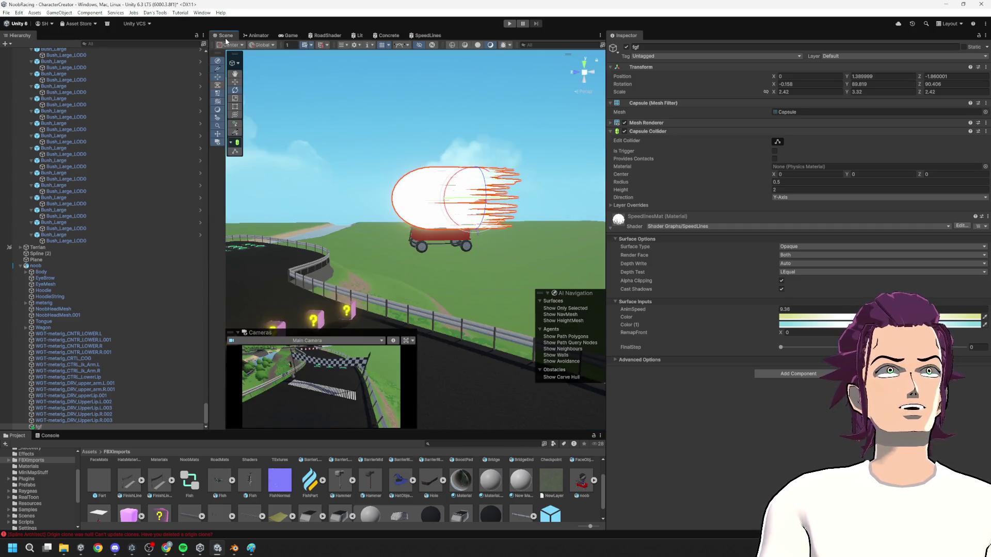
pyautogui.press('f')
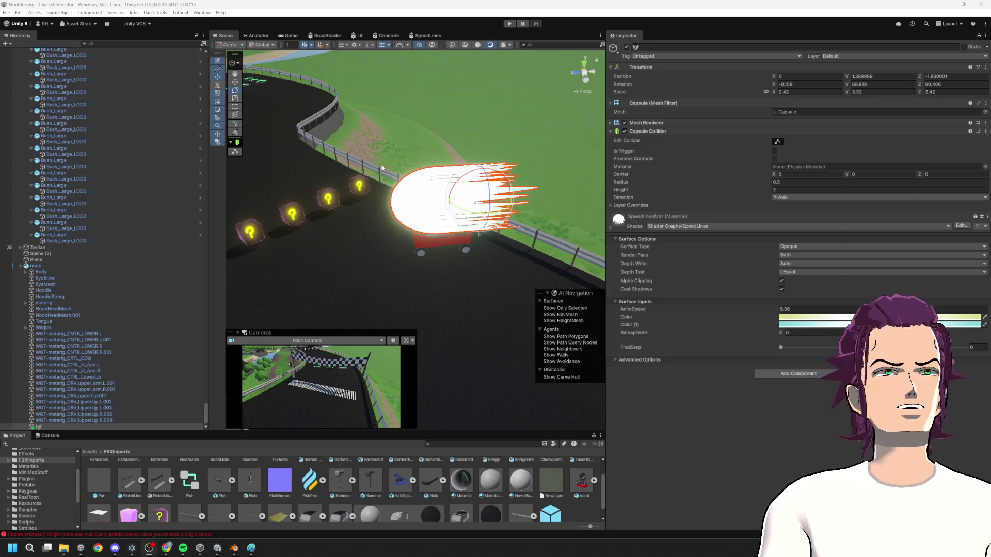
# - Nudge the Remap output minimum to 1.08 and view the capsule from behind the kart
pyautogui.click(426, 35)
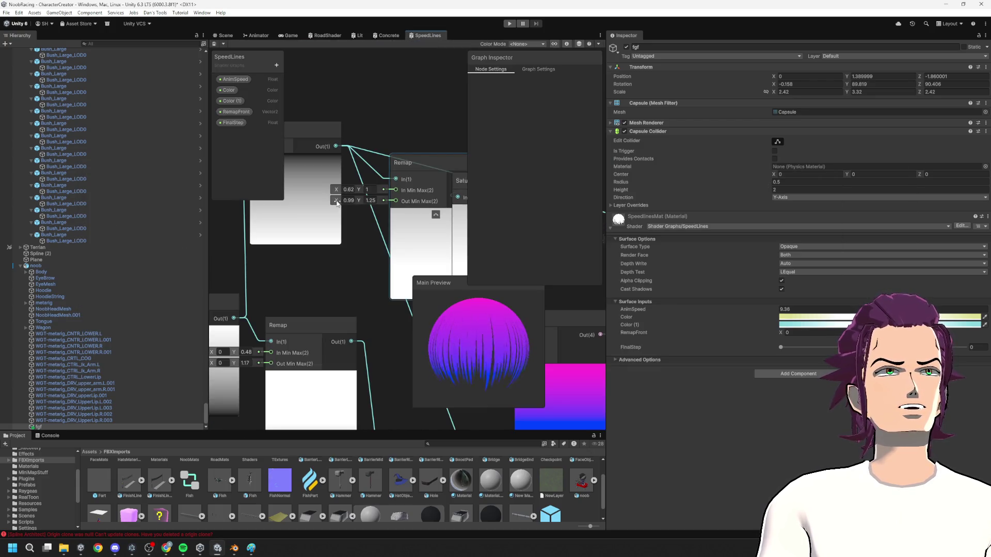
pyautogui.moveTo(337, 203); pyautogui.dragTo(338, 203)
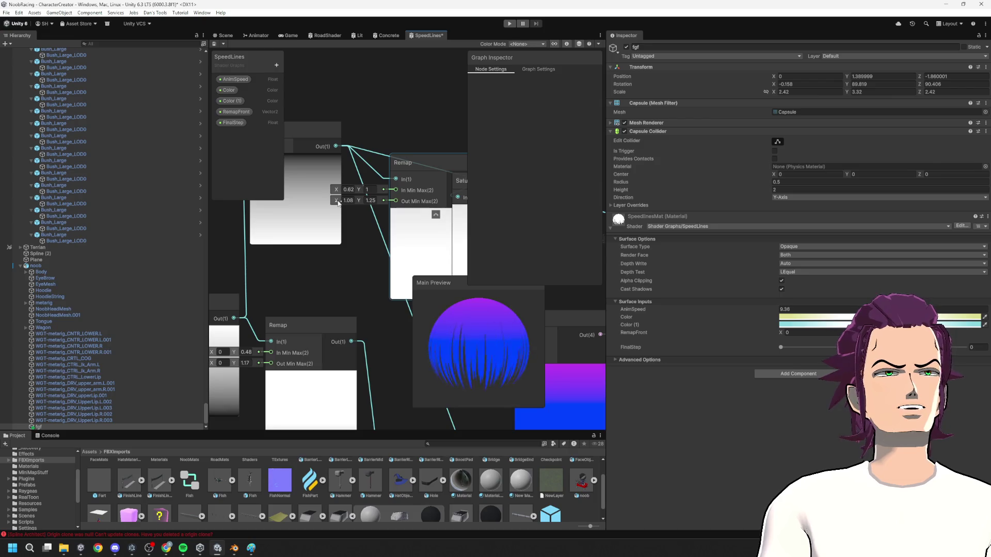
pyautogui.click(225, 35)
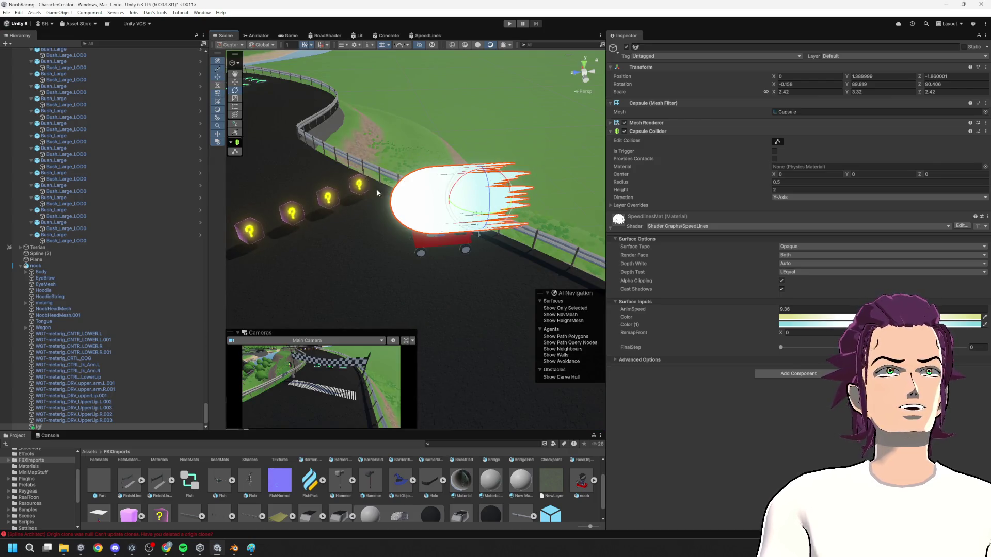
pyautogui.scroll(-5, 440, 135)
pyautogui.click(439, 135)
pyautogui.moveTo(440, 134)
pyautogui.mouseDown()
pyautogui.moveTo(765, 188)
pyautogui.moveTo(608, 194)
pyautogui.moveTo(360, 118)
pyautogui.moveTo(361, 103)
pyautogui.moveTo(350, 246)
pyautogui.moveTo(562, 135)
pyautogui.moveTo(518, 264)
pyautogui.mouseUp()
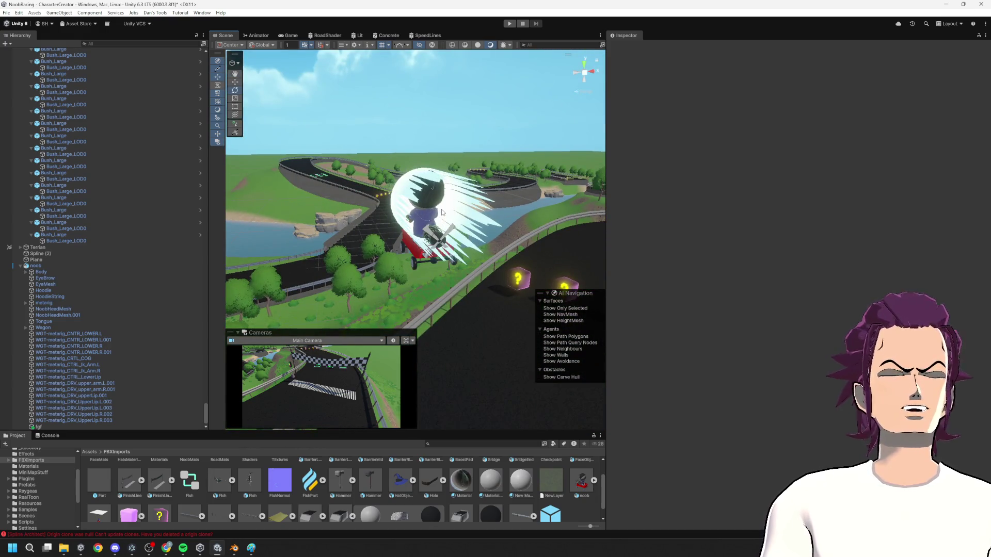
# - Raise fgf's SpeedLinesMat FinalStep to 1.69, orbiting around the kart to check the streaks
pyautogui.click(518, 263)
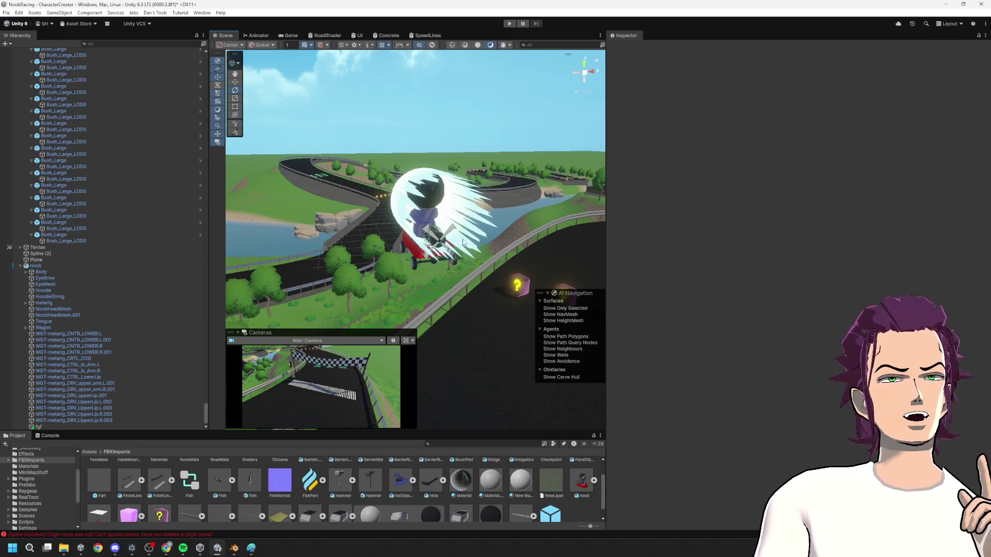
pyautogui.moveTo(781, 348)
pyautogui.mouseDown()
pyautogui.moveTo(826, 349)
pyautogui.moveTo(818, 348)
pyautogui.mouseUp()
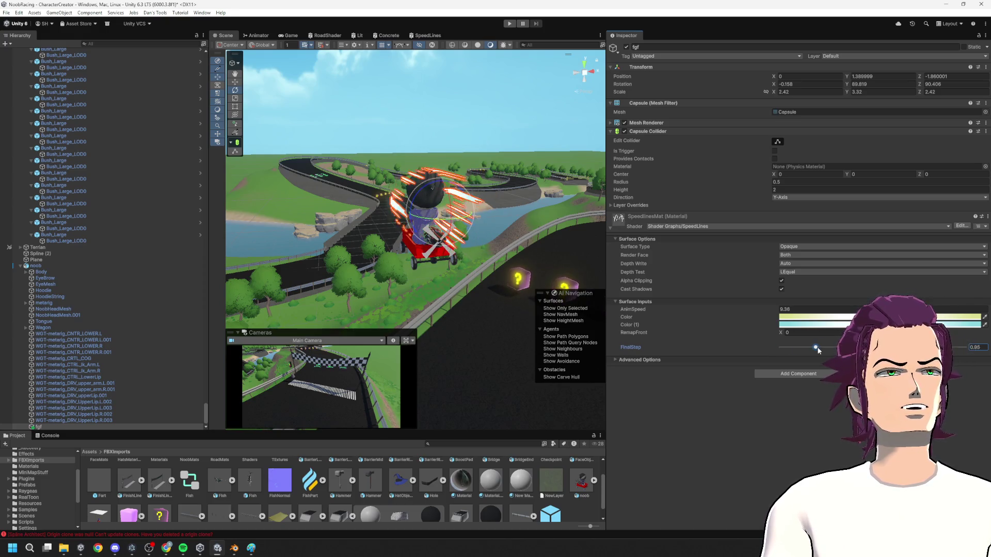
pyautogui.moveTo(365, 141)
pyautogui.mouseDown()
pyautogui.moveTo(481, 188)
pyautogui.moveTo(626, 173)
pyautogui.moveTo(677, 131)
pyautogui.moveTo(705, 154)
pyautogui.moveTo(918, 195)
pyautogui.moveTo(821, 162)
pyautogui.moveTo(722, 175)
pyautogui.mouseUp()
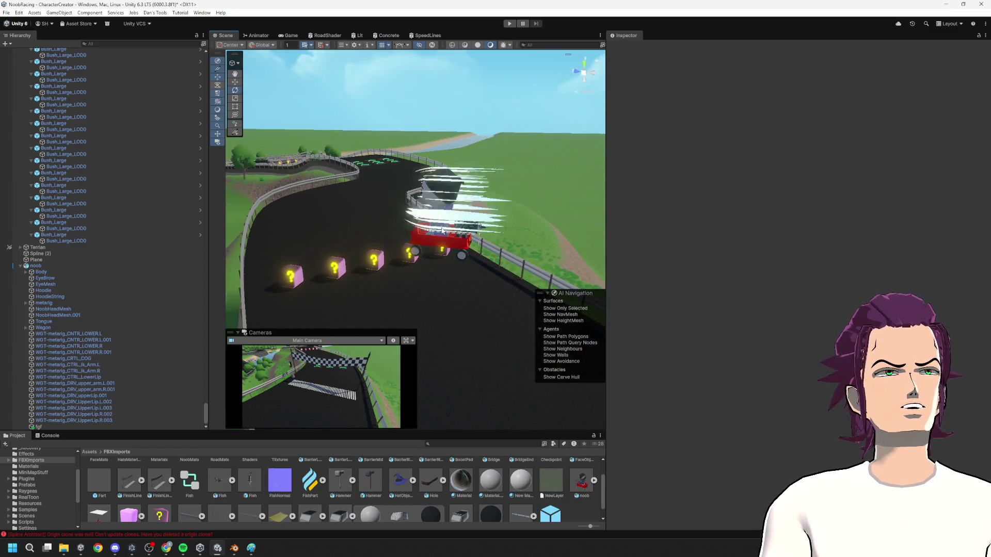
pyautogui.click(455, 206)
pyautogui.moveTo(817, 347); pyautogui.dragTo(842, 347)
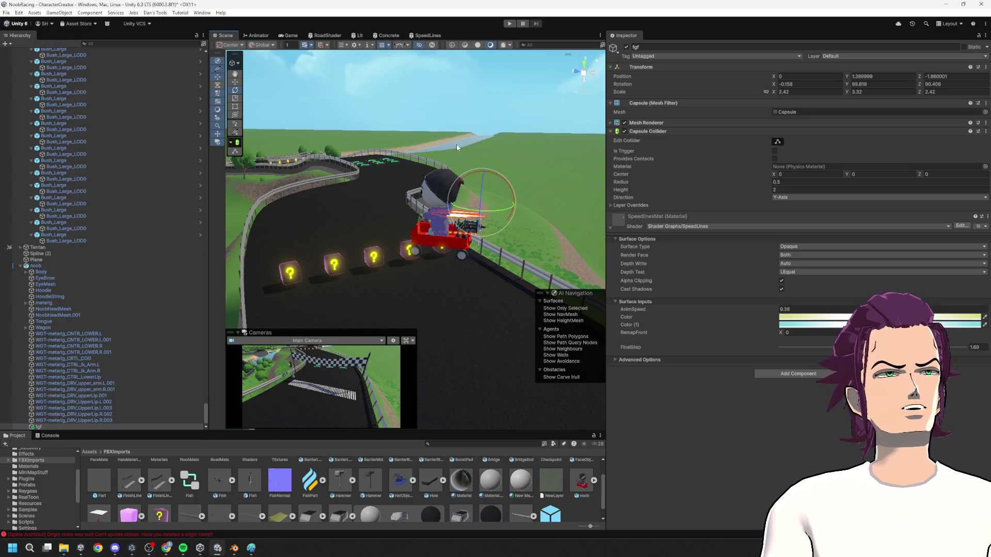
pyautogui.click(529, 160)
pyautogui.moveTo(528, 160)
pyautogui.mouseDown()
pyautogui.moveTo(474, 177)
pyautogui.moveTo(367, 173)
pyautogui.moveTo(294, 155)
pyautogui.moveTo(361, 165)
pyautogui.mouseUp()
pyautogui.moveTo(853, 163)
pyautogui.mouseDown()
pyautogui.moveTo(981, 185)
pyautogui.moveTo(89, 190)
pyautogui.mouseUp()
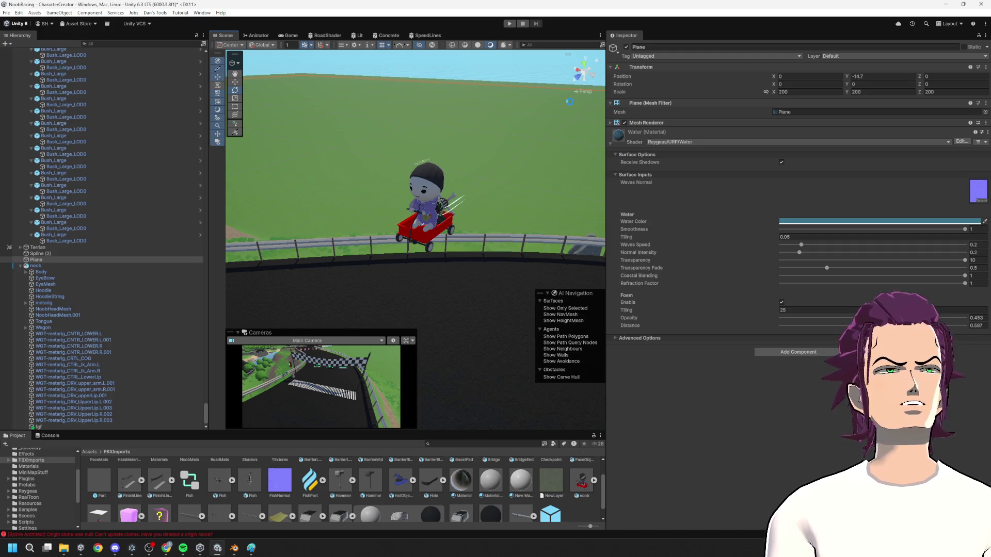
# - Review the noob kart prefab's overrides and browse its child objects in the Hierarchy
pyautogui.click(27, 266)
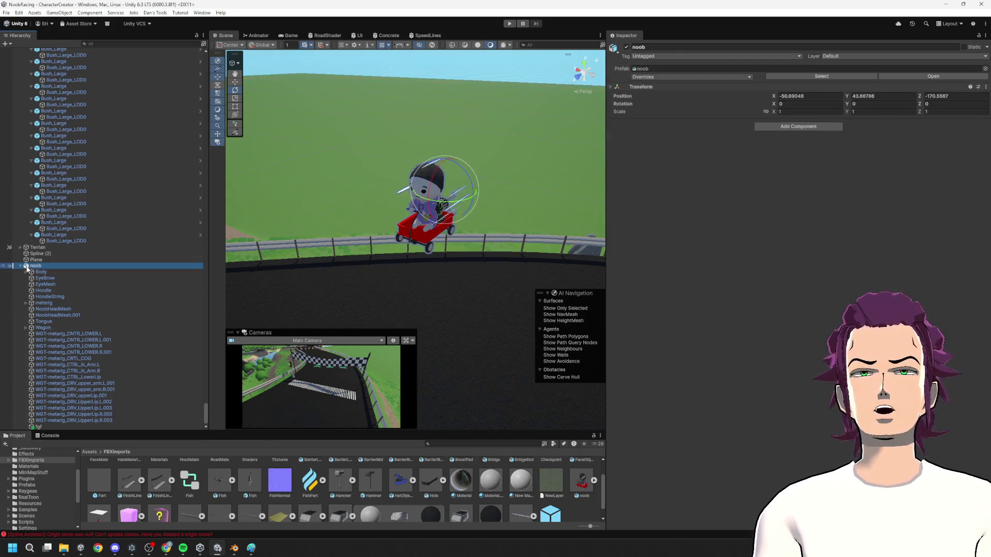
pyautogui.click(697, 77)
pyautogui.click(673, 141)
pyautogui.click(60, 315)
pyautogui.click(51, 426)
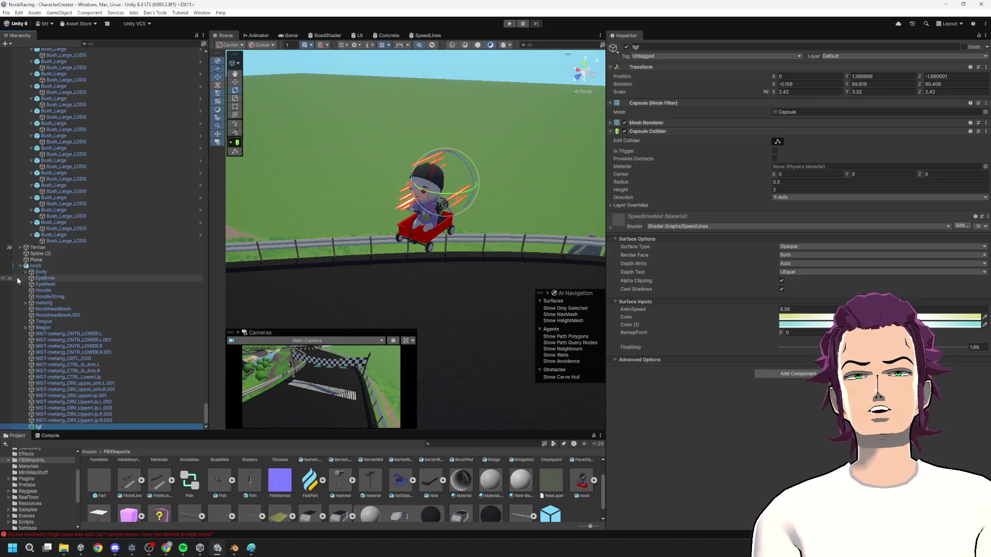
pyautogui.click(26, 328)
pyautogui.click(25, 330)
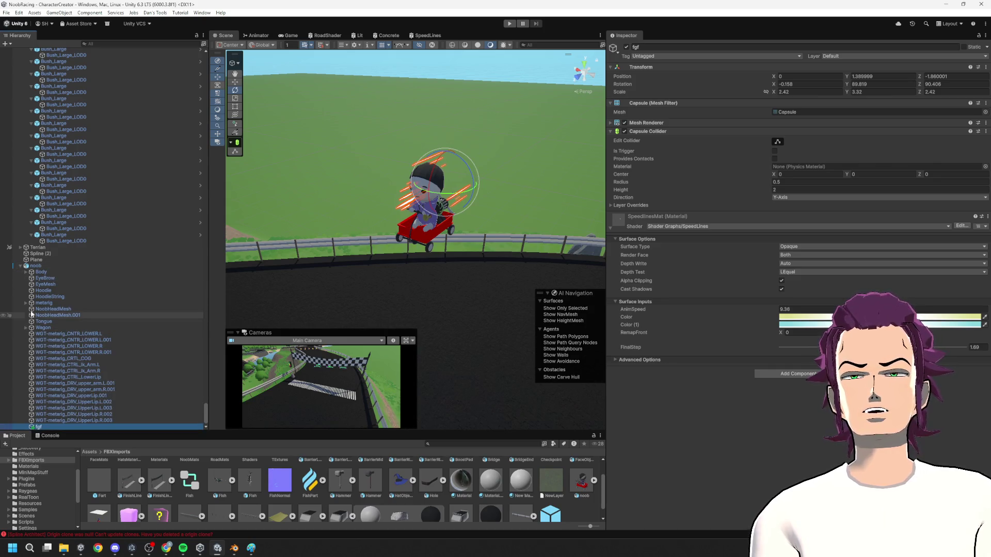
pyautogui.click(39, 266)
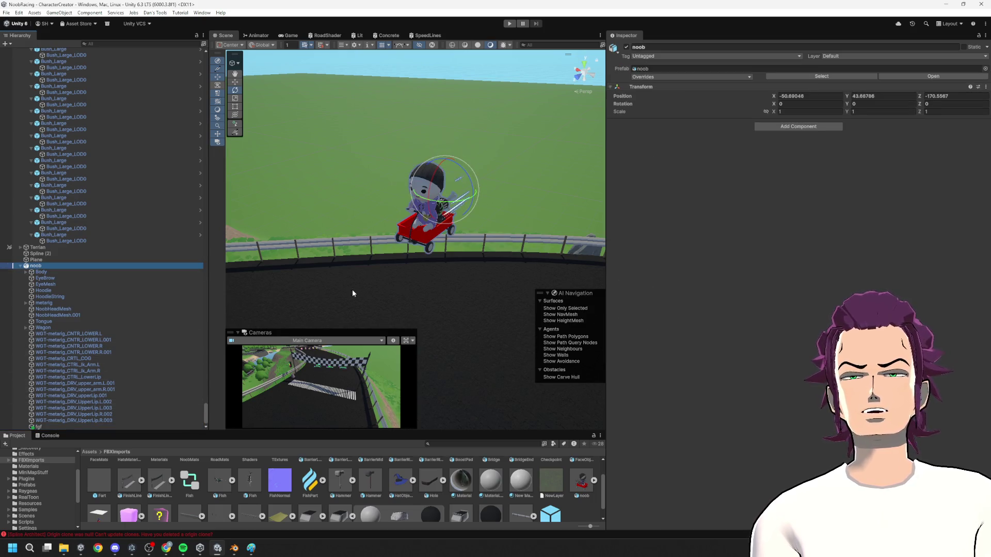
pyautogui.click(667, 76)
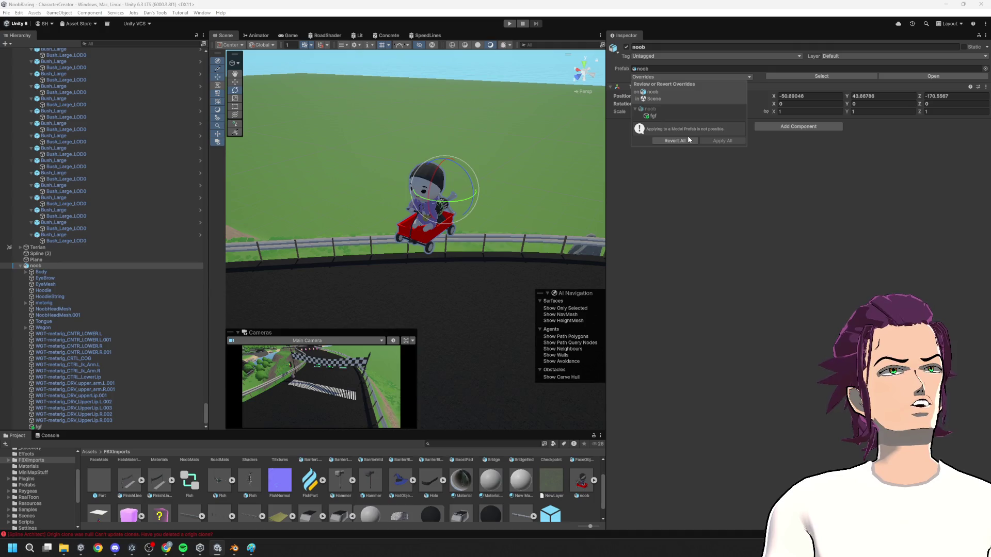
pyautogui.click(704, 181)
pyautogui.moveTo(43, 328); pyautogui.dragTo(47, 284)
pyautogui.click(558, 243)
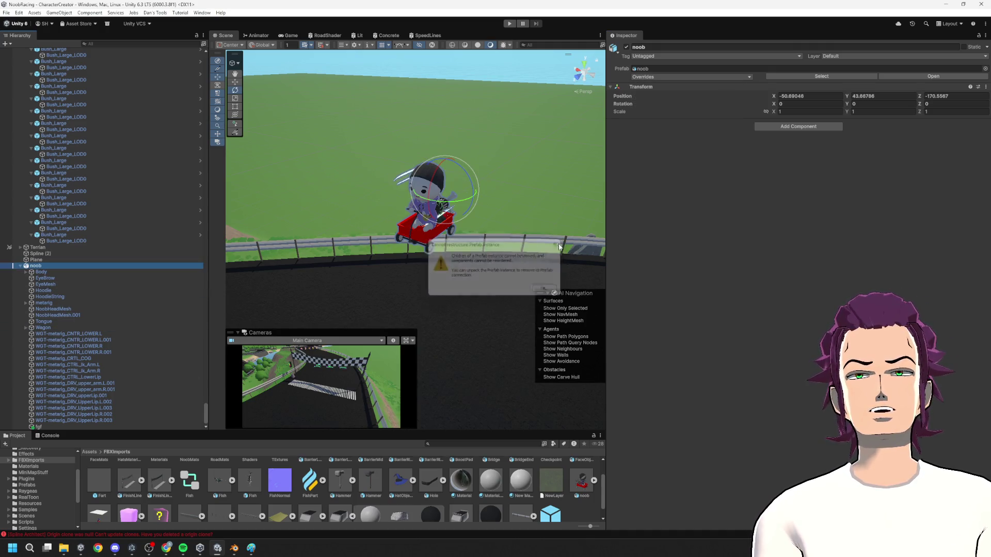
pyautogui.scroll(10, 17, 264)
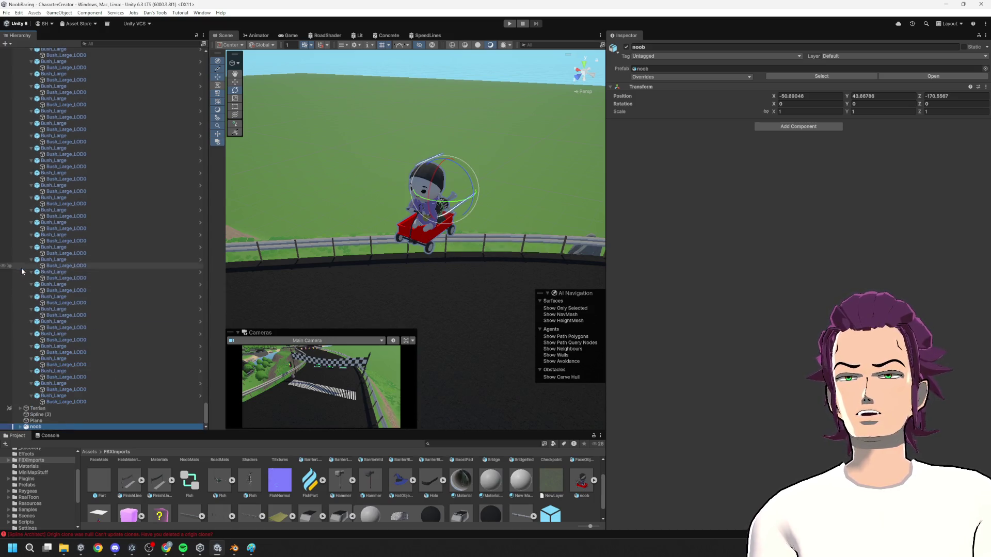
pyautogui.moveTo(206, 384); pyautogui.dragTo(199, 63)
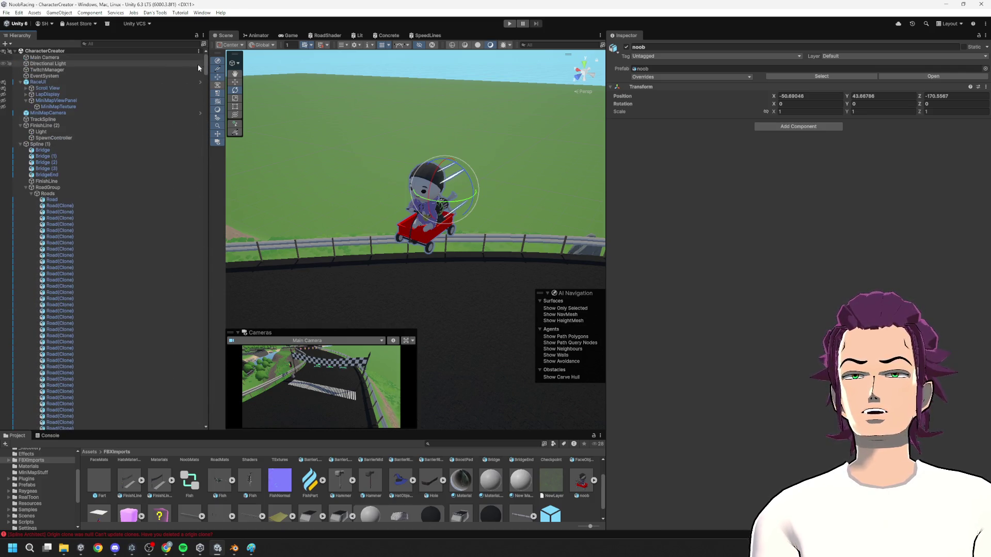
pyautogui.click(20, 144)
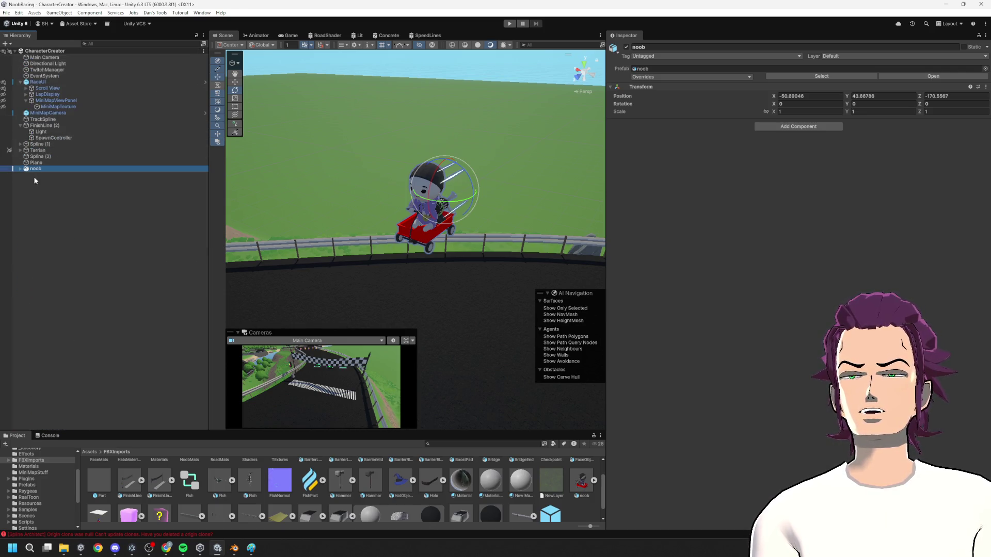
pyautogui.press('Return')
pyautogui.click(715, 78)
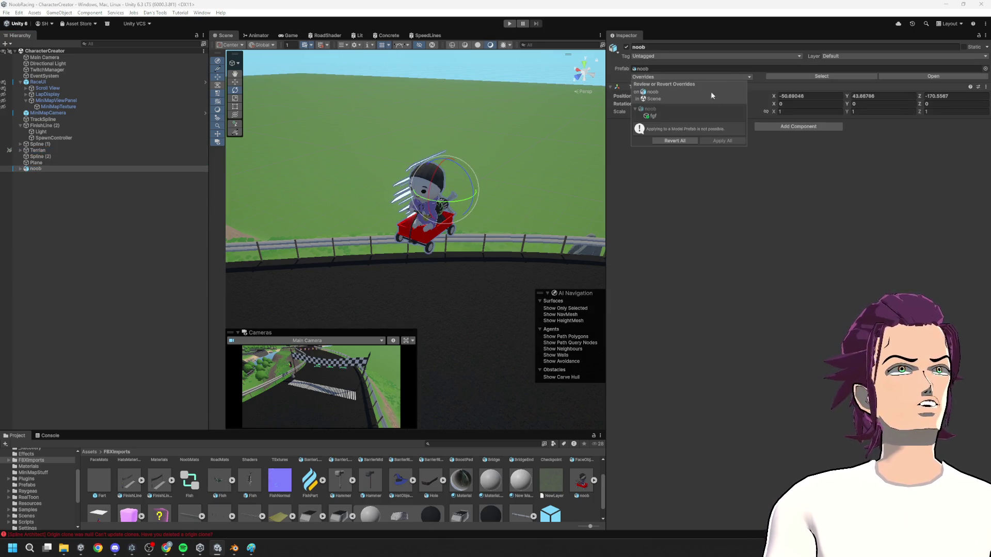
pyautogui.click(668, 116)
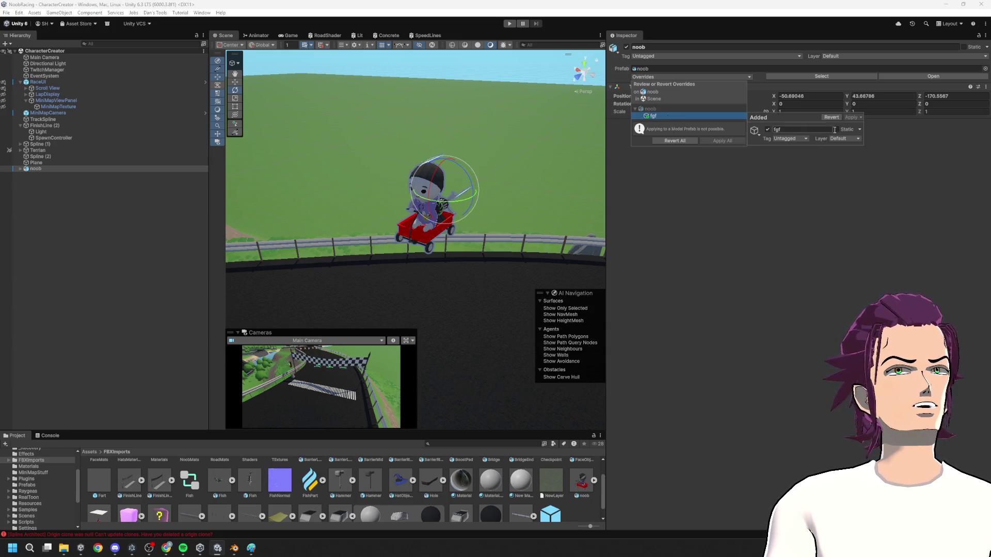
pyautogui.click(850, 139)
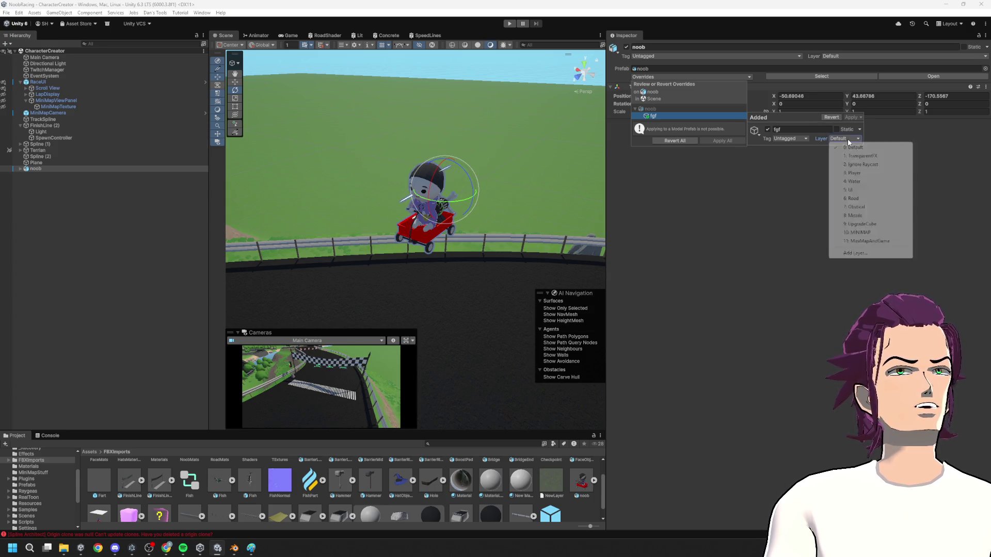
pyautogui.click(789, 139)
pyautogui.click(788, 138)
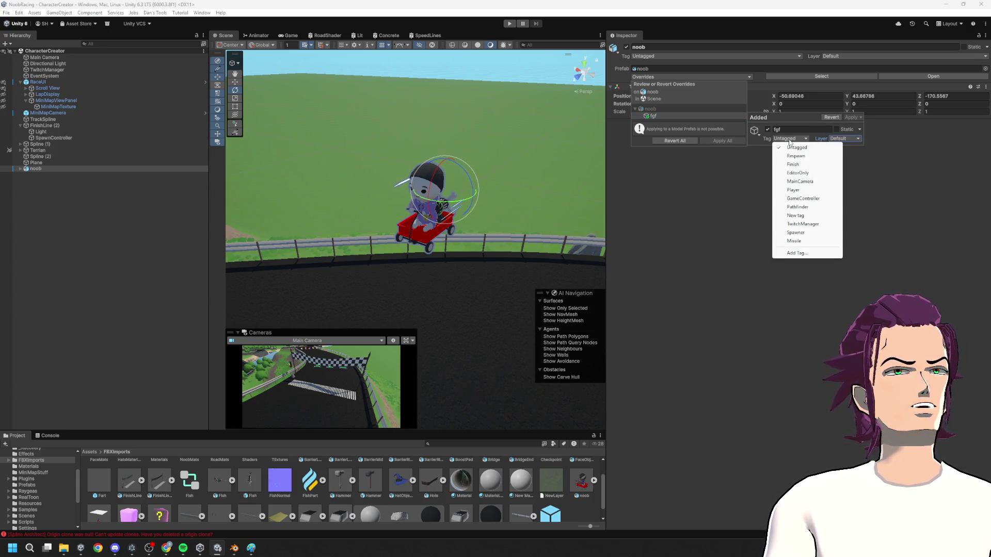
pyautogui.click(723, 188)
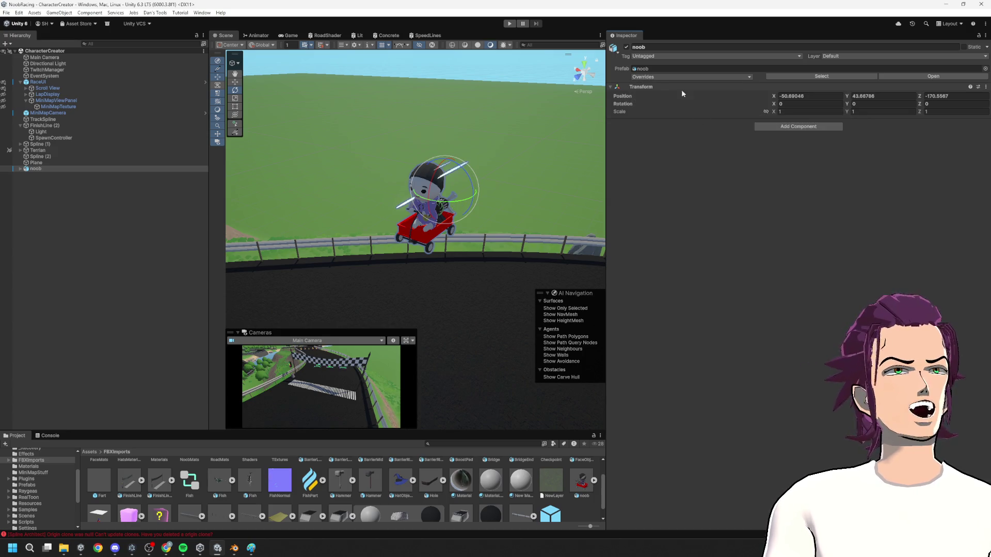
# - Expand the noob kart and inspect its children, including Body and Wagon
pyautogui.click(19, 169)
pyautogui.click(58, 330)
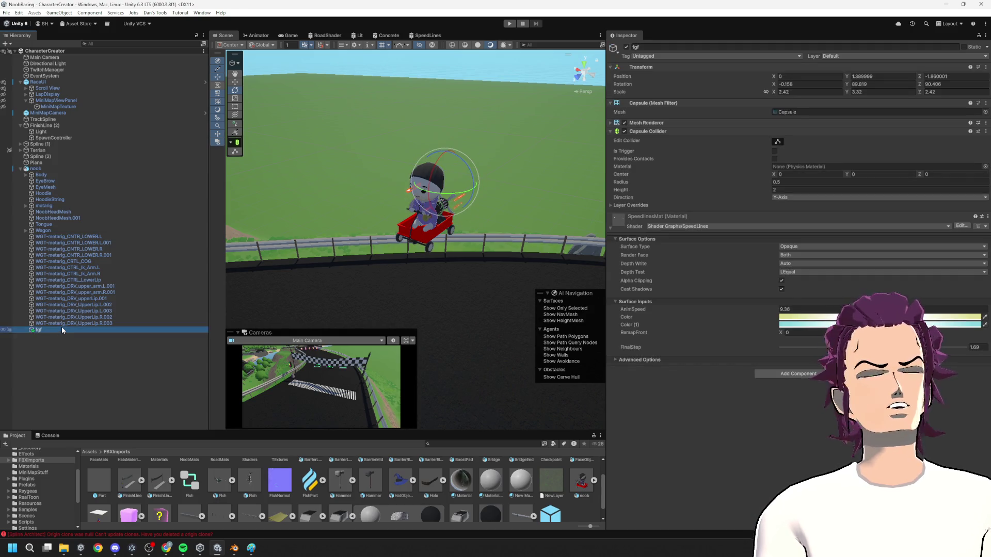
pyautogui.click(33, 170)
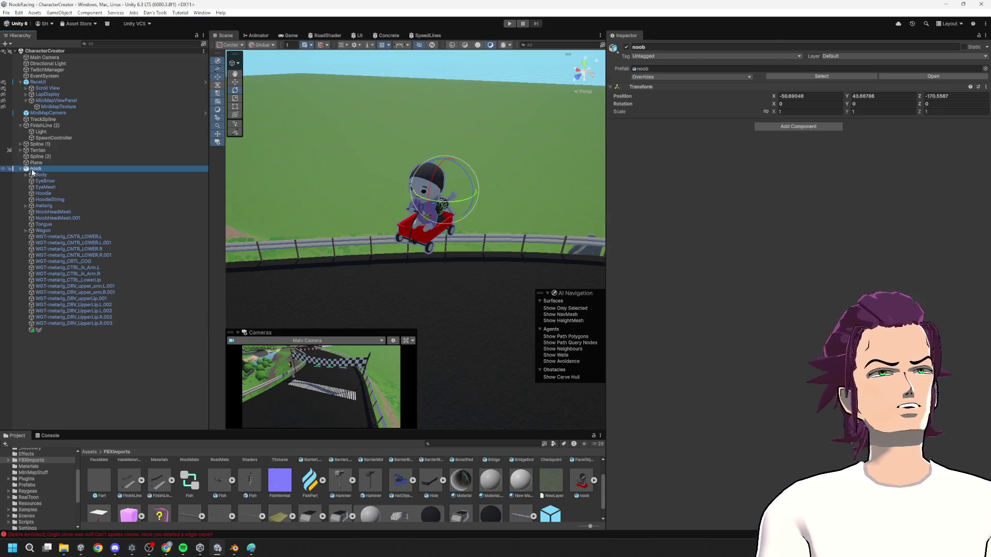
pyautogui.click(46, 175)
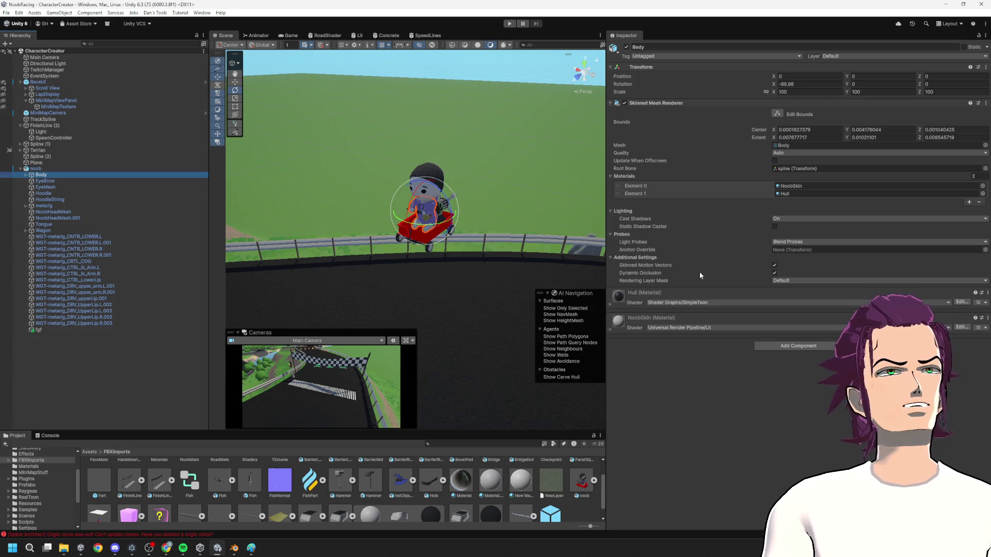
pyautogui.click(43, 193)
pyautogui.click(42, 230)
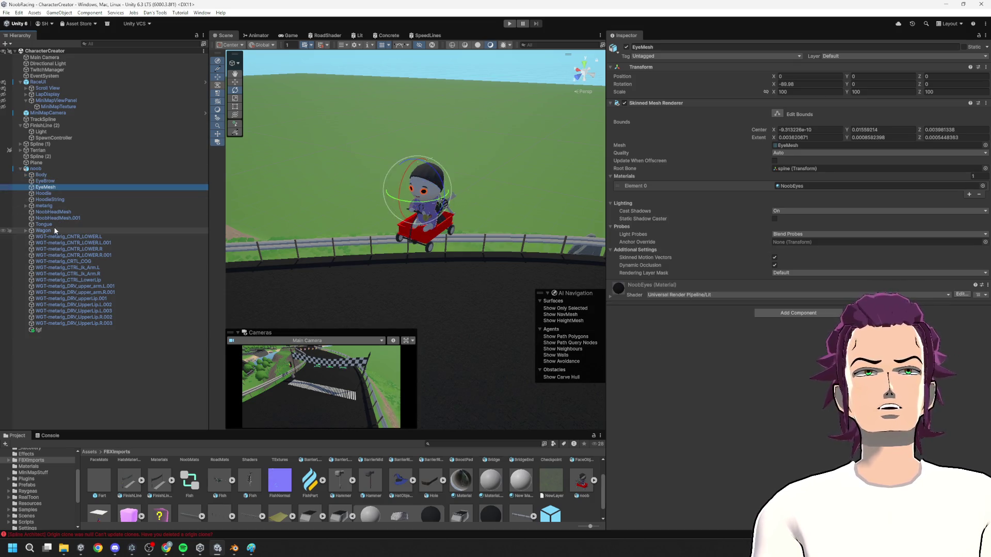
pyautogui.click(54, 249)
pyautogui.click(43, 231)
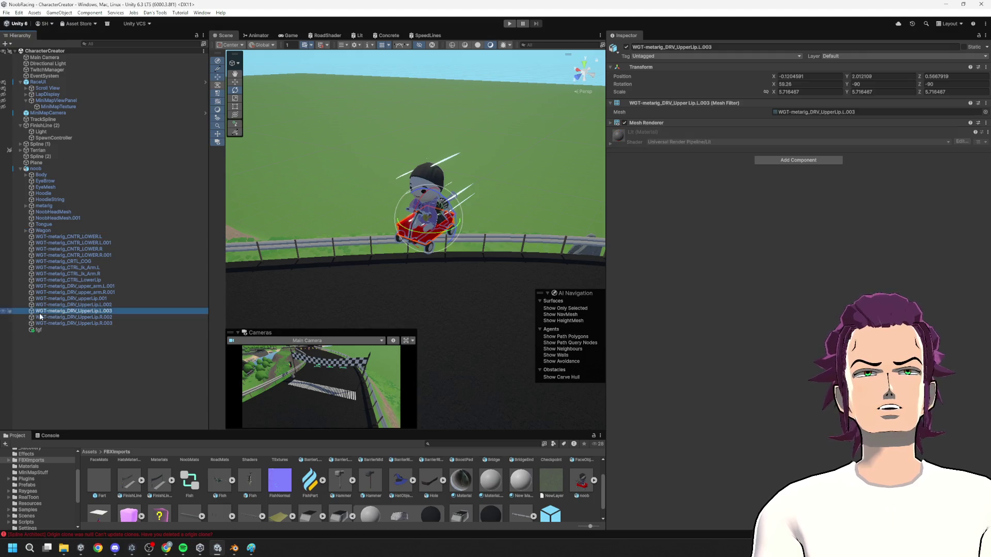
# - Move fgf out of noob to the scene root and delete the noob character
pyautogui.click(39, 330)
pyautogui.press('Delete')
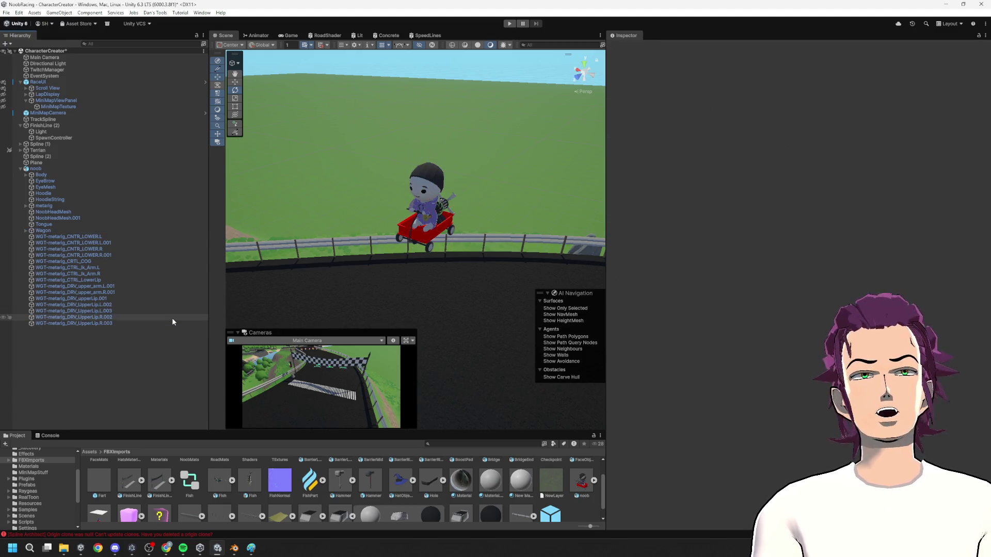
pyautogui.hotkey('ctrl', 'z')
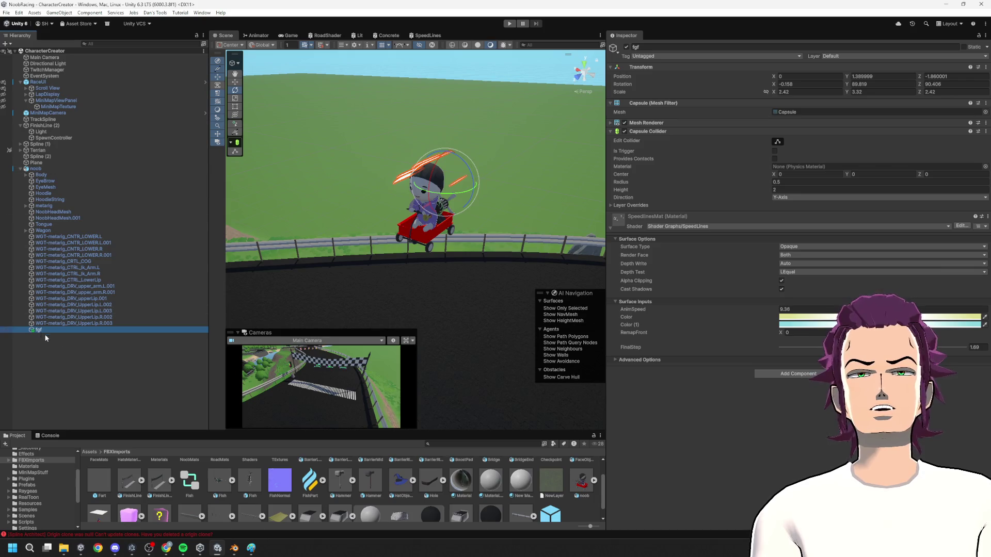
pyautogui.moveTo(29, 206); pyautogui.dragTo(32, 172)
pyautogui.click(34, 175)
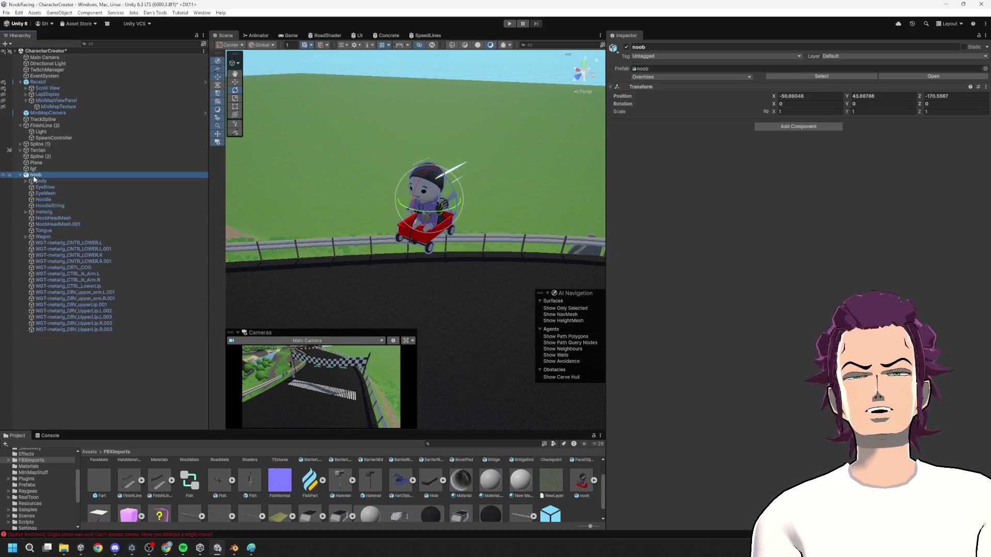
pyautogui.press('Delete')
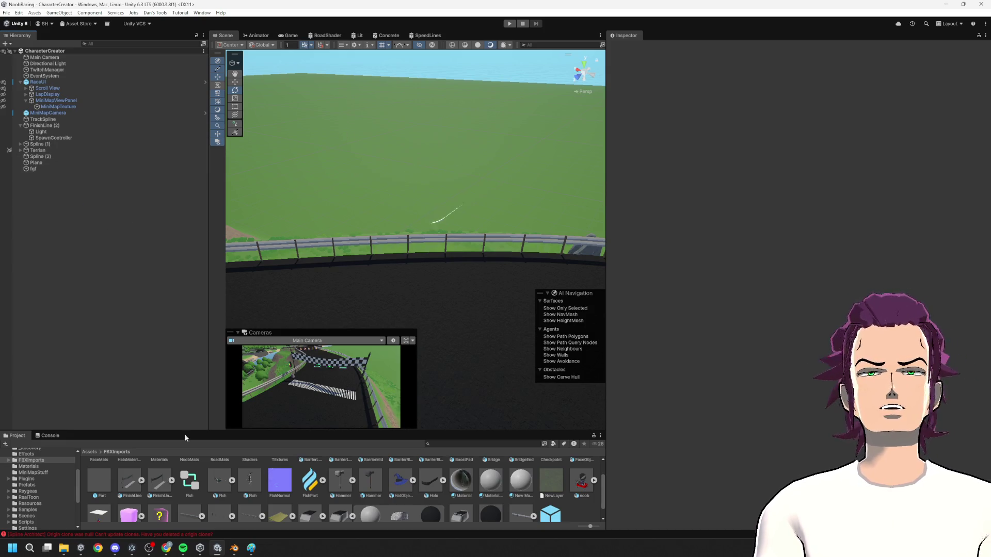
# - Open the Prefabs folder and rename the fgf capsule to SpeedLines
pyautogui.click(26, 479)
pyautogui.click(35, 510)
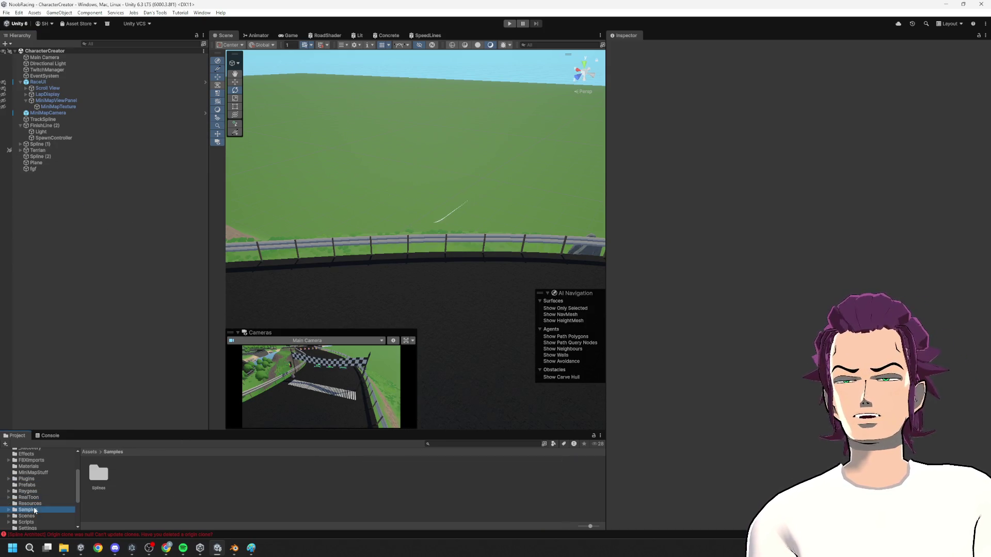
pyautogui.click(28, 485)
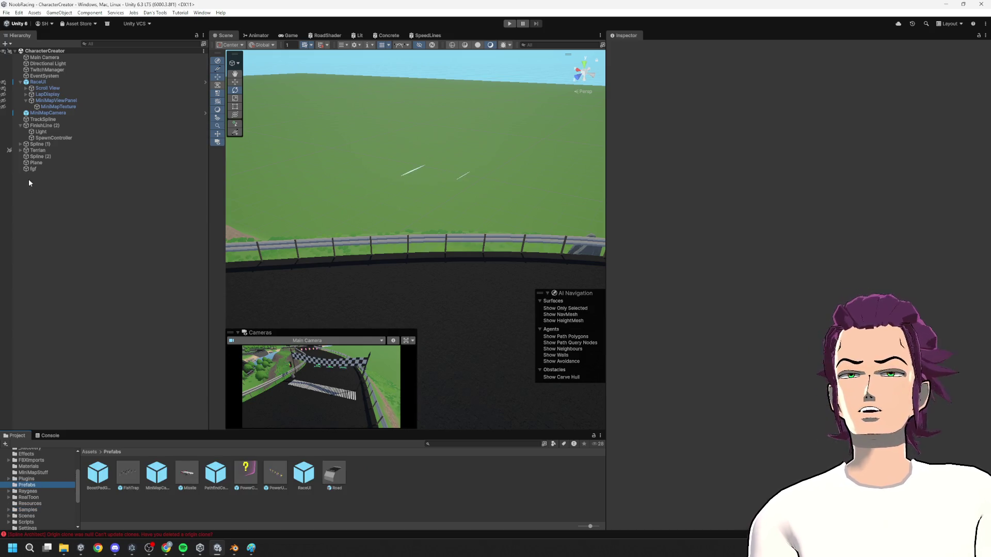
pyautogui.click(77, 169)
pyautogui.click(652, 47)
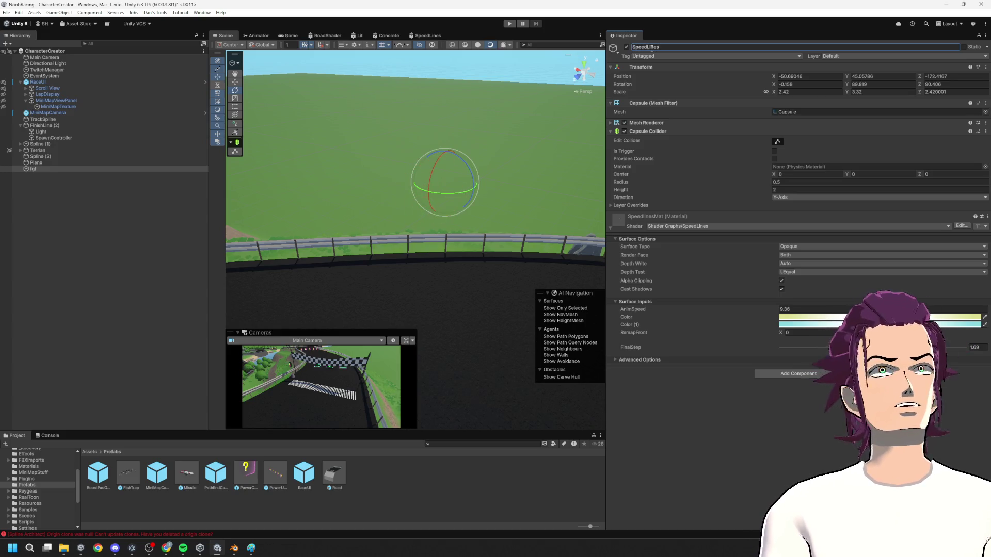
# - Save SpeedLines as a prefab in Prefabs, delete the scene copy, and locate the noob prefab
pyautogui.moveTo(57, 168)
pyautogui.mouseDown()
pyautogui.moveTo(398, 475)
pyautogui.moveTo(409, 454)
pyautogui.mouseUp()
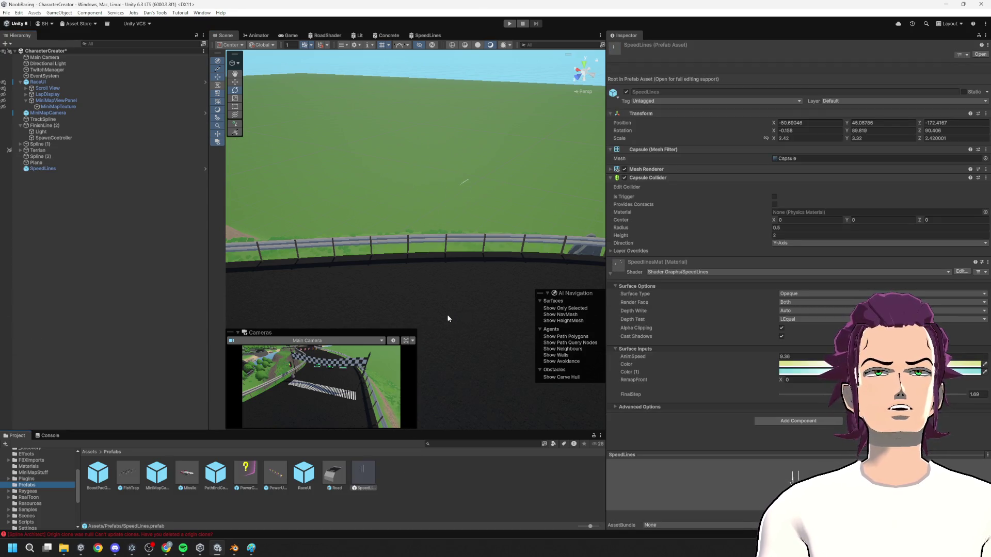
pyautogui.click(43, 169)
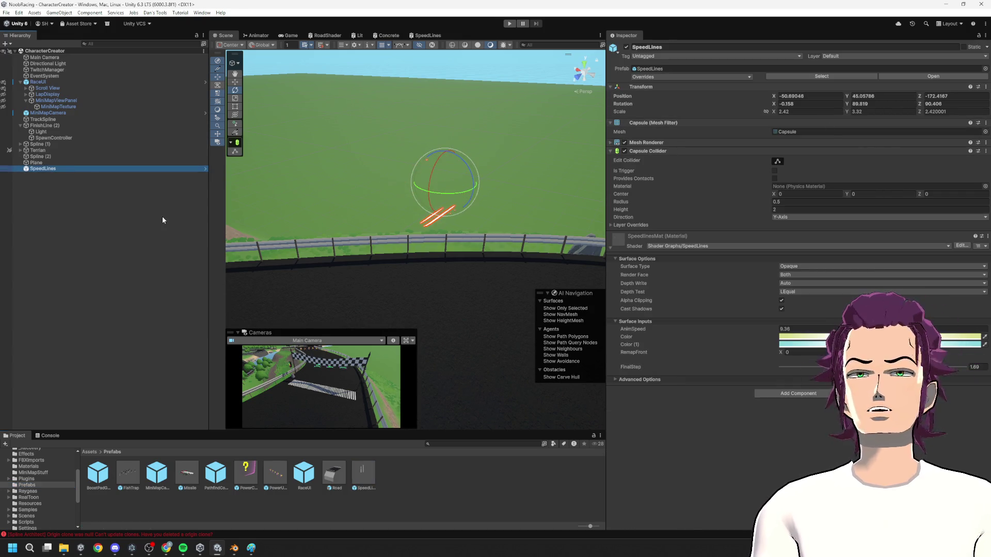
pyautogui.press('Delete')
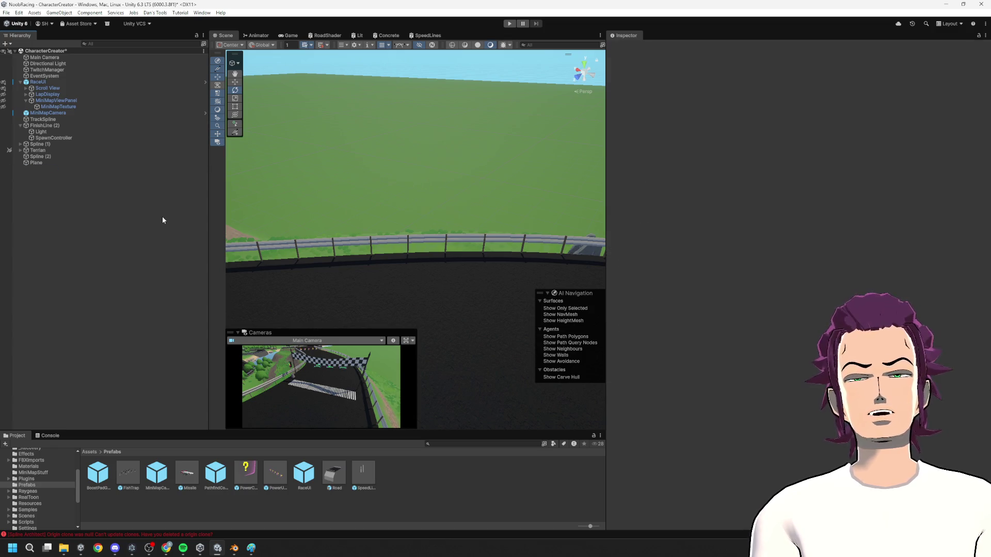
pyautogui.click(56, 137)
pyautogui.click(805, 171)
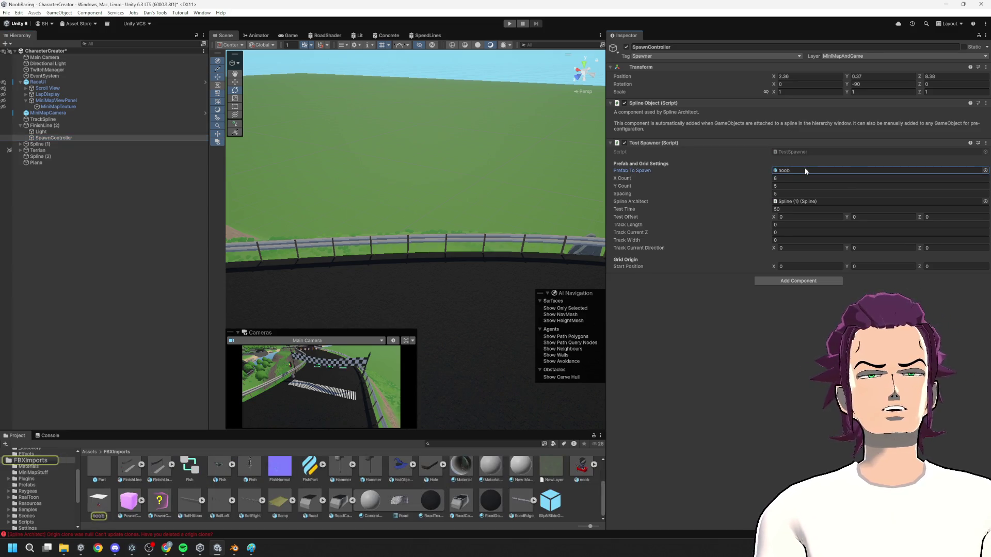
# - Open the noob prefab and nest the SpeedLines prefab as a child of noob
pyautogui.doubleClick(805, 170)
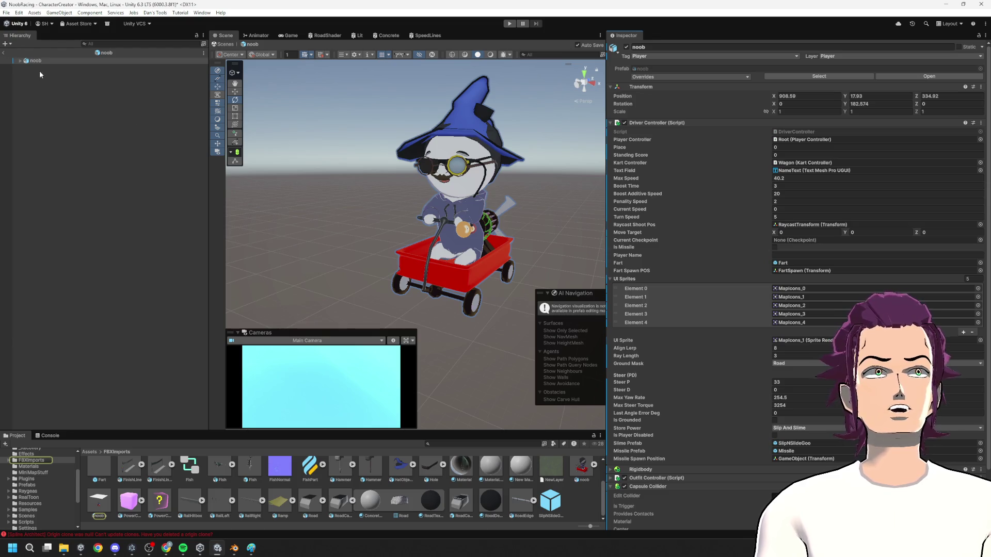
pyautogui.click(20, 60)
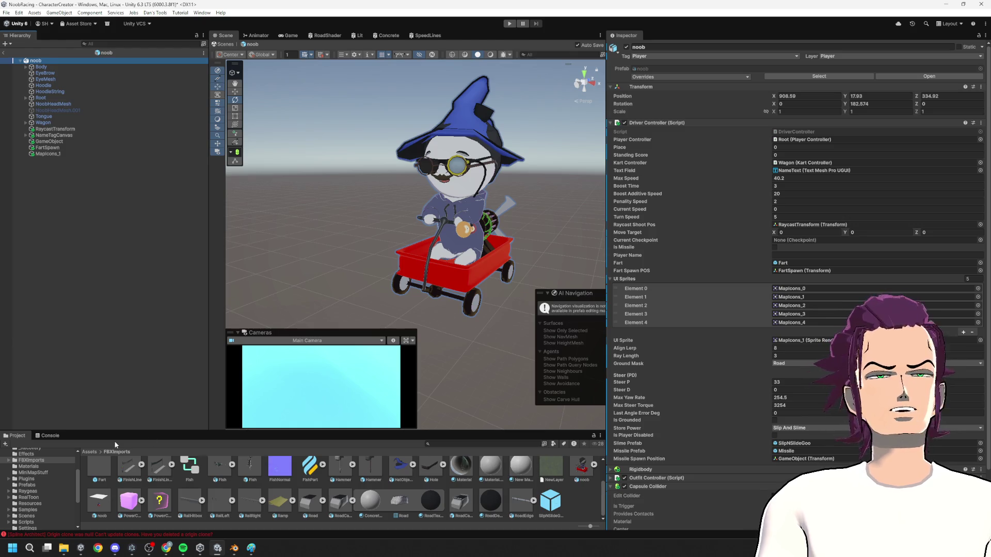
pyautogui.click(24, 486)
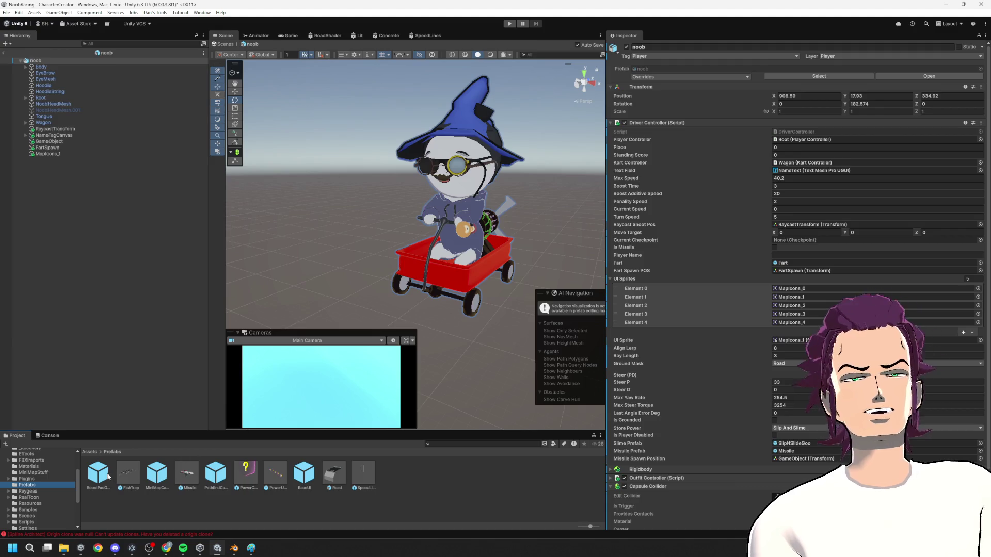
pyautogui.moveTo(363, 474); pyautogui.dragTo(86, 141)
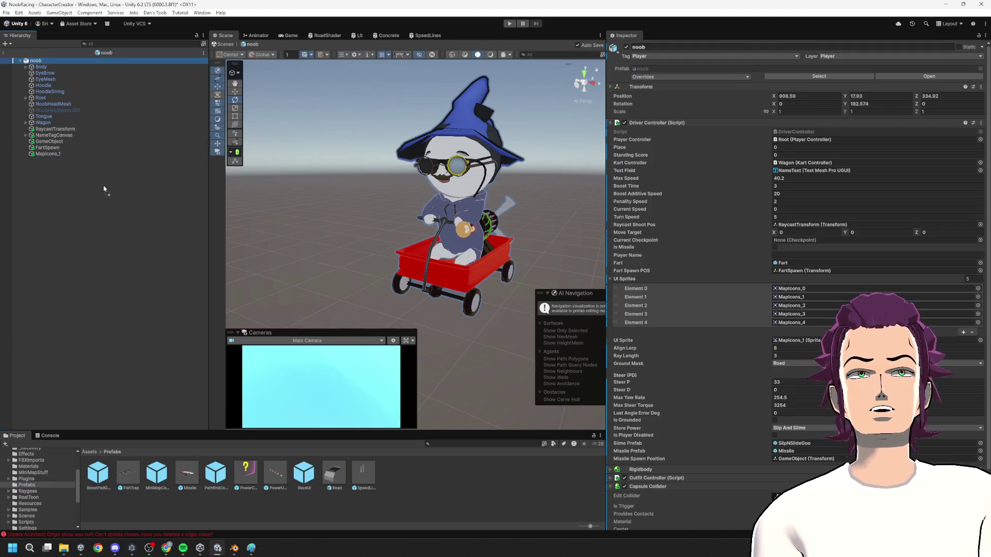
pyautogui.moveTo(103, 190); pyautogui.dragTo(99, 180)
pyautogui.press('f')
pyautogui.moveTo(460, 252)
pyautogui.mouseDown()
pyautogui.moveTo(373, 257)
pyautogui.moveTo(562, 264)
pyautogui.mouseUp()
# - Position SpeedLines around the wagon and set its FinalStep to 1.44
pyautogui.press('w')
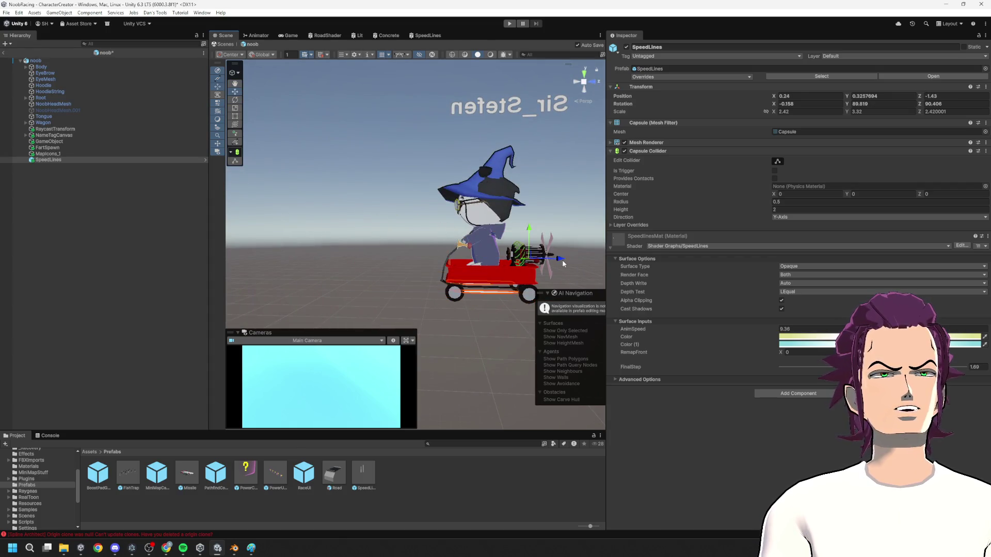
pyautogui.moveTo(528, 229); pyautogui.dragTo(529, 205)
pyautogui.moveTo(437, 199)
pyautogui.mouseDown()
pyautogui.moveTo(470, 191)
pyautogui.moveTo(331, 238)
pyautogui.mouseUp()
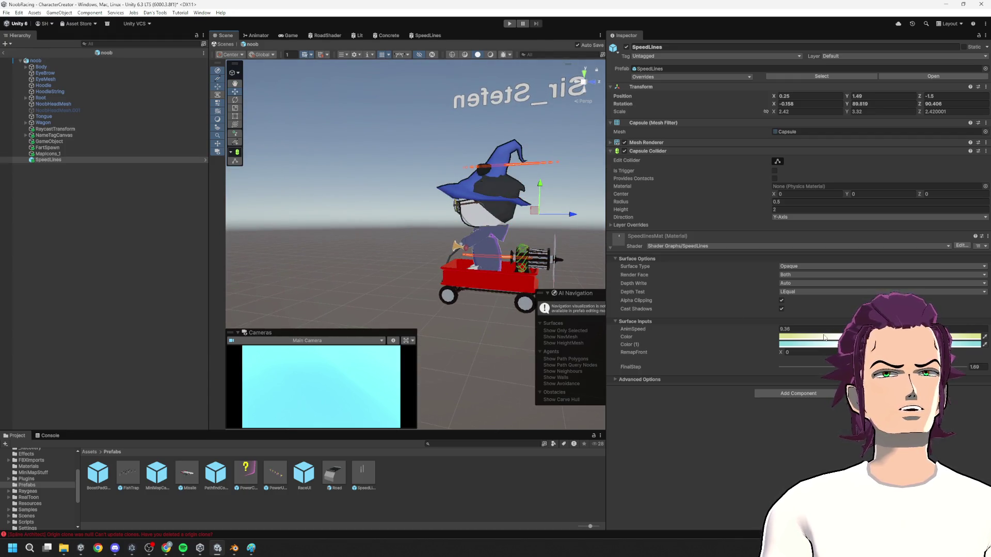
pyautogui.moveTo(847, 367); pyautogui.dragTo(827, 368)
pyautogui.moveTo(824, 370)
pyautogui.mouseDown()
pyautogui.moveTo(846, 369)
pyautogui.moveTo(757, 382)
pyautogui.moveTo(847, 369)
pyautogui.moveTo(824, 378)
pyautogui.mouseUp()
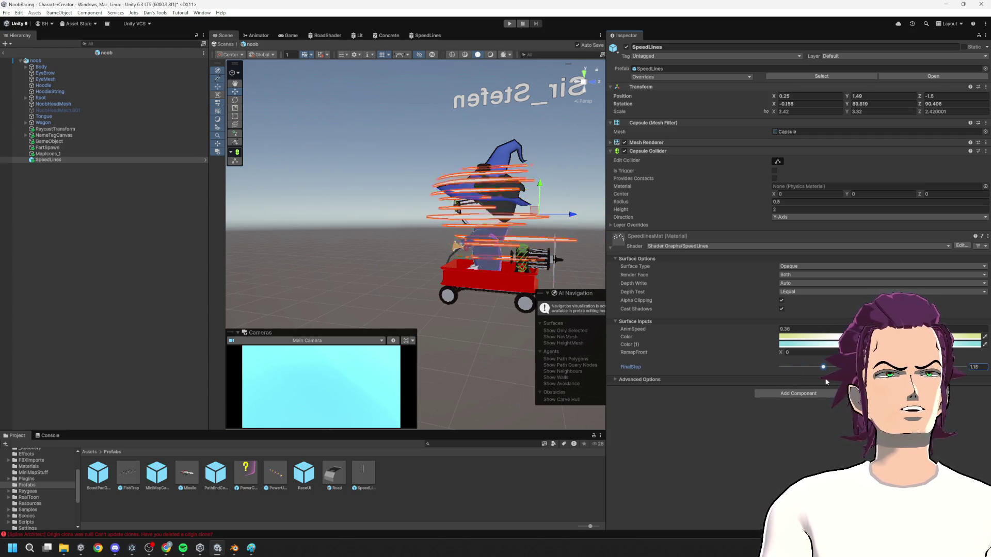
pyautogui.press('f')
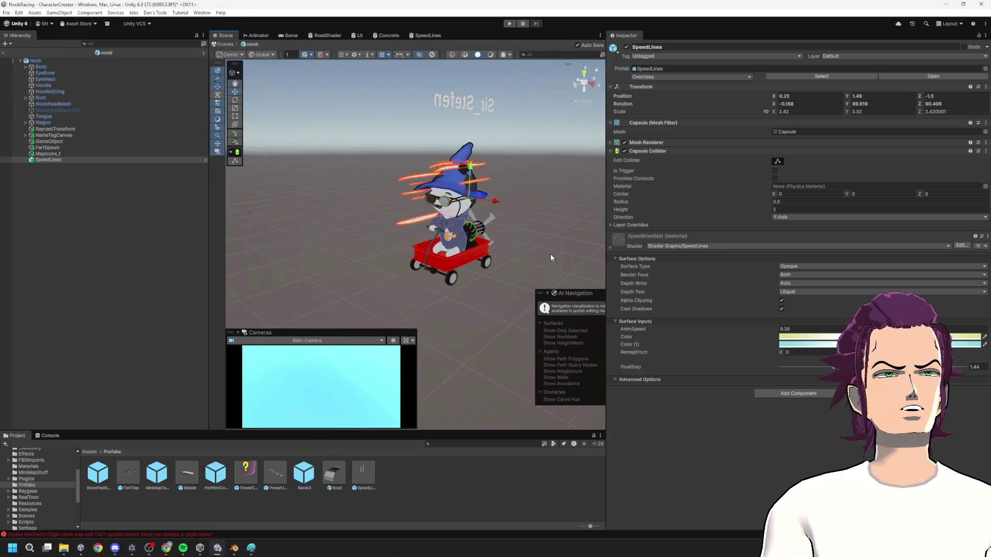
# - Disable SpeedLines and open the noob's DriverController script
pyautogui.click(626, 47)
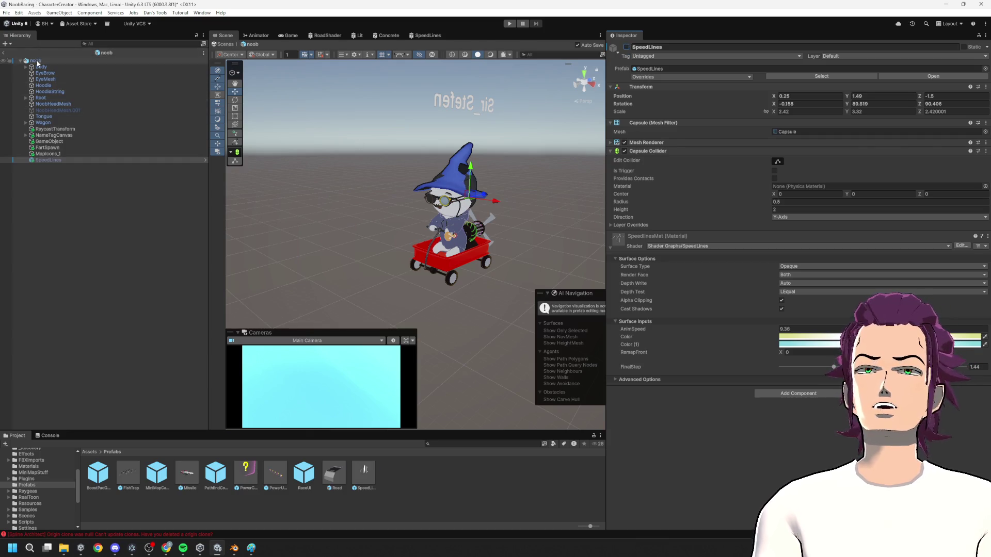
pyautogui.click(35, 61)
pyautogui.doubleClick(802, 131)
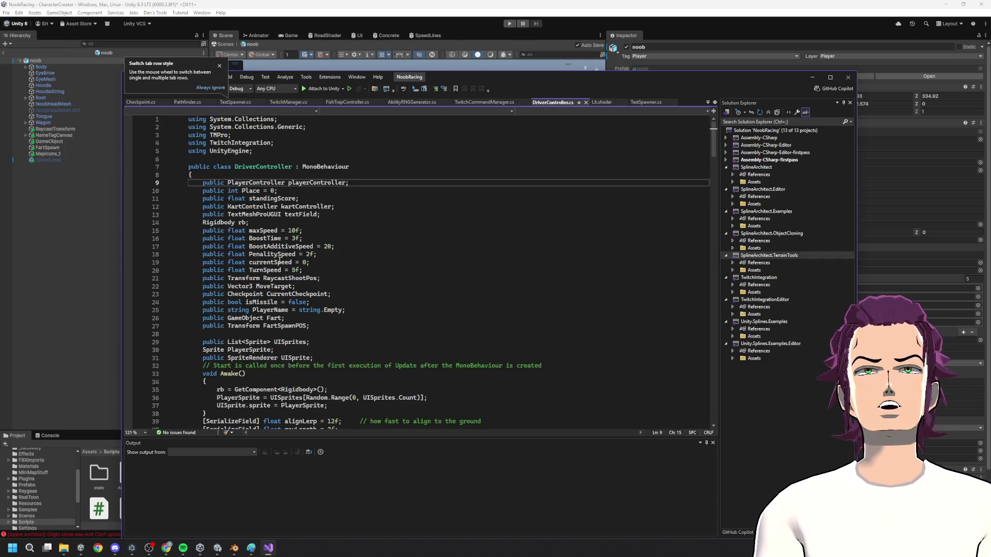
# - Declare 'public Material SpeedLine;' on line 28 of DriverController.cs and return to Unity
pyautogui.click(248, 341)
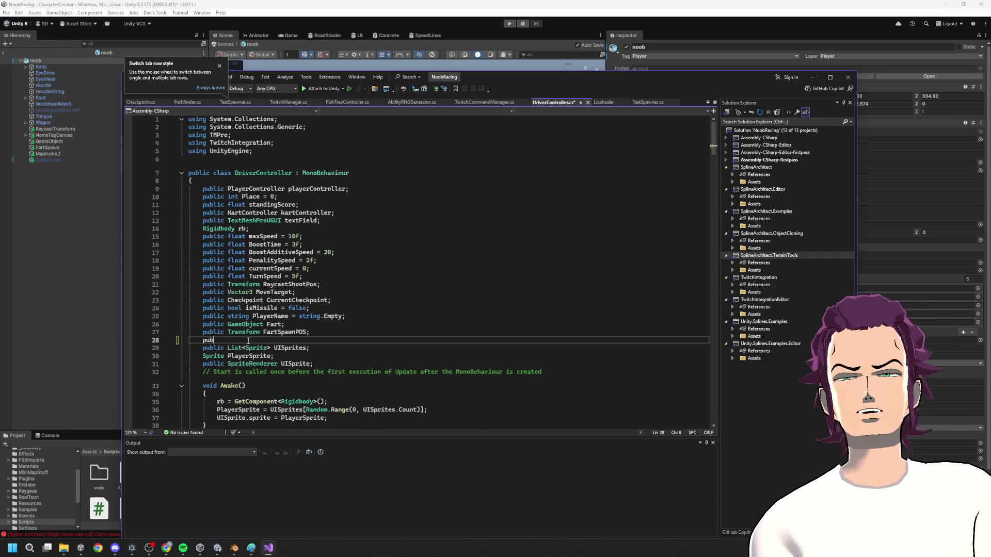
pyautogui.write('blic Sp')
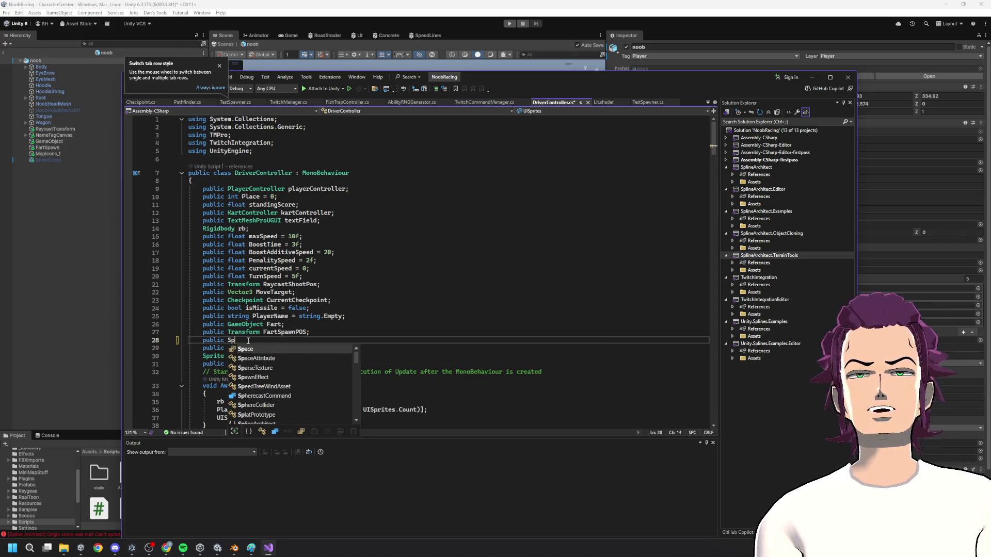
pyautogui.write('eed')
pyautogui.press('BackSpace')
pyautogui.press('BackSpace')
pyautogui.press('BackSpace')
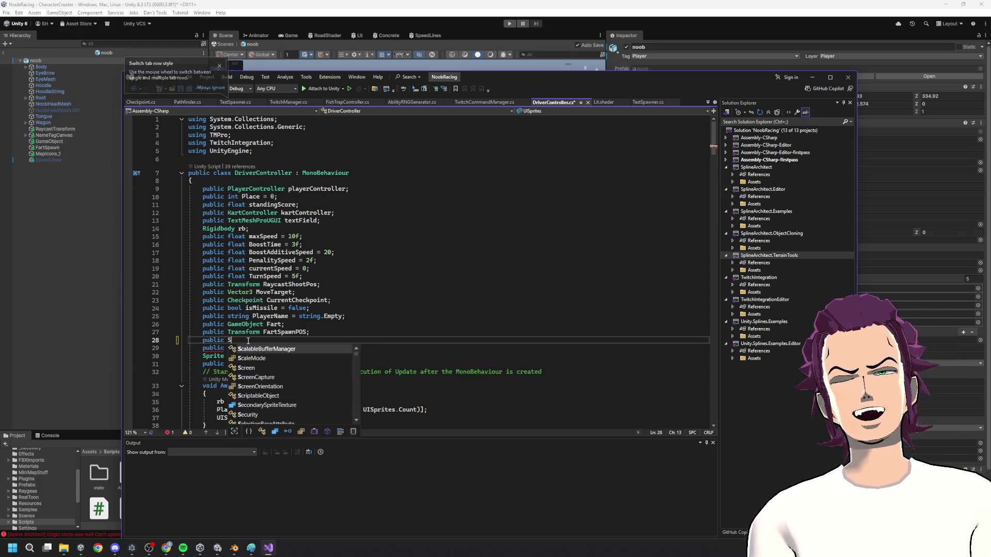
pyautogui.write('Mater')
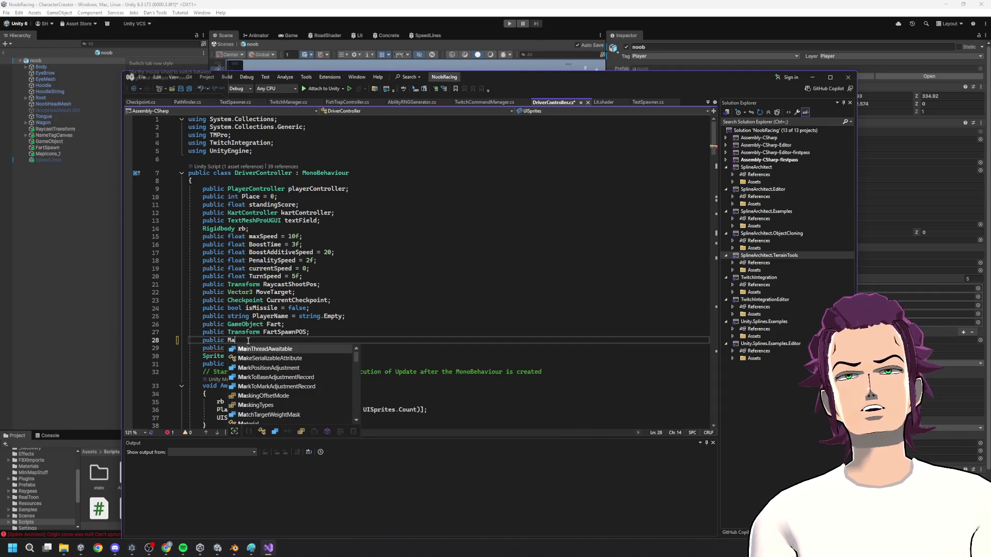
pyautogui.press('Tab')
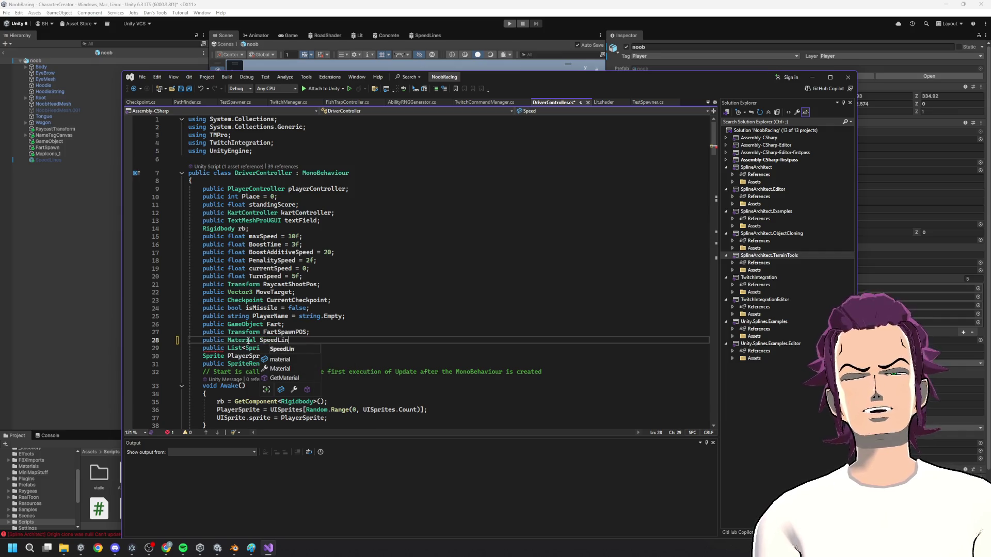
pyautogui.write('e;')
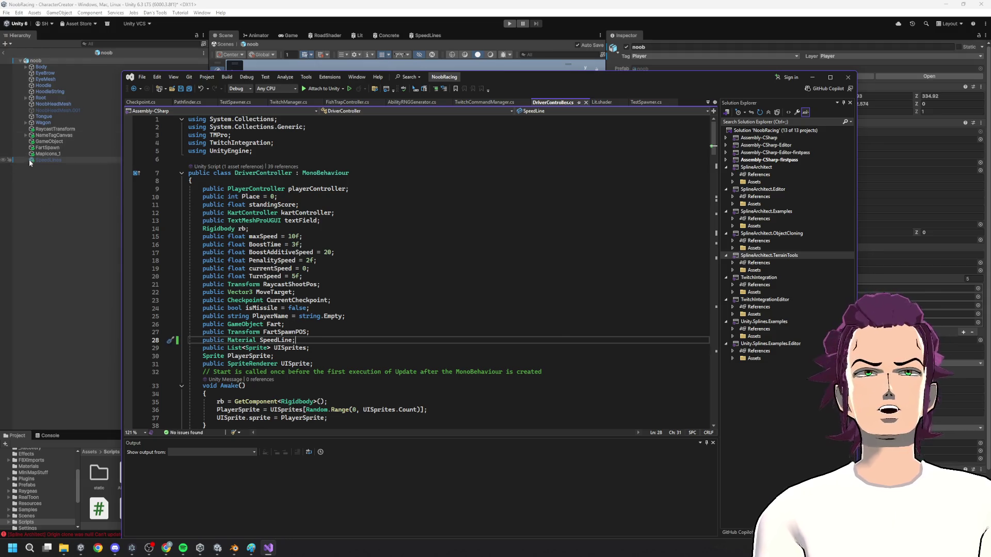
pyautogui.hotkey('alt', 'Tab')
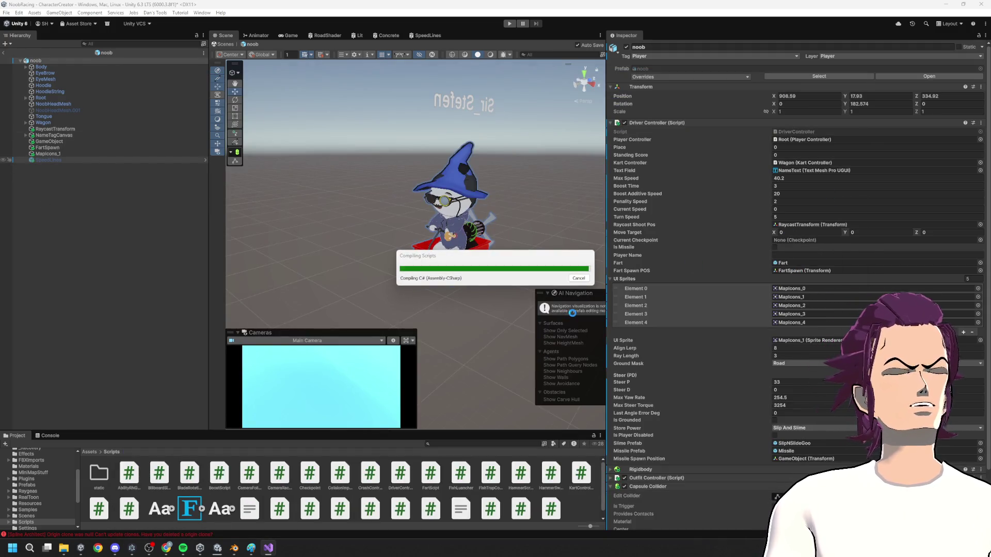
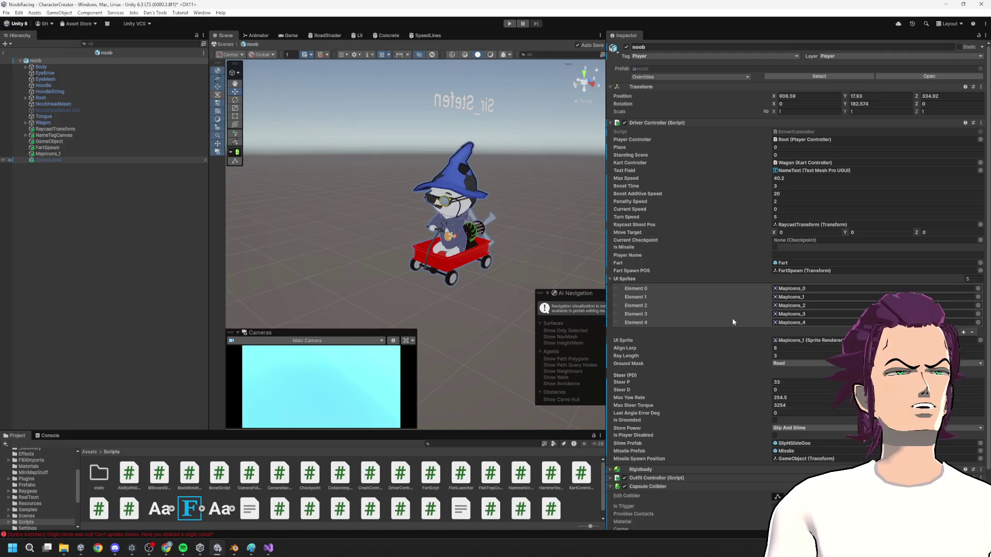
# - Enable the SpeedLines object and enter 1.89 as the material's FinalStep value
pyautogui.click(803, 367)
pyautogui.click(626, 47)
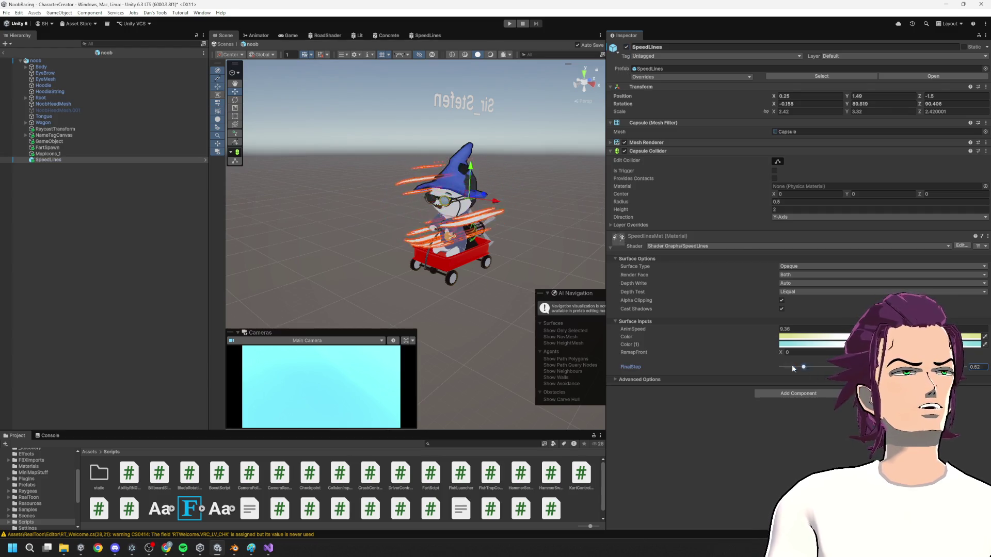
pyautogui.write('5')
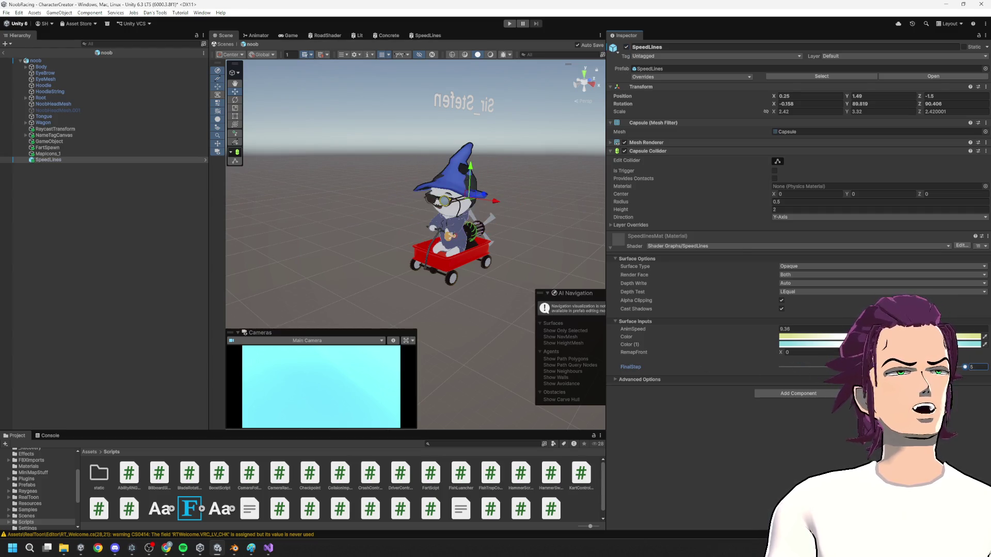
pyautogui.press('BackSpace')
pyautogui.write('1.89')
# - Test FinalStep values between 0.45 and 5, leaving it at 1.24, and view the SpeedLines shader graph
pyautogui.moveTo(850, 366)
pyautogui.mouseDown()
pyautogui.moveTo(798, 365)
pyautogui.moveTo(811, 361)
pyautogui.moveTo(840, 370)
pyautogui.moveTo(797, 374)
pyautogui.moveTo(877, 368)
pyautogui.moveTo(790, 369)
pyautogui.moveTo(955, 367)
pyautogui.mouseUp()
pyautogui.moveTo(842, 367)
pyautogui.mouseDown()
pyautogui.moveTo(965, 367)
pyautogui.moveTo(826, 371)
pyautogui.mouseUp()
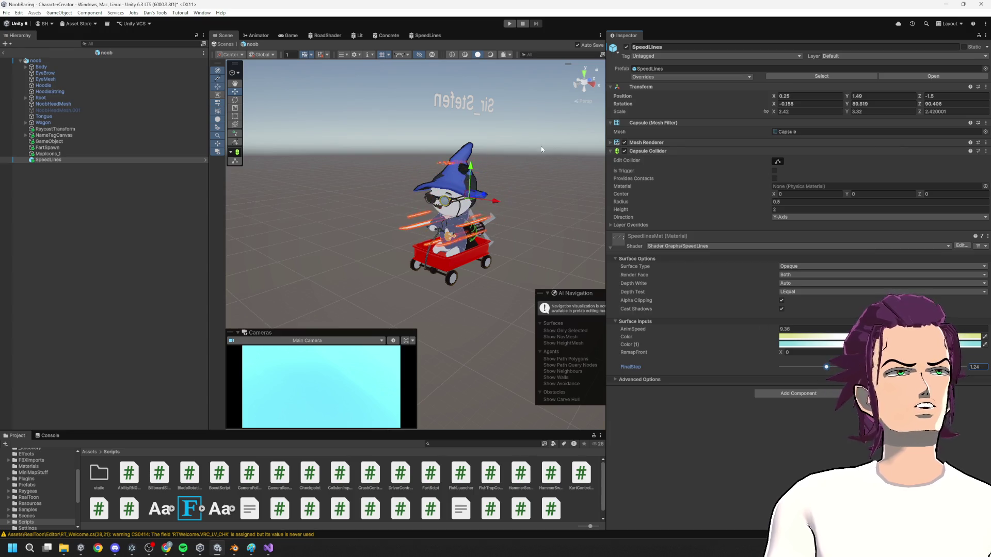
pyautogui.click(428, 35)
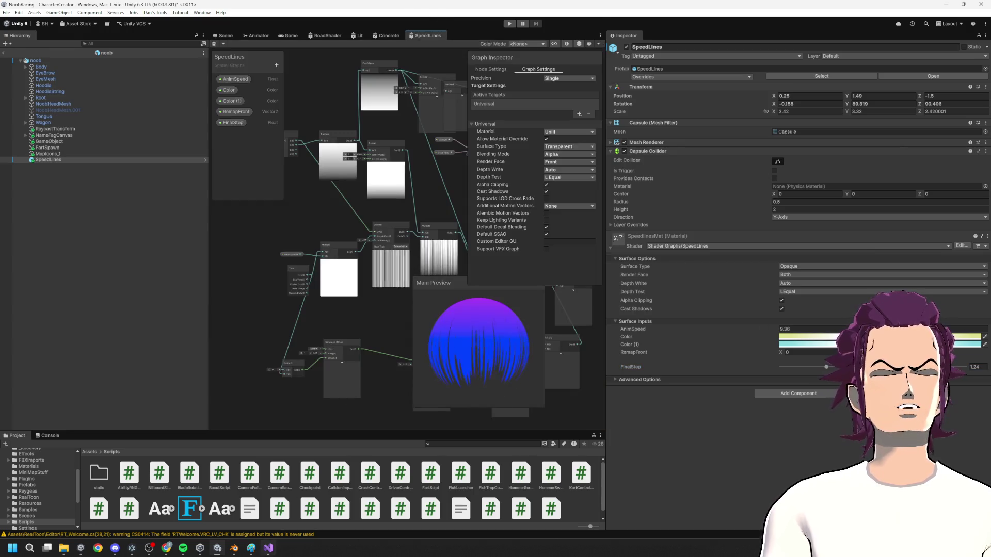
# - In DriverController.cs, leave a blank line above the hasReachedTarget field
pyautogui.hotkey('alt', 'Tab')
pyautogui.doubleClick(289, 340)
pyautogui.scroll(-20, 394, 340)
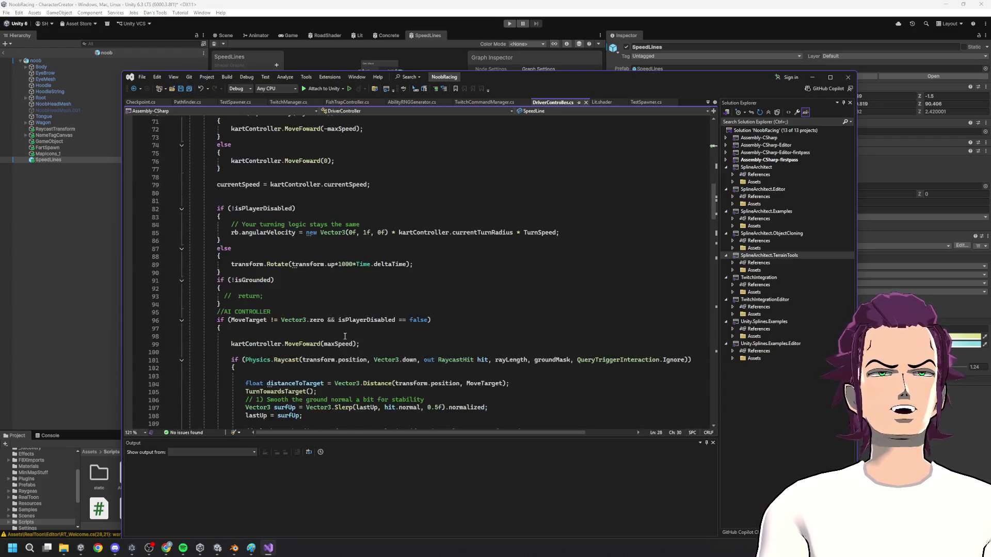
pyautogui.scroll(7, 309, 335)
pyautogui.click(205, 312)
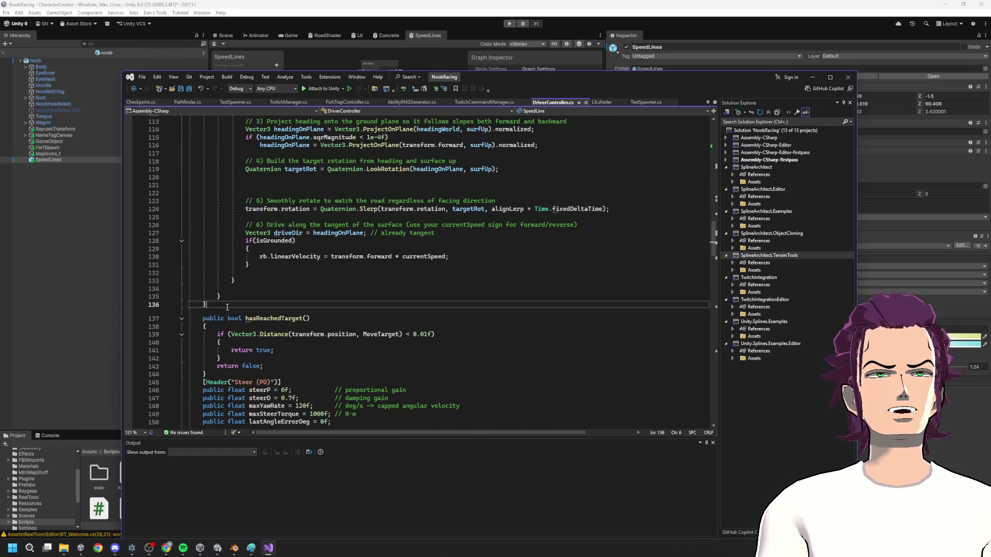
pyautogui.press('Return')
pyautogui.hotkey('ctrl', 'z')
pyautogui.press('Return')
pyautogui.press('Return')
# - Write an IEnumerator StartBoost() method with braces and begin a while(isbo loop inside it
pyautogui.write('ein')
pyautogui.press('BackSpace')
pyautogui.press('BackSpace')
pyautogui.press('BackSpace')
pyautogui.write('ie')
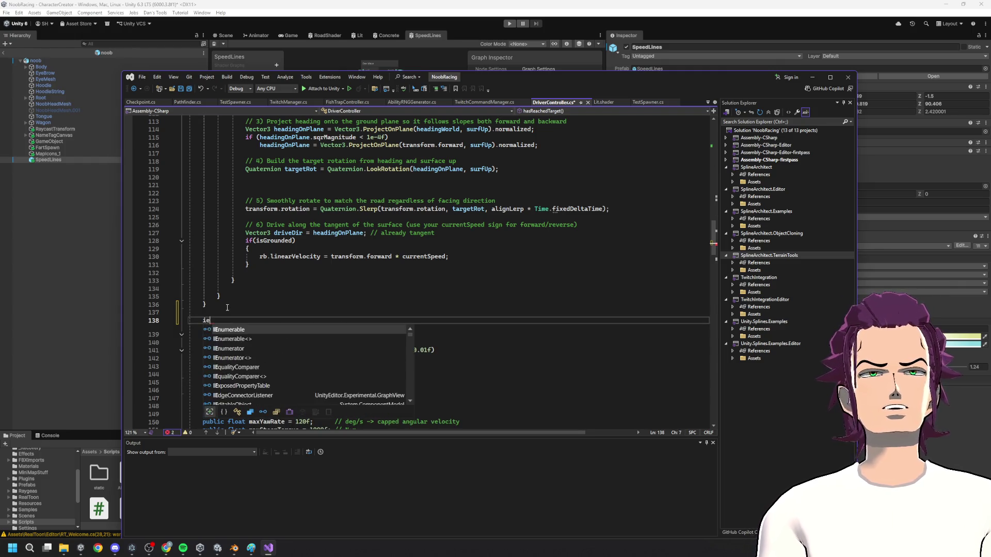
pyautogui.write('nuerator ')
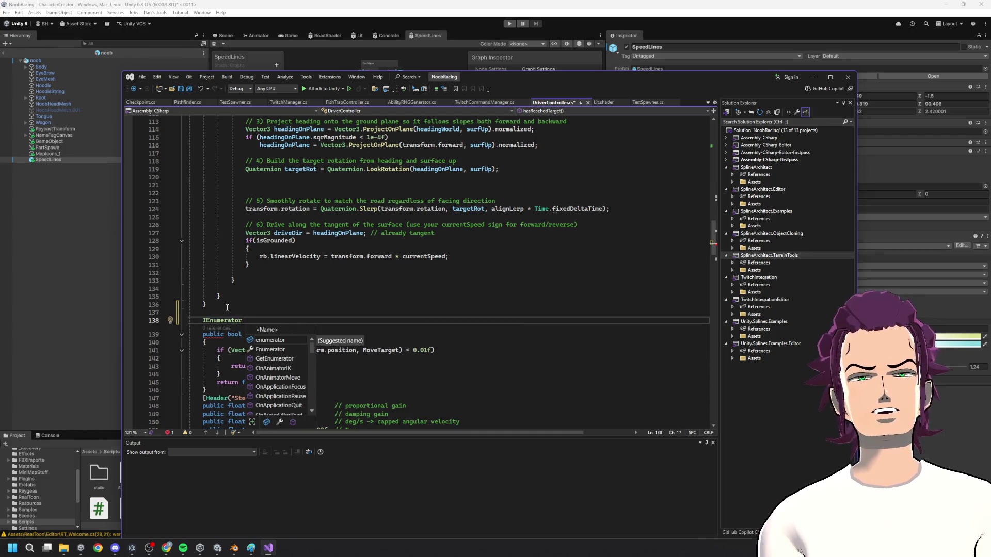
pyautogui.write('StartBoost')
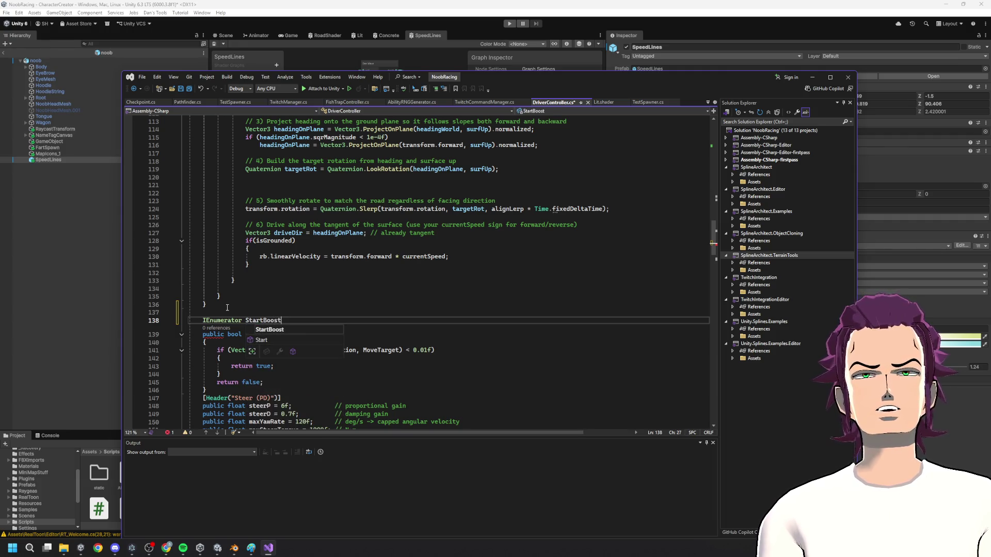
pyautogui.write('(')
pyautogui.press('Return')
pyautogui.write('{')
pyautogui.press('Return')
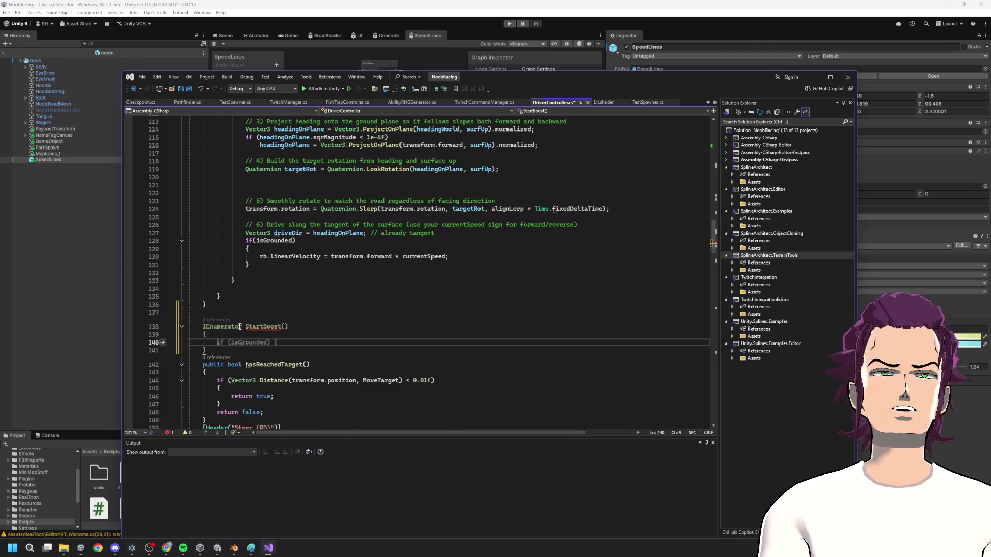
pyautogui.moveTo(251, 329)
pyautogui.write('whi')
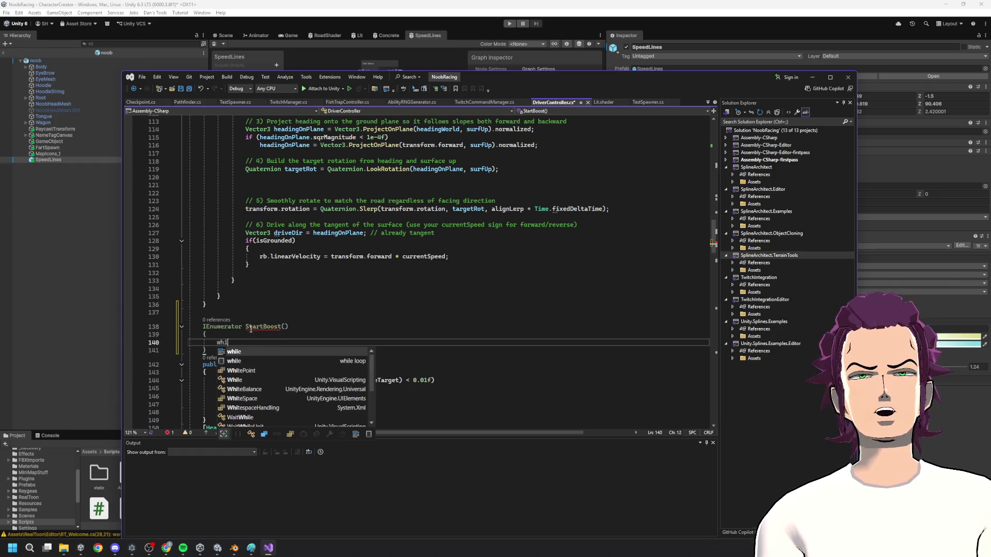
pyautogui.write('le(isb')
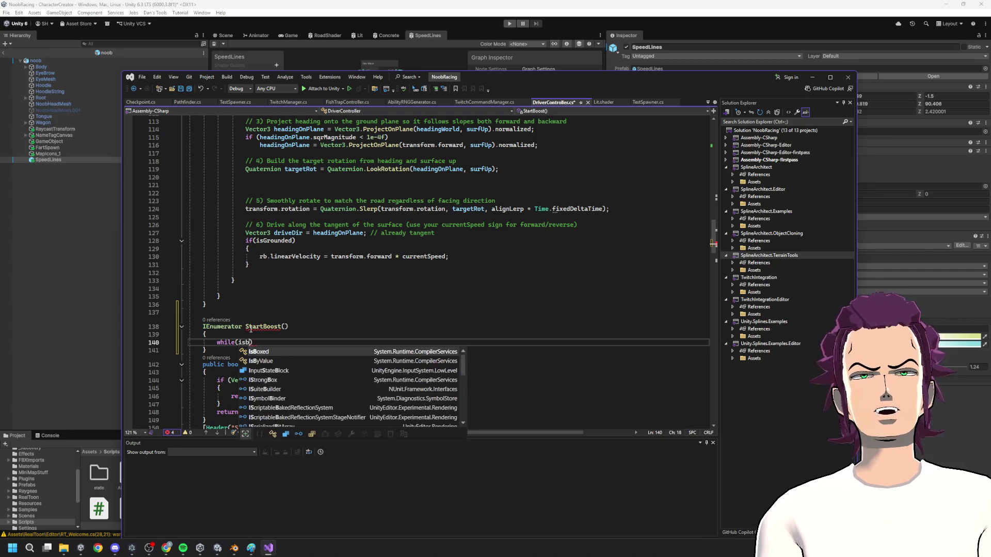
pyautogui.write('o')
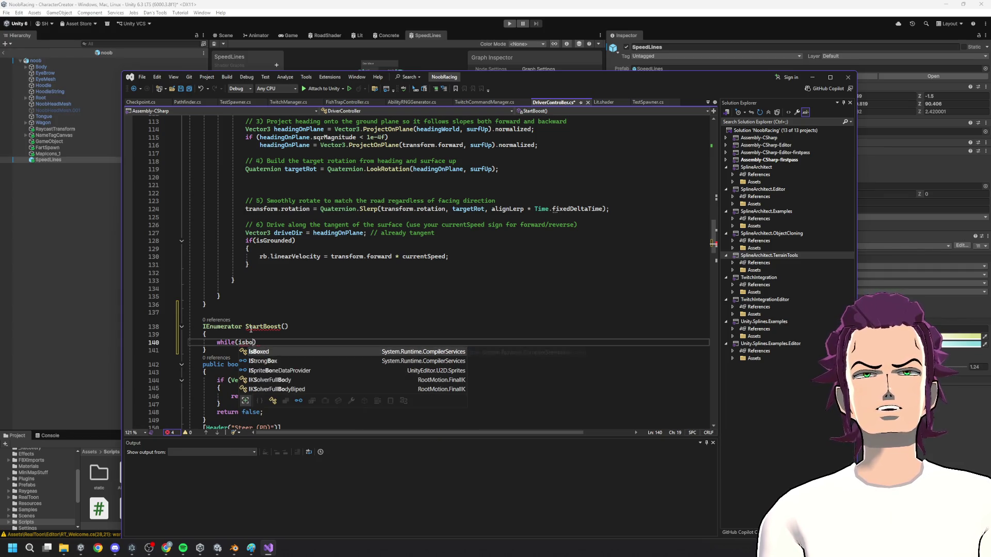
pyautogui.hotkey('ctrl', 'z')
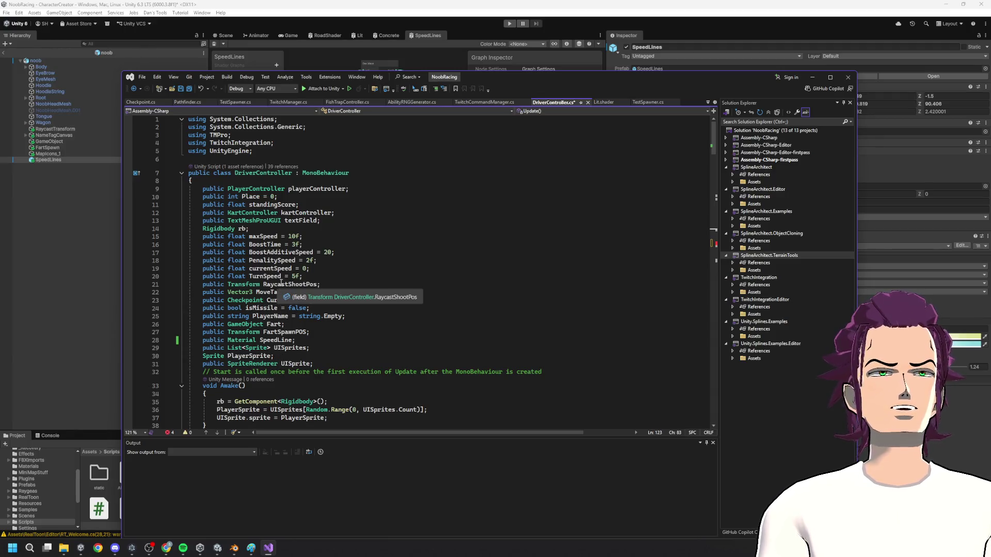
# - Find all references to BoostTime and jump to its first usage
pyautogui.doubleClick(271, 247)
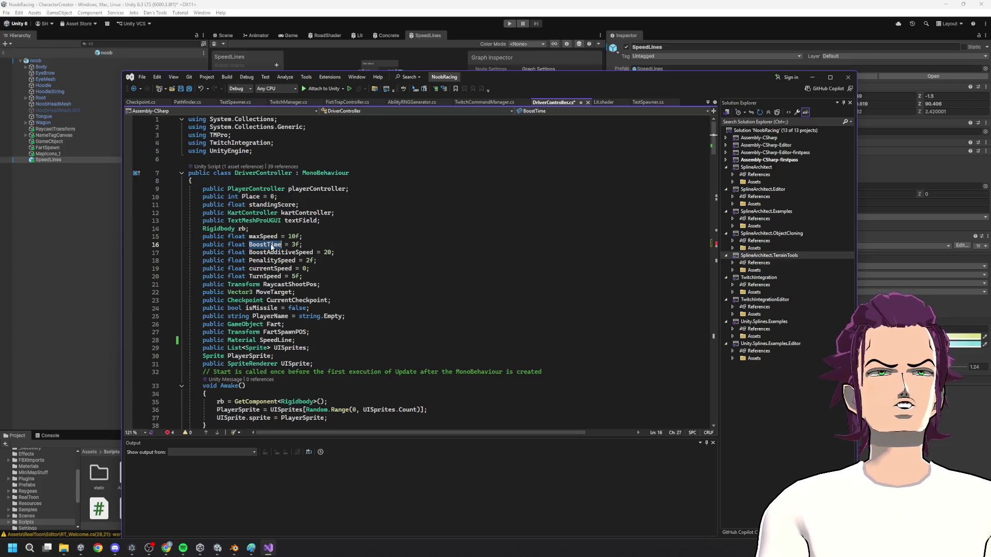
pyautogui.rightClick(272, 246)
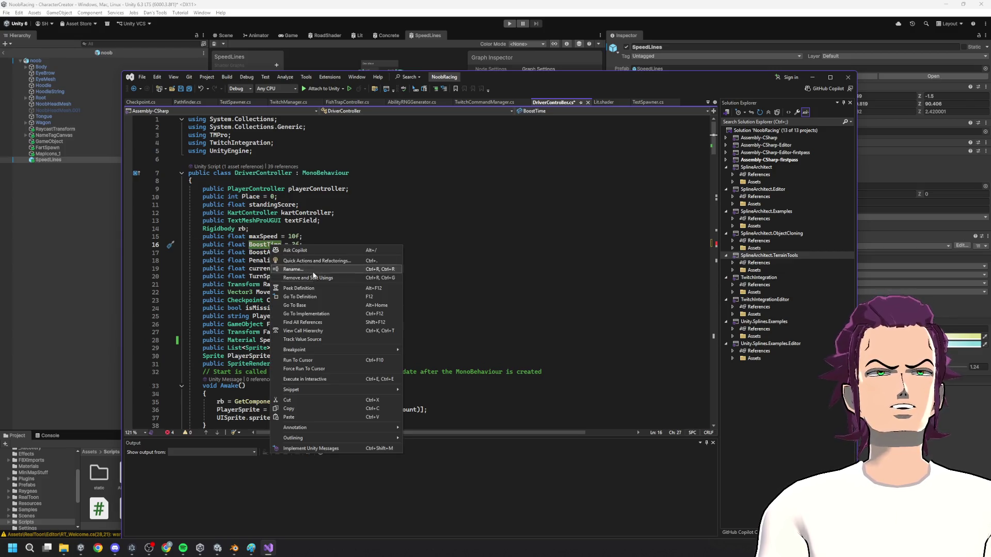
pyautogui.click(316, 296)
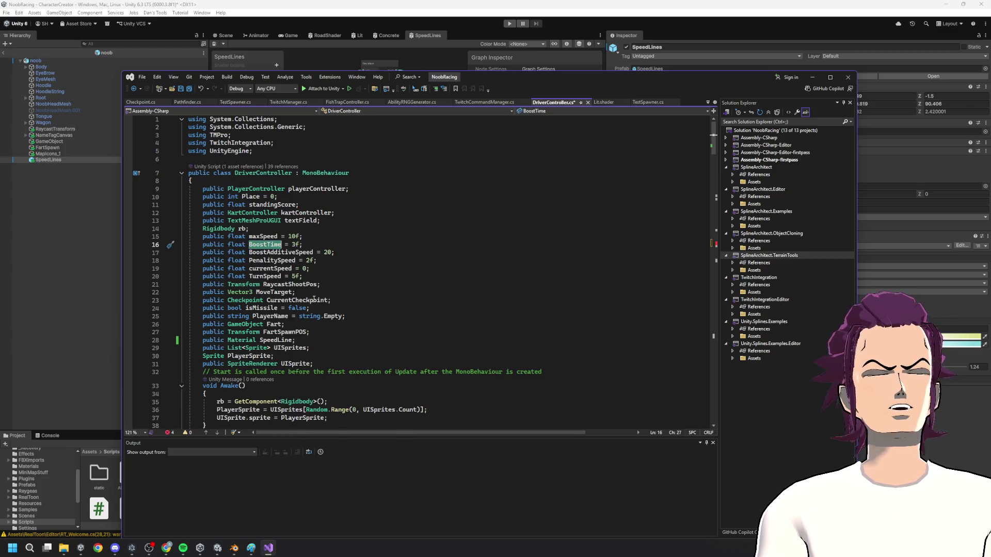
pyautogui.rightClick(264, 246)
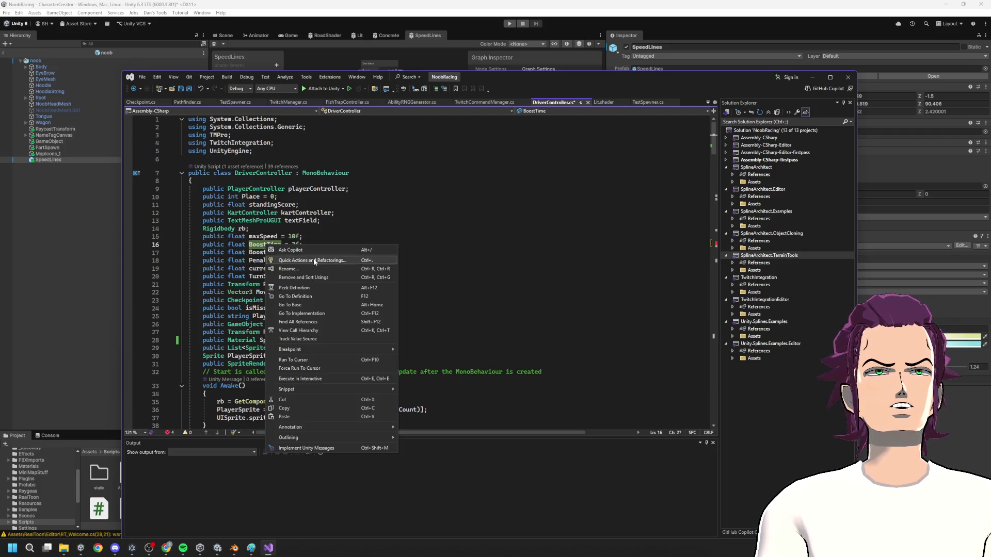
pyautogui.click(315, 313)
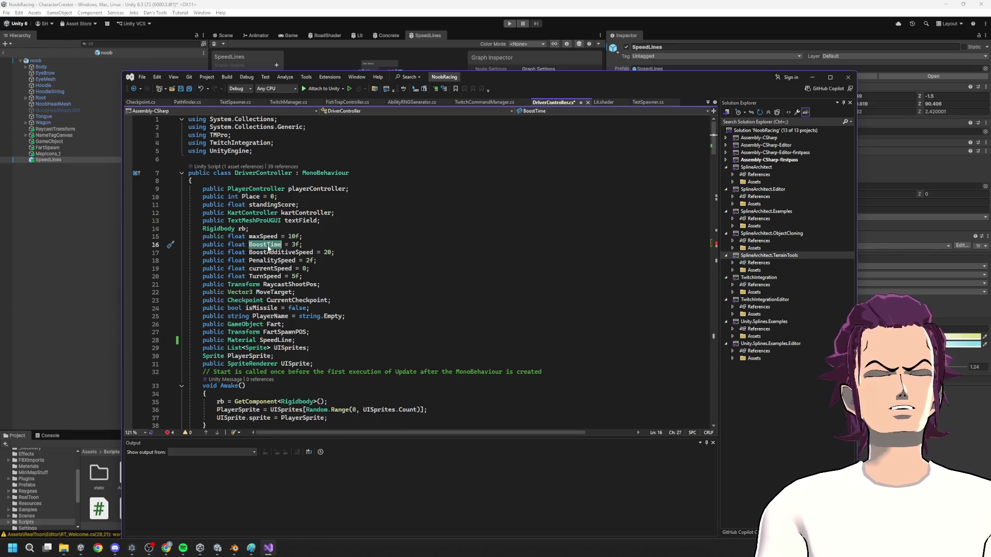
pyautogui.rightClick(268, 246)
pyautogui.click(321, 323)
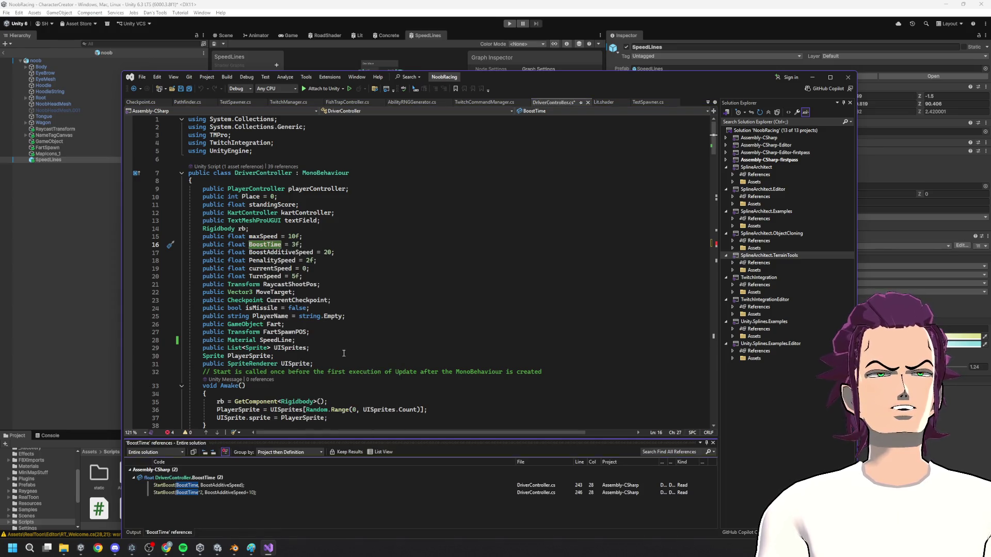
pyautogui.click(240, 486)
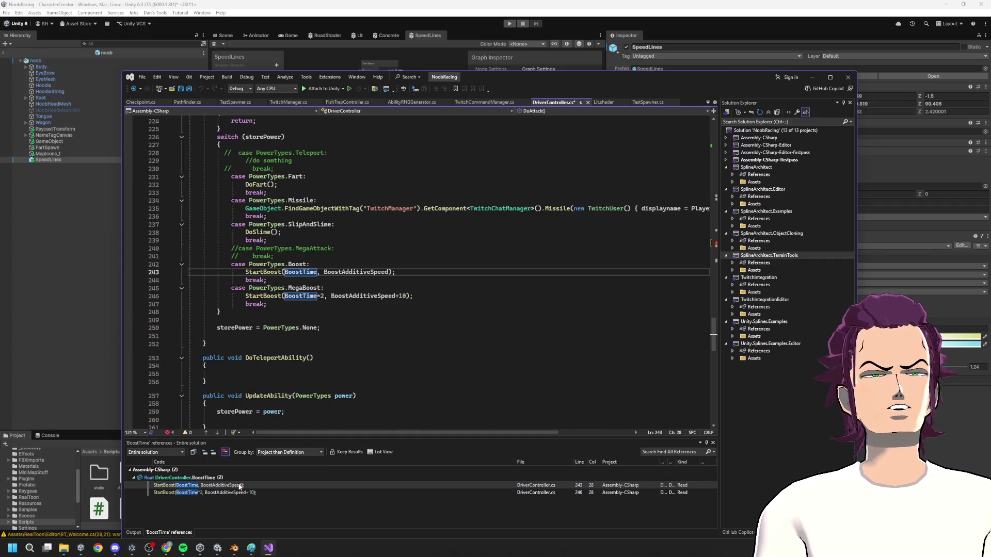
# - Go to StartBoost's definition and add a new line after maxSpeed += AdditiveSpeed in BoostMode
pyautogui.rightClick(273, 272)
pyautogui.click(321, 323)
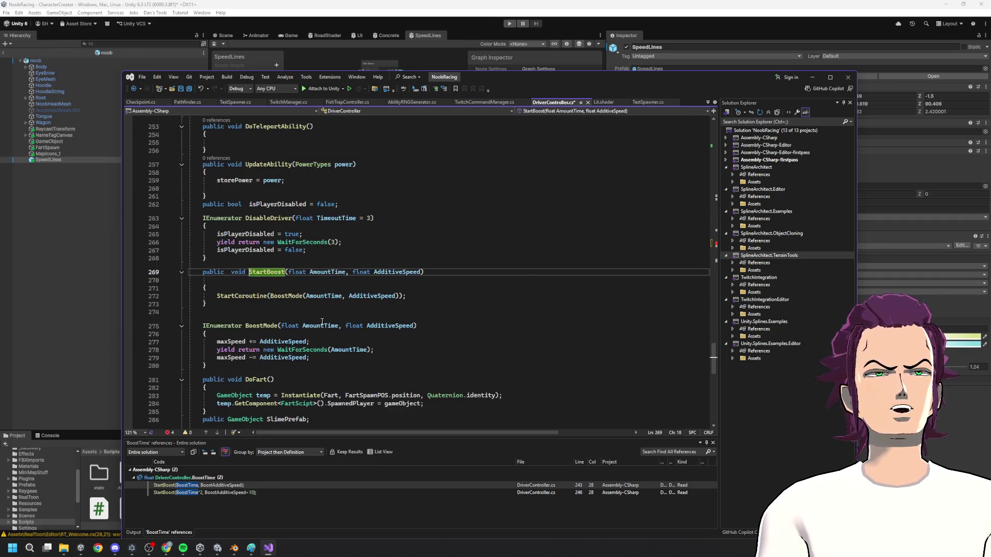
pyautogui.click(288, 293)
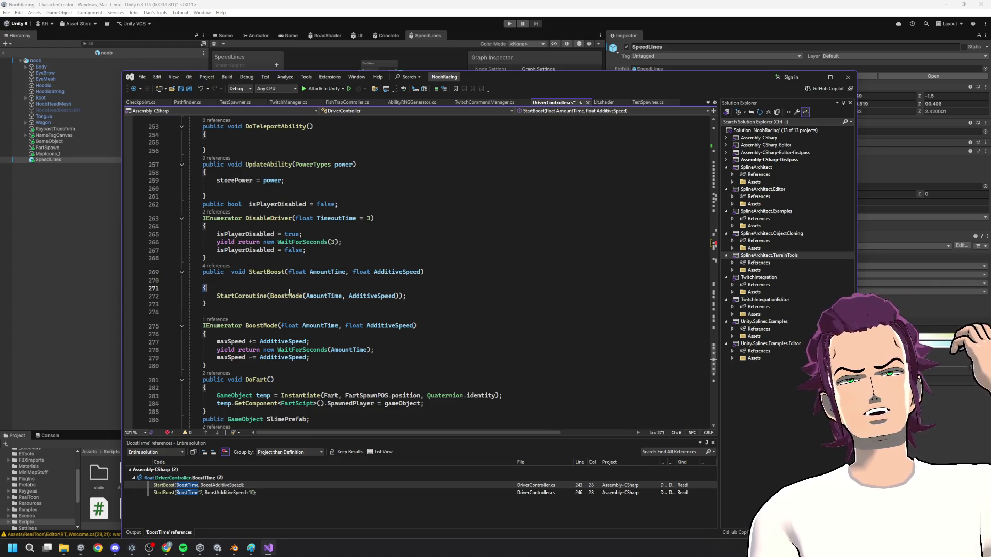
pyautogui.click(294, 295)
pyautogui.rightClick(294, 297)
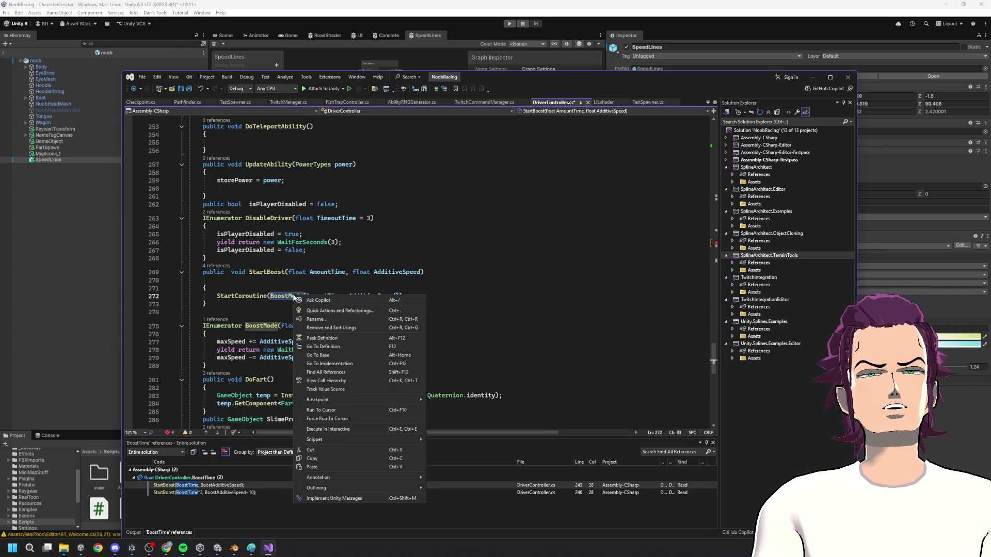
pyautogui.click(258, 314)
pyautogui.moveTo(205, 342); pyautogui.dragTo(358, 339)
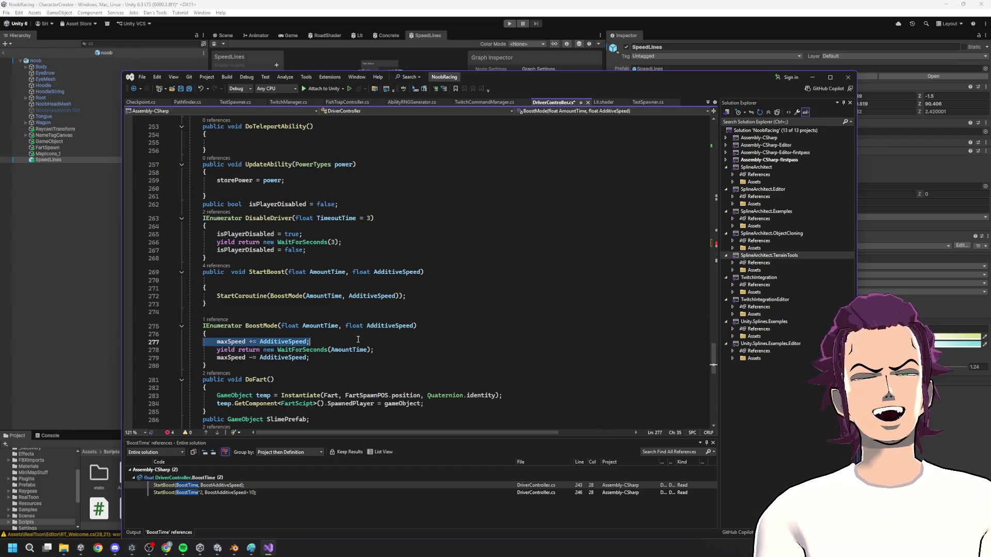
pyautogui.click(343, 345)
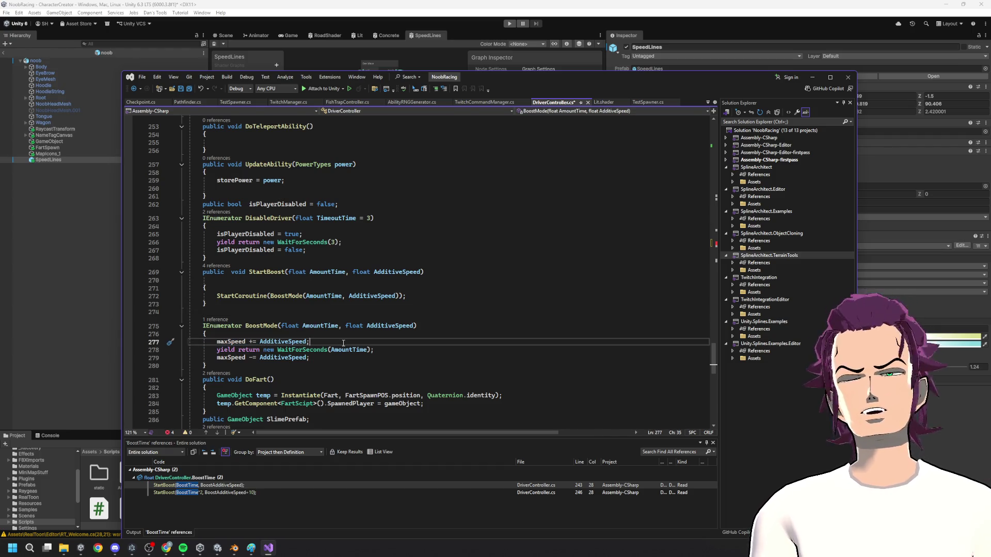
pyautogui.press('Return')
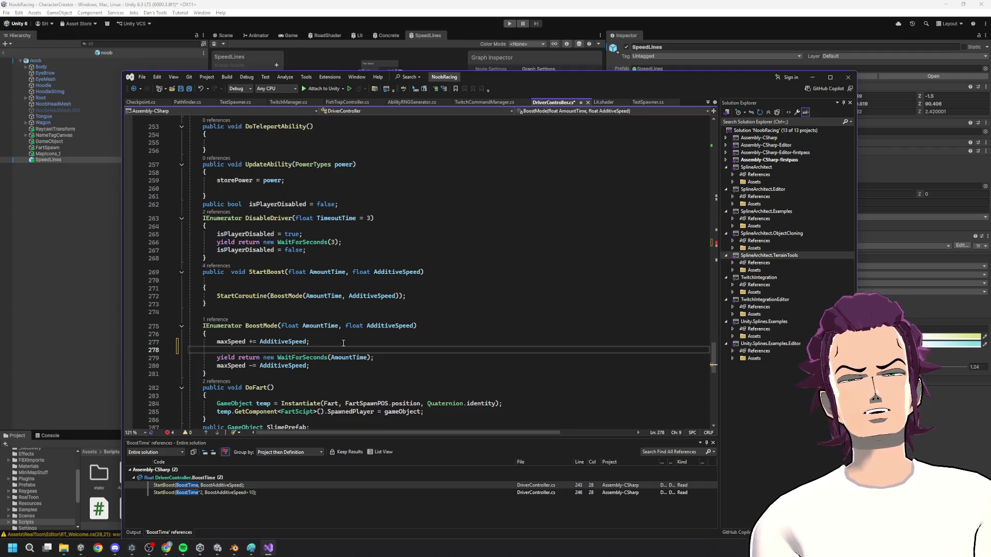
# - Add an if (SpeedLine != null) block with braces after the speed increase
pyautogui.write('if(')
pyautogui.write('speed')
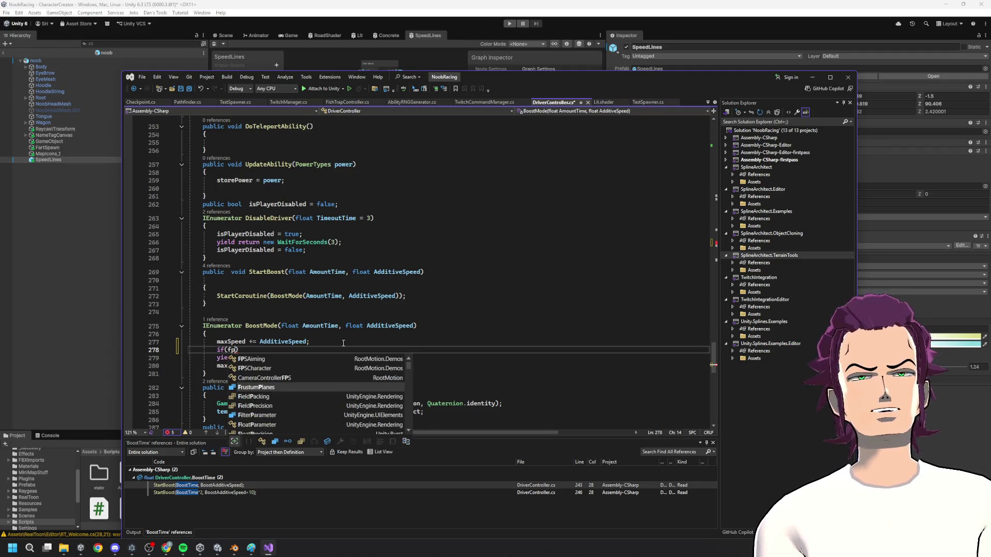
pyautogui.press('Tab')
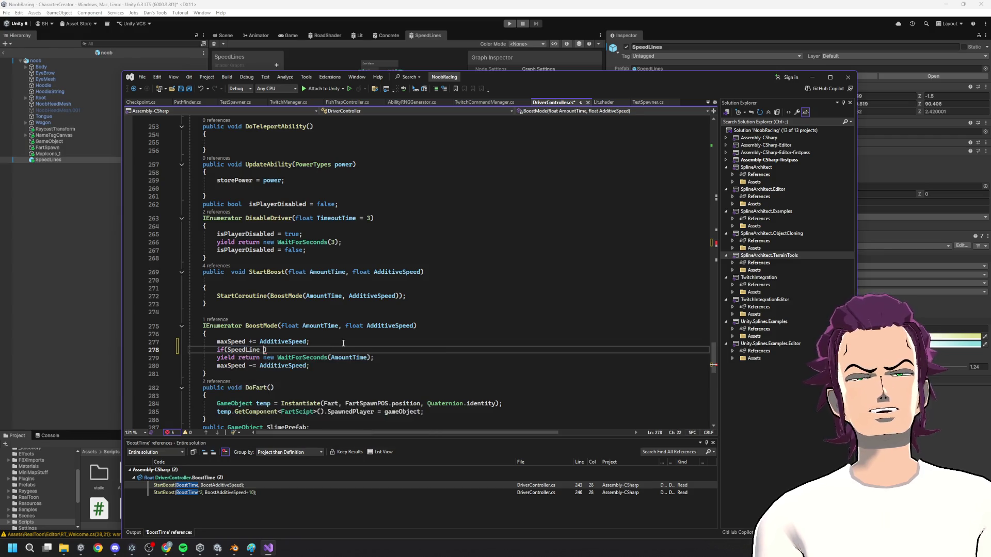
pyautogui.write('null)')
pyautogui.press('Return')
pyautogui.write('{')
pyautogui.press('Return')
pyautogui.write('}')
pyautogui.press('Return')
pyautogui.press('BackSpace')
pyautogui.press('Up')
pyautogui.press('Return')
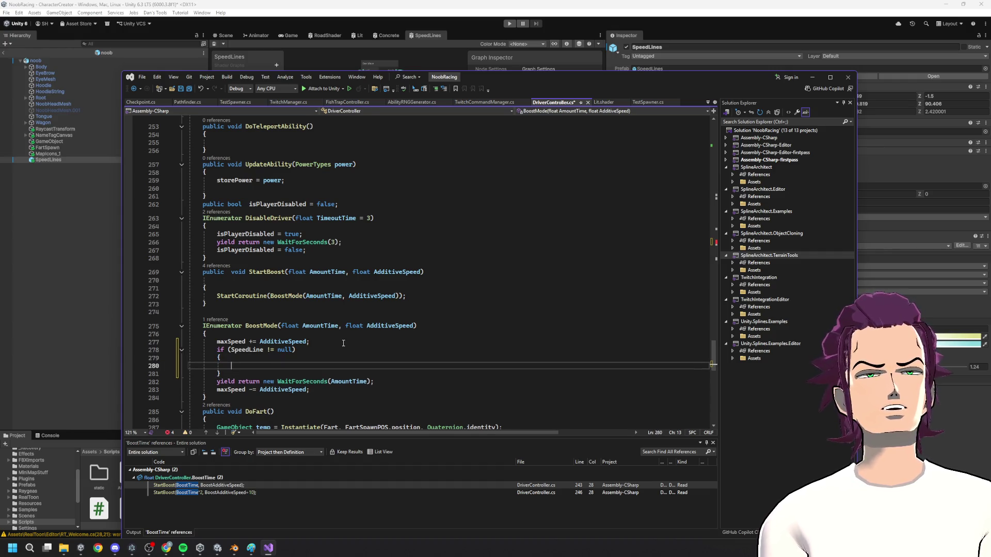
# - Inside the block, write SpeedLine.SetFloat("FinalStep", 1.25f)
pyautogui.moveTo(634, 81)
pyautogui.mouseDown()
pyautogui.moveTo(482, 82)
pyautogui.moveTo(452, 48)
pyautogui.mouseUp()
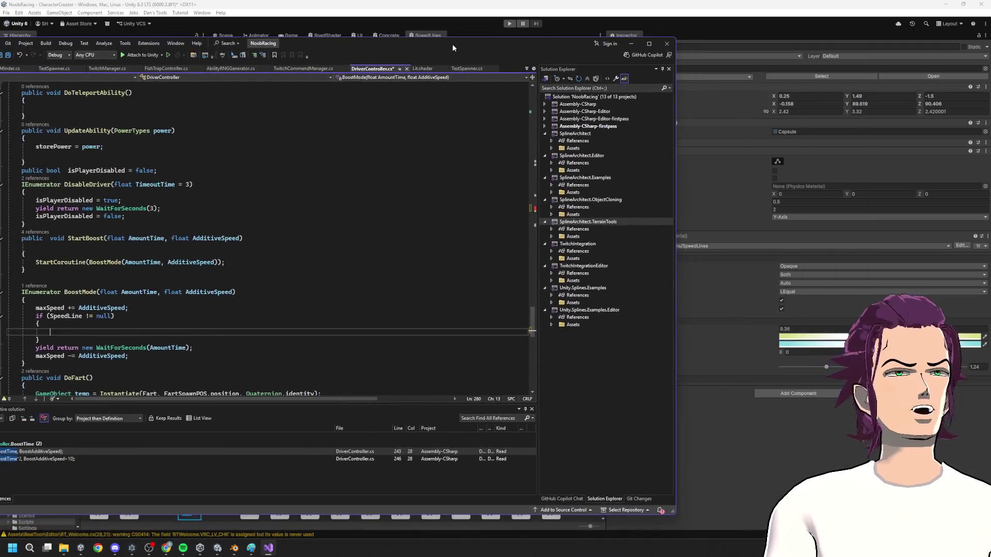
pyautogui.moveTo(677, 197); pyautogui.dragTo(554, 197)
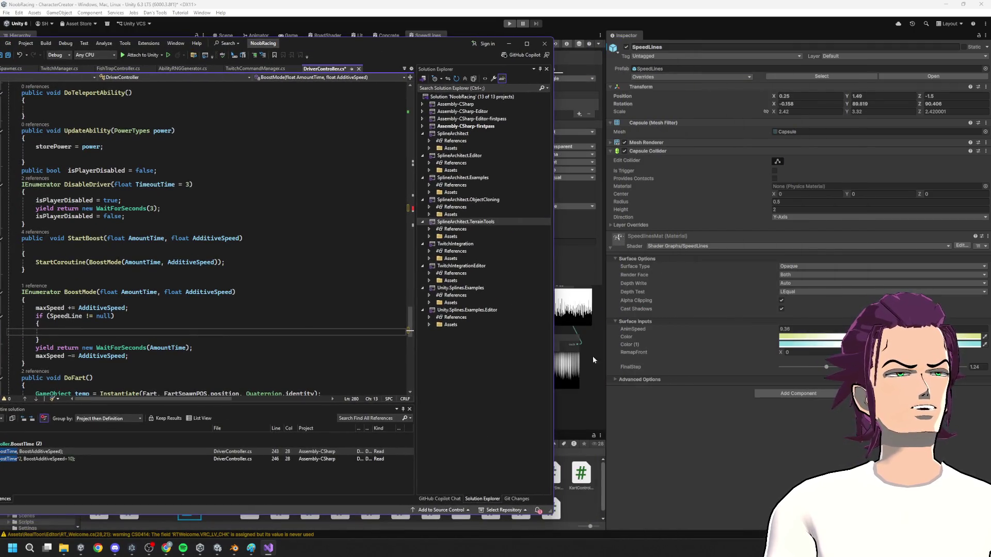
pyautogui.moveTo(339, 50); pyautogui.dragTo(523, 45)
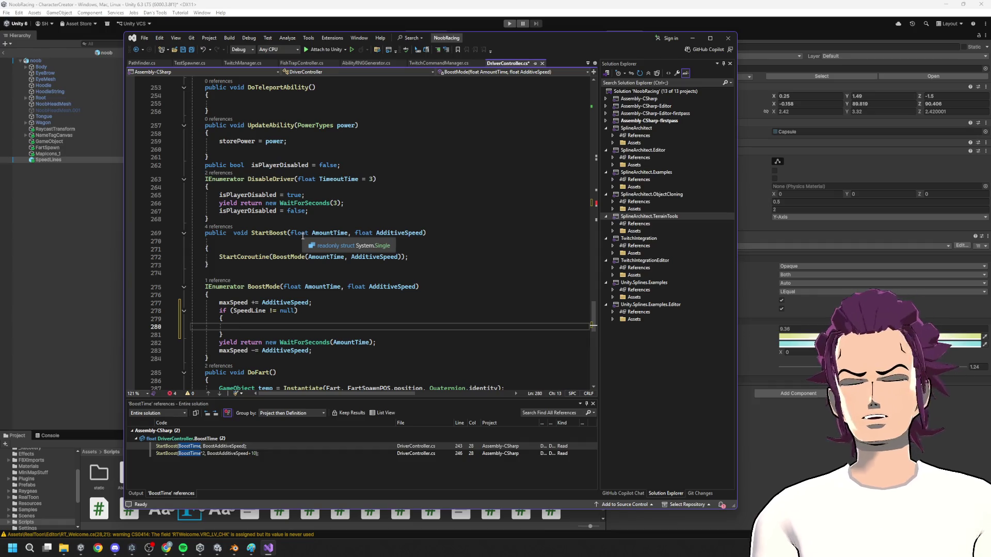
pyautogui.write('SpeedLine')
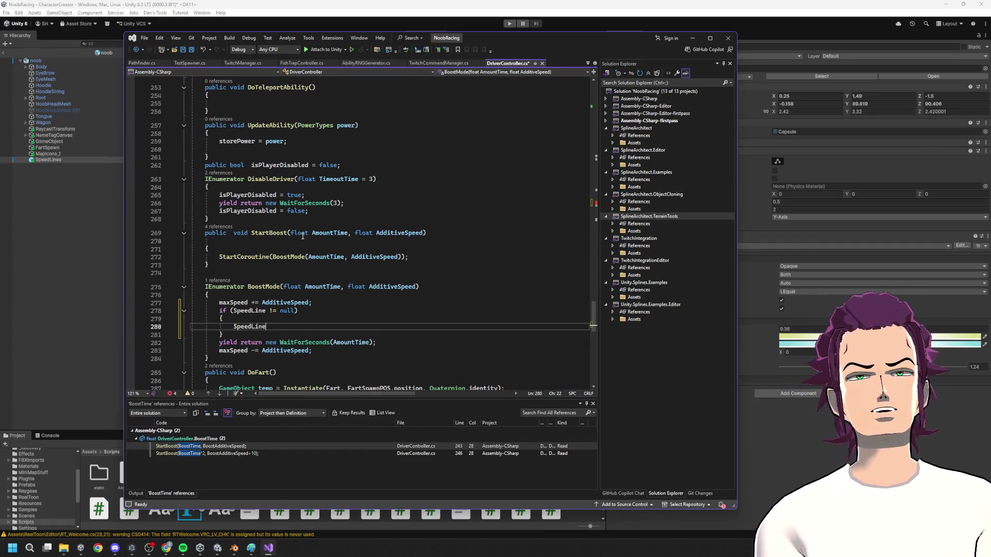
pyautogui.write('.SetFloat(')
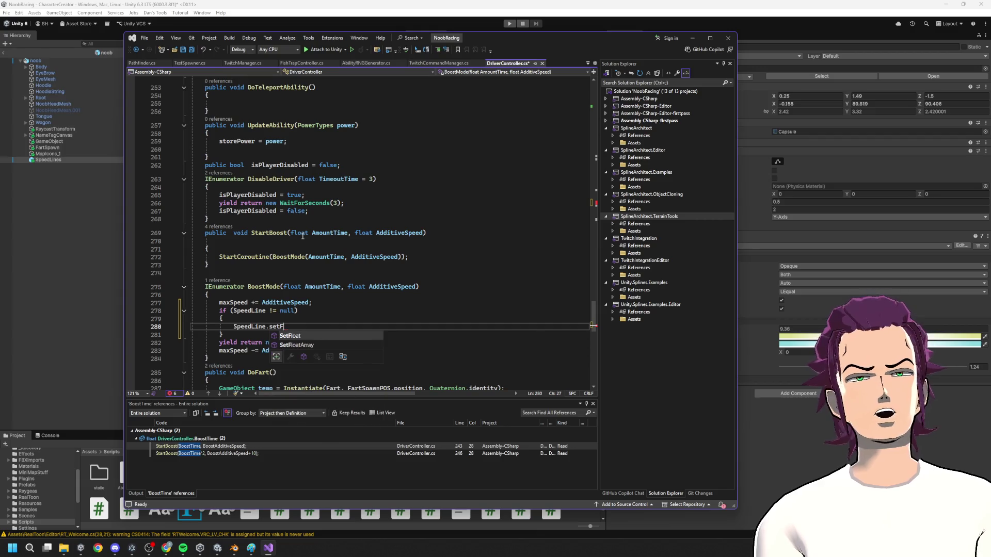
pyautogui.write('"FinalStep')
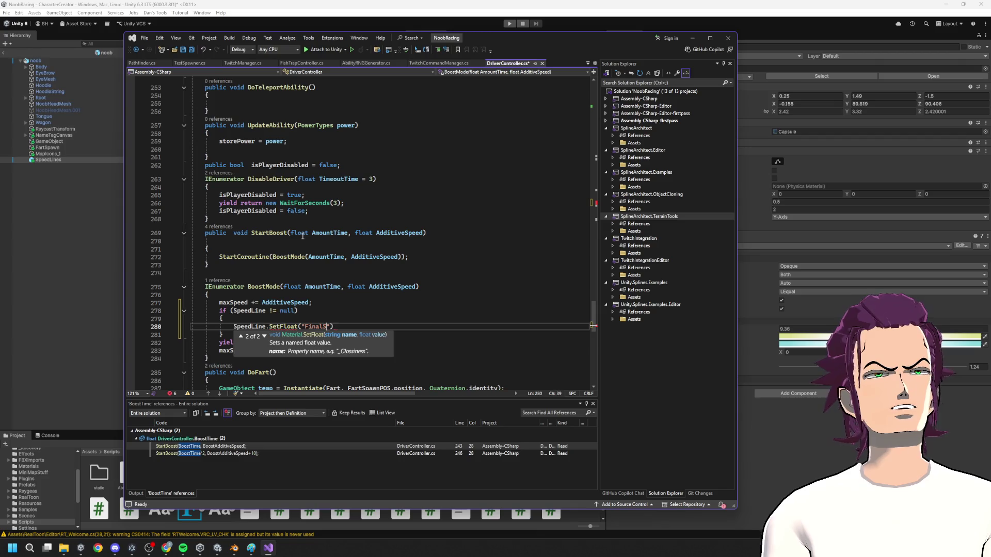
pyautogui.write('"')
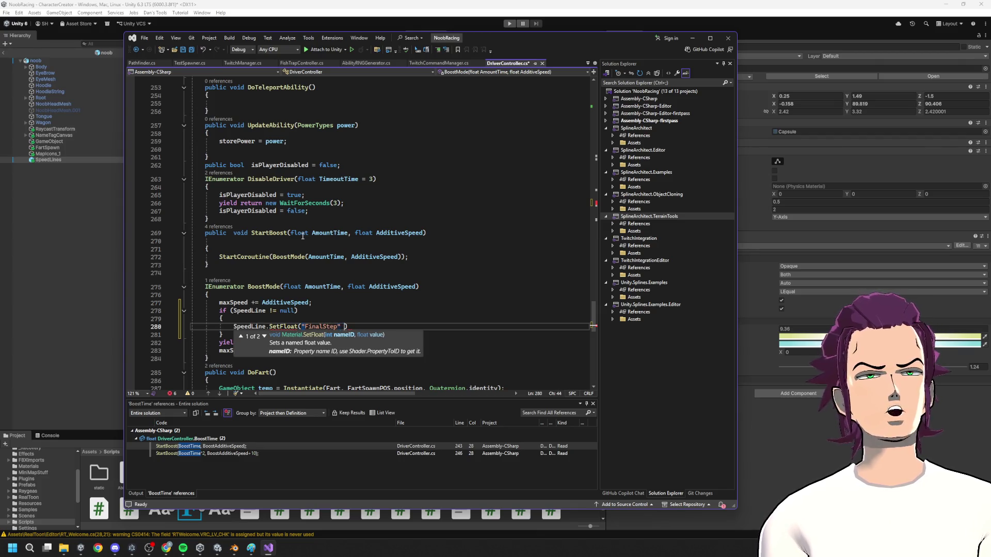
pyautogui.write(',')
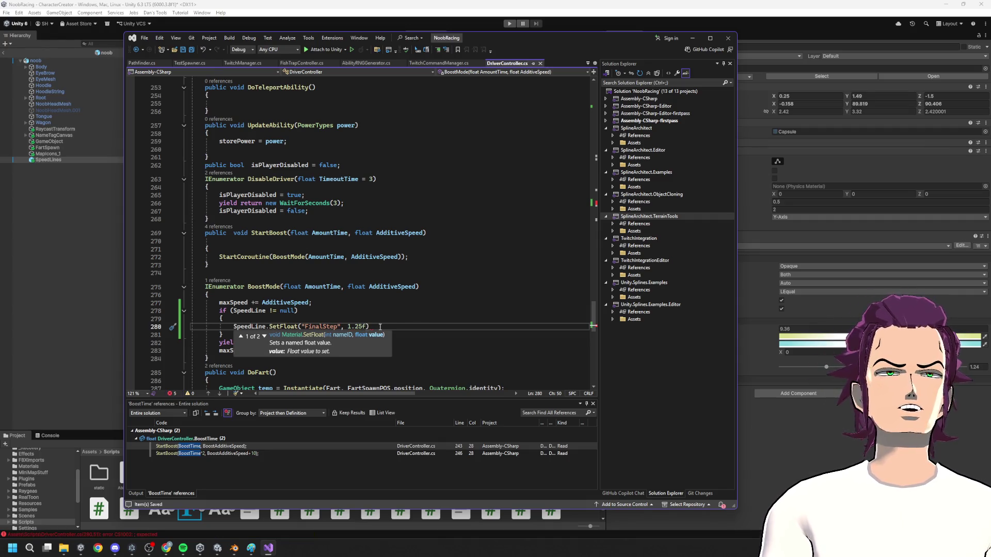
pyautogui.click(357, 296)
pyautogui.click(372, 325)
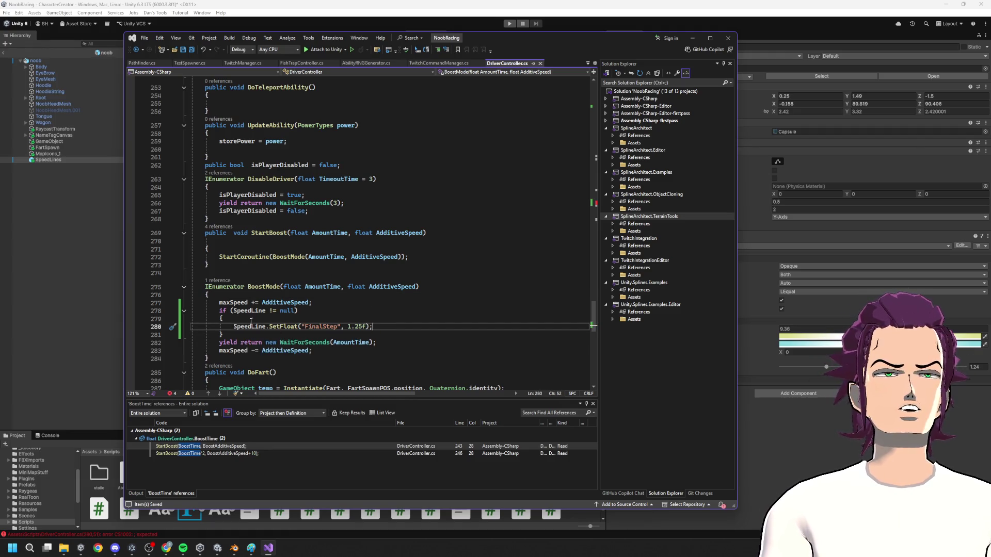
# - Copy the SpeedLine if block and paste it below the wait line
pyautogui.moveTo(216, 314); pyautogui.dragTo(256, 341)
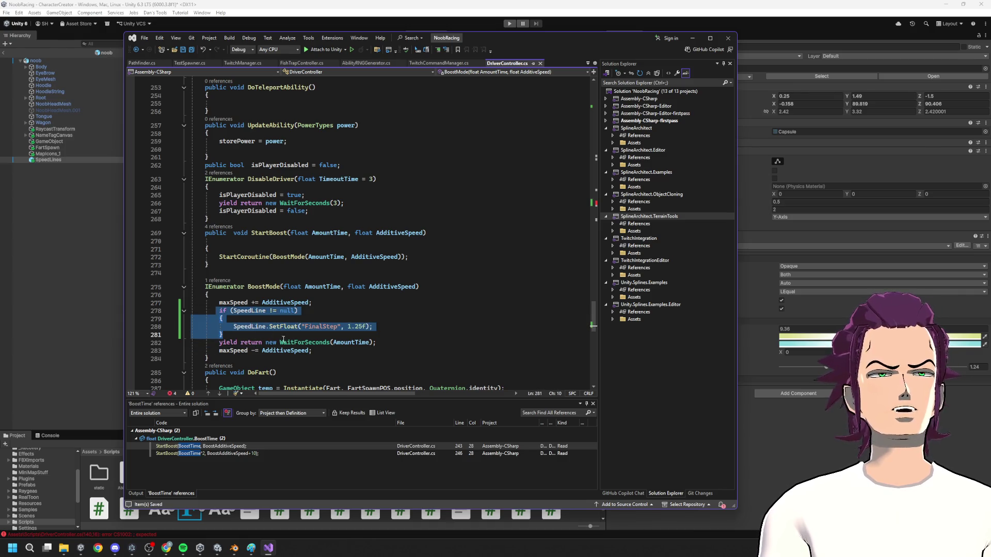
pyautogui.click(398, 342)
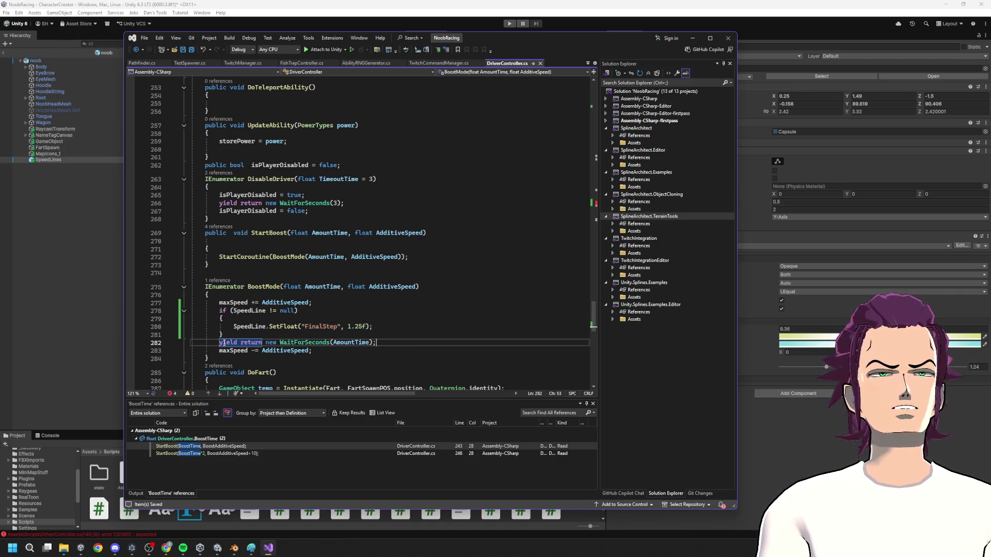
pyautogui.moveTo(215, 311); pyautogui.dragTo(314, 332)
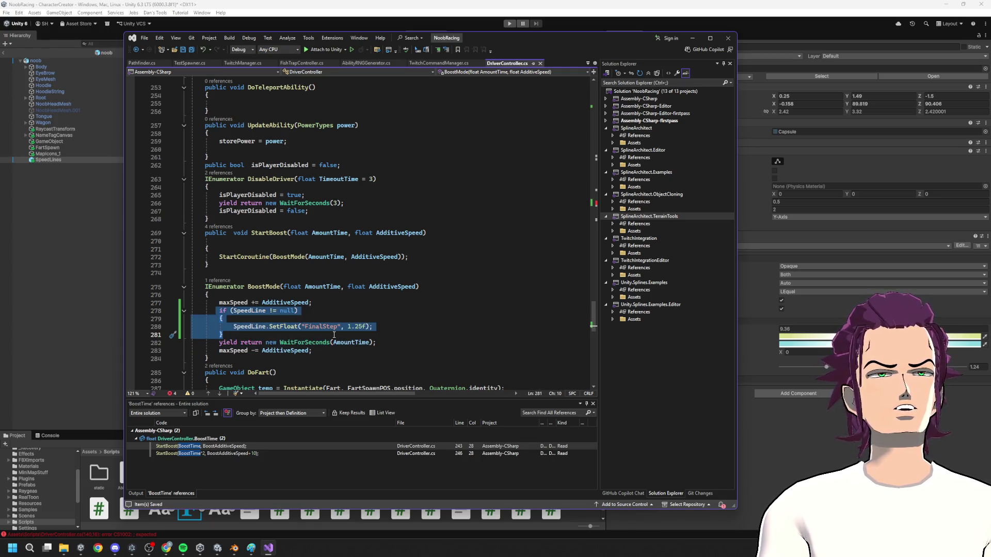
pyautogui.click(381, 342)
pyautogui.press('Return')
pyautogui.hotkey('ctrl', 'v')
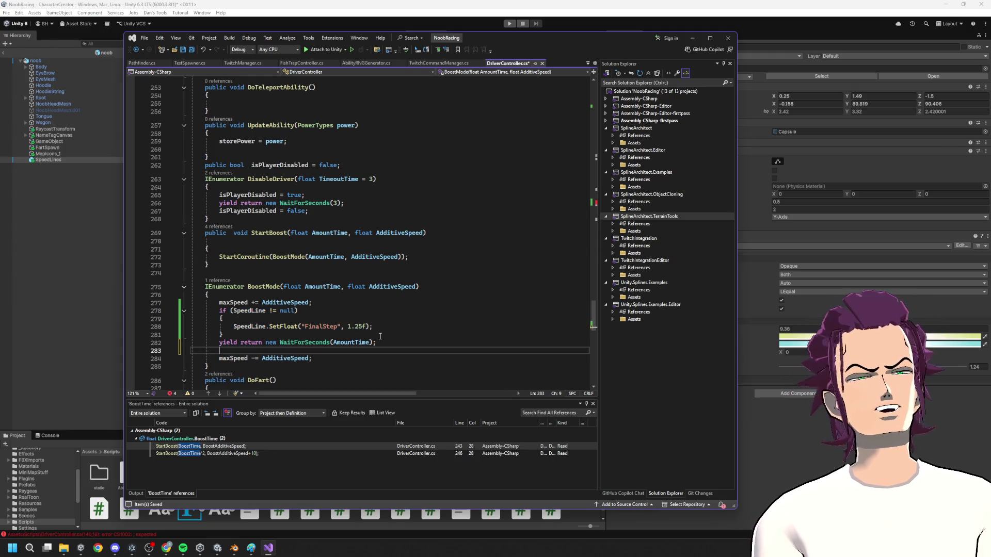
# - Change the duplicated SetFloat value to 5f
pyautogui.click(365, 365)
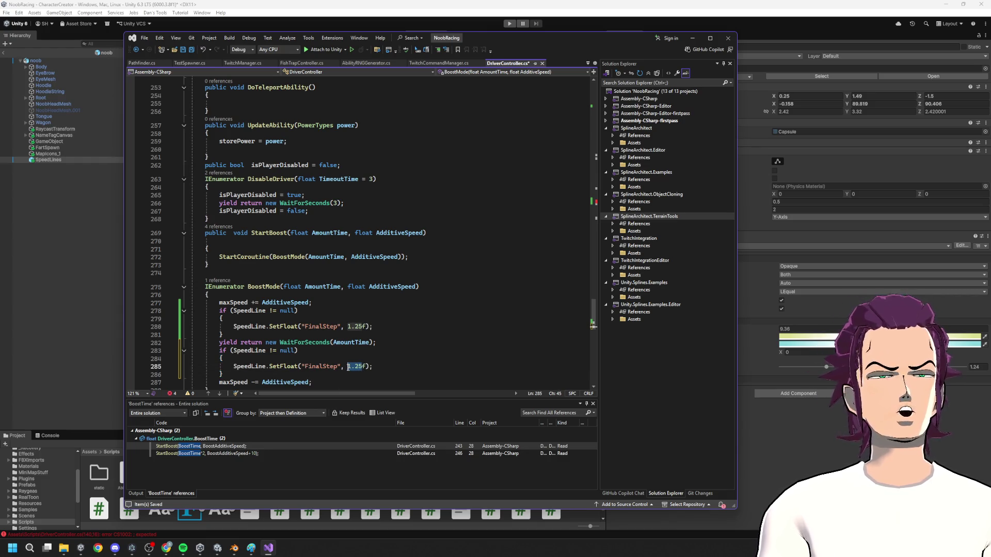
pyautogui.write('5')
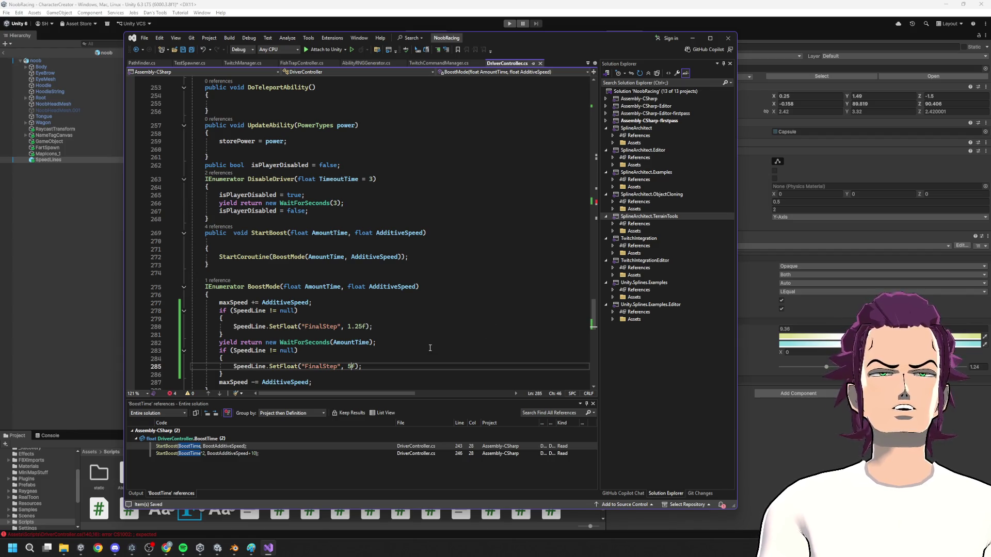
pyautogui.doubleClick(352, 366)
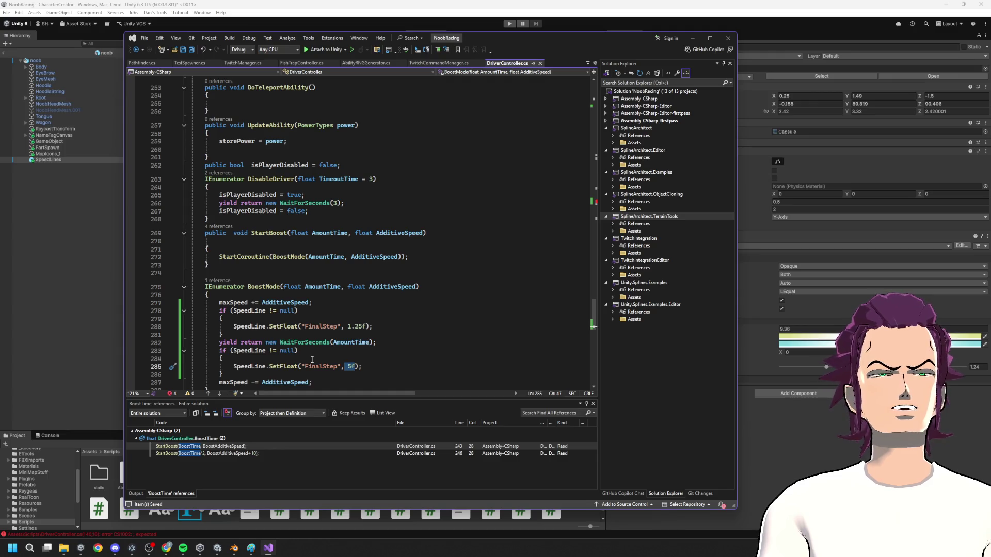
pyautogui.moveTo(372, 327); pyautogui.dragTo(269, 327)
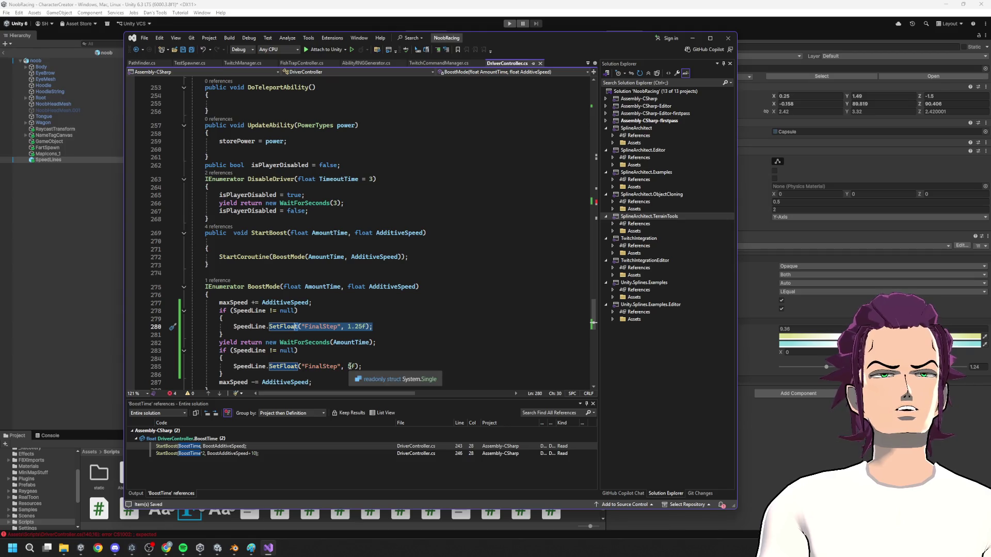
pyautogui.hotkey('alt', 'Tab')
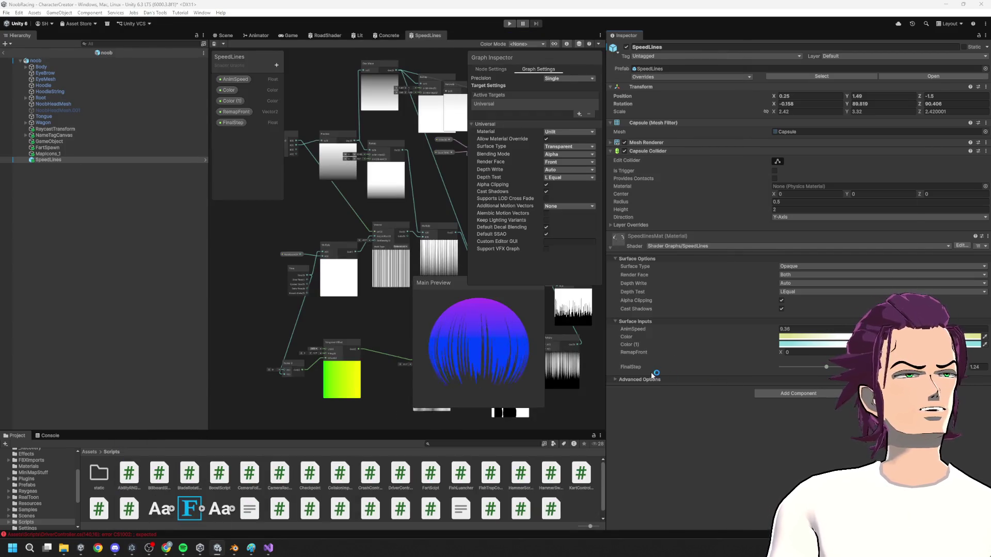
# - Check the FinalStep property's reference name, _FinalStep, in the Shader Graph blackboard
pyautogui.hotkey('alt', 'Tab')
pyautogui.press('Down')
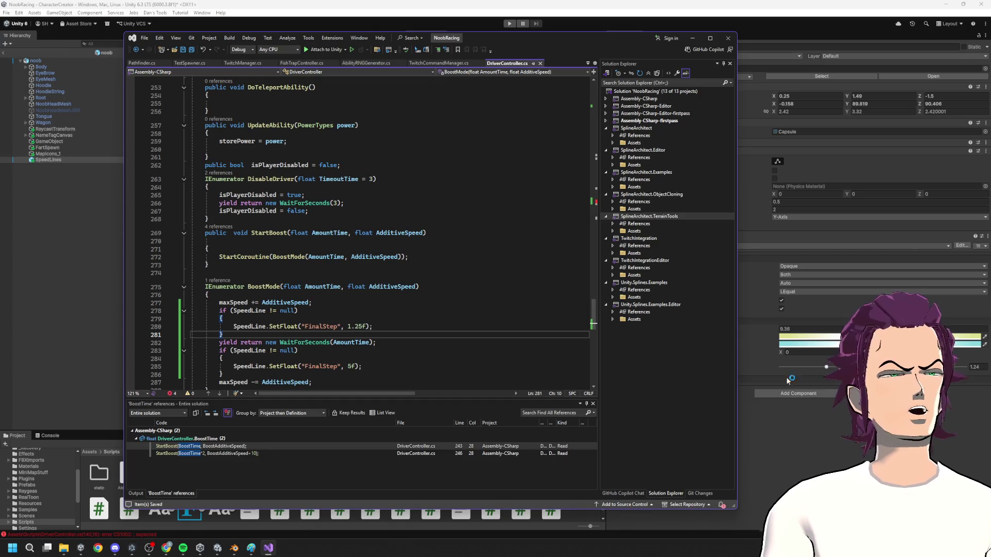
pyautogui.hotkey('alt', 'Tab')
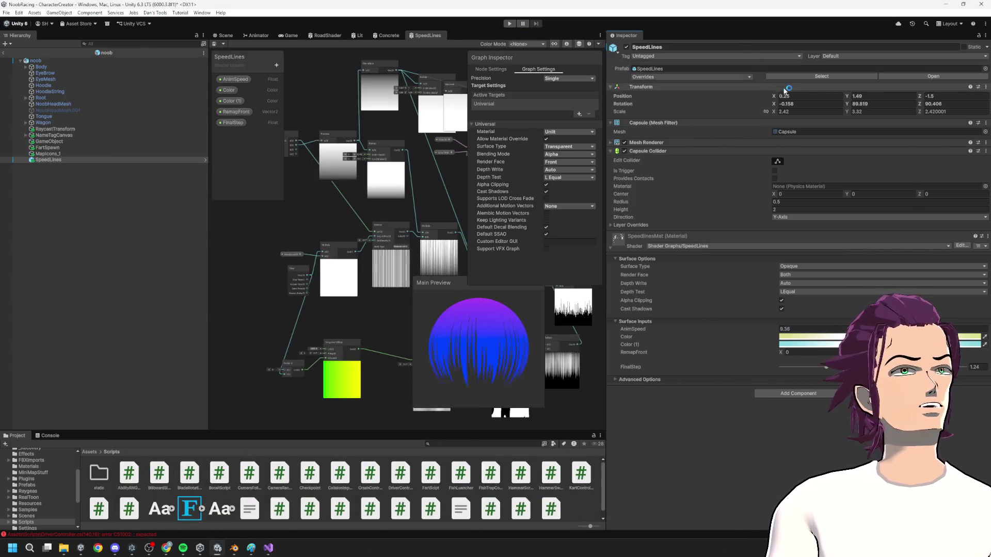
pyautogui.click(246, 123)
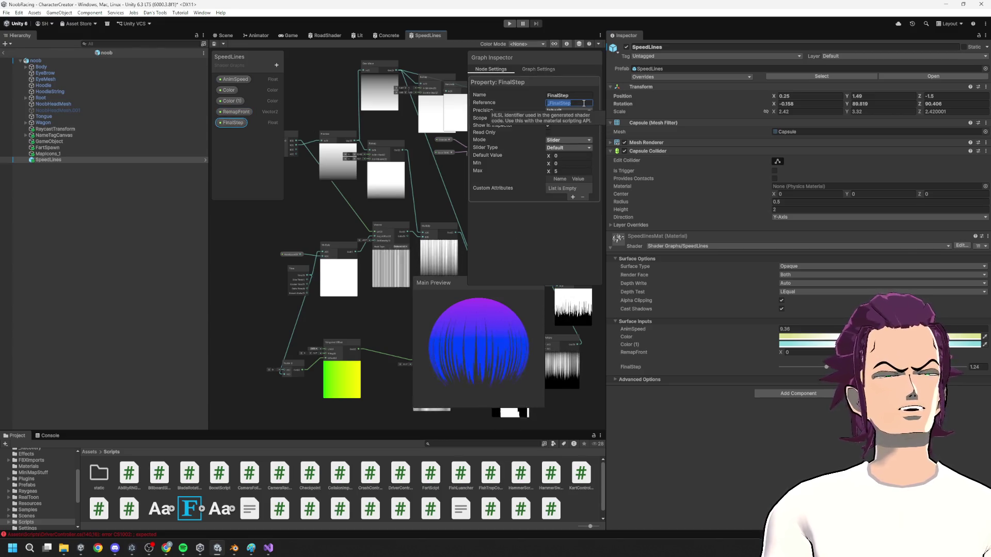
# - Change both SetFloat property strings from "FinalStep" to "_FinalStep"
pyautogui.hotkey('alt', 'Tab')
pyautogui.click(305, 327)
pyautogui.write('_')
pyautogui.doubleClick(321, 366)
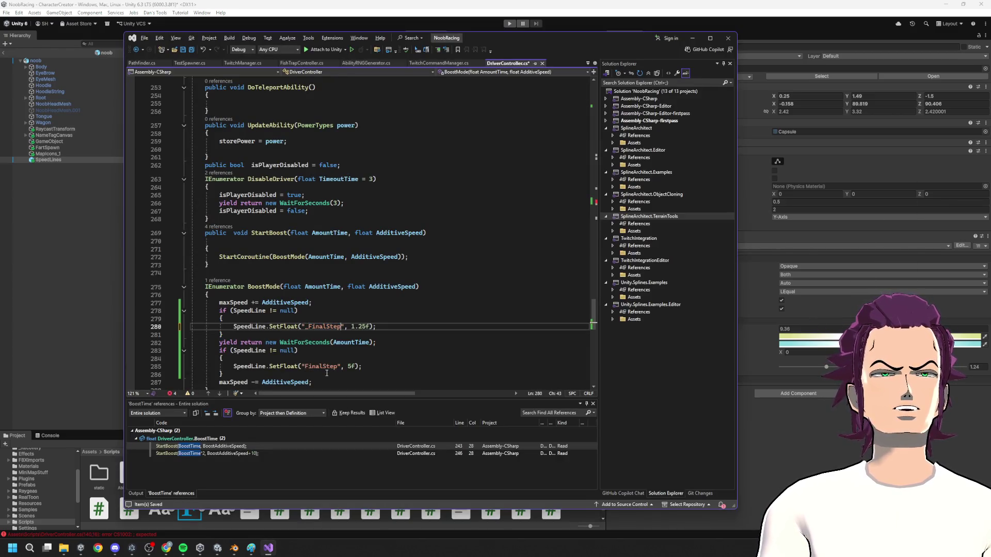
pyautogui.write('_FinalStep')
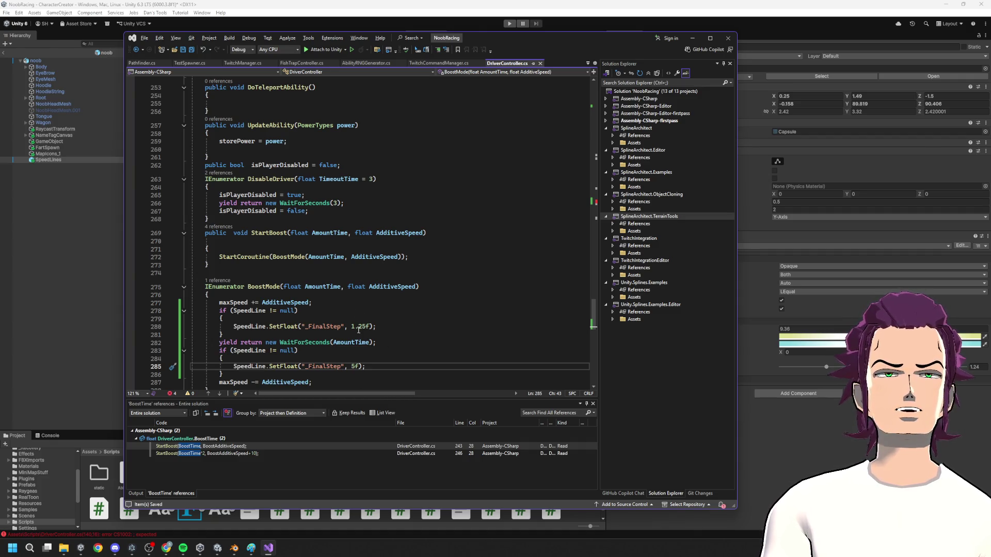
pyautogui.scroll(20, 356, 314)
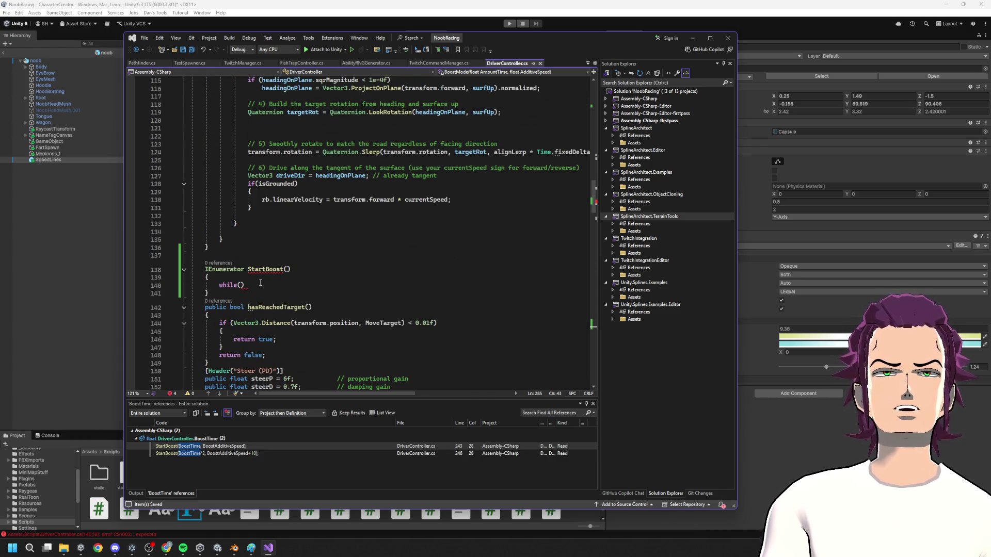
pyautogui.moveTo(208, 295); pyautogui.dragTo(177, 273)
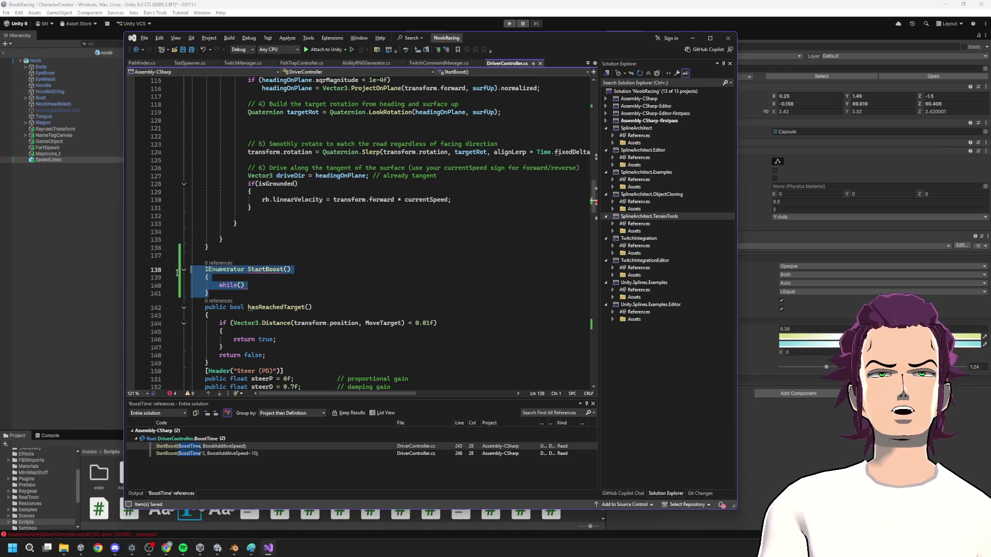
pyautogui.press('BackSpace')
pyautogui.press('BackSpace')
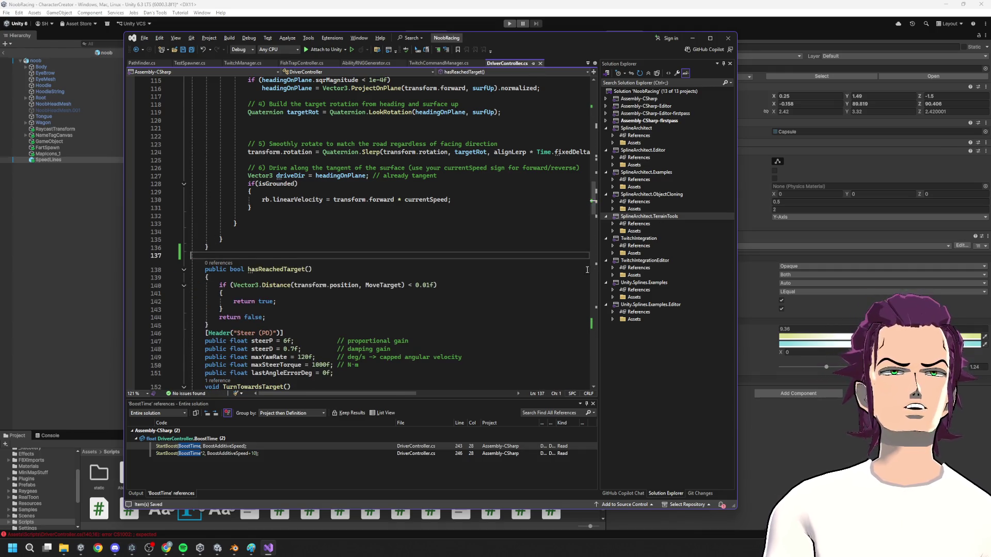
pyautogui.moveTo(592, 204)
pyautogui.mouseDown()
pyautogui.moveTo(593, 316)
pyautogui.moveTo(567, 334)
pyautogui.moveTo(574, 314)
pyautogui.mouseUp()
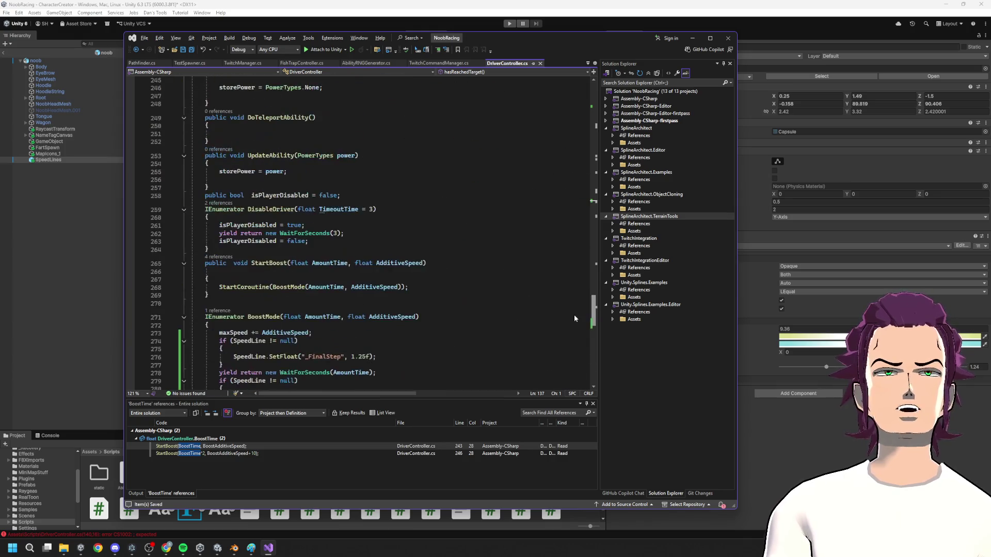
pyautogui.scroll(-4, 331, 325)
pyautogui.moveTo(399, 263); pyautogui.dragTo(209, 262)
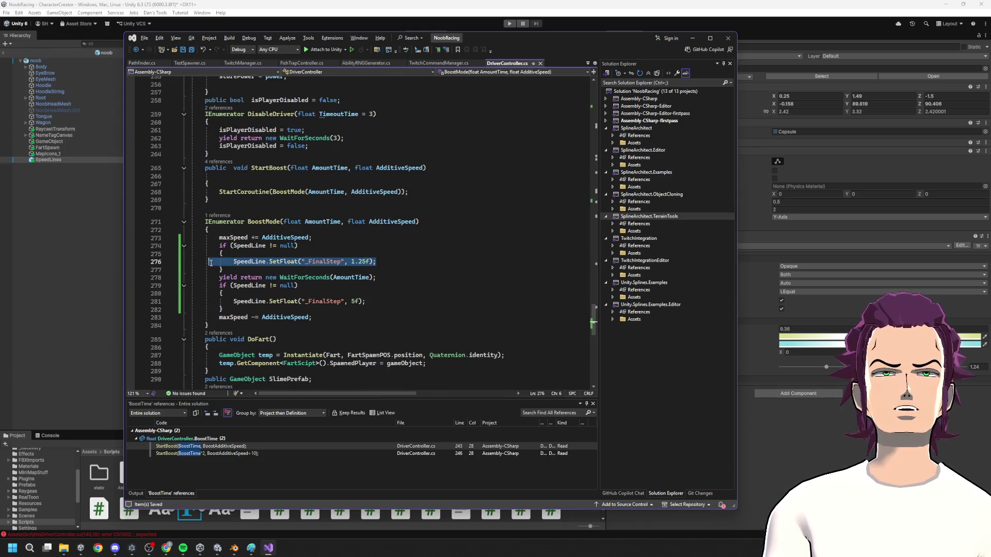
pyautogui.click(221, 253)
pyautogui.moveTo(376, 262); pyautogui.dragTo(206, 246)
pyautogui.click(252, 302)
pyautogui.moveTo(224, 310); pyautogui.dragTo(212, 285)
pyautogui.hotkey('ctrl', 'c')
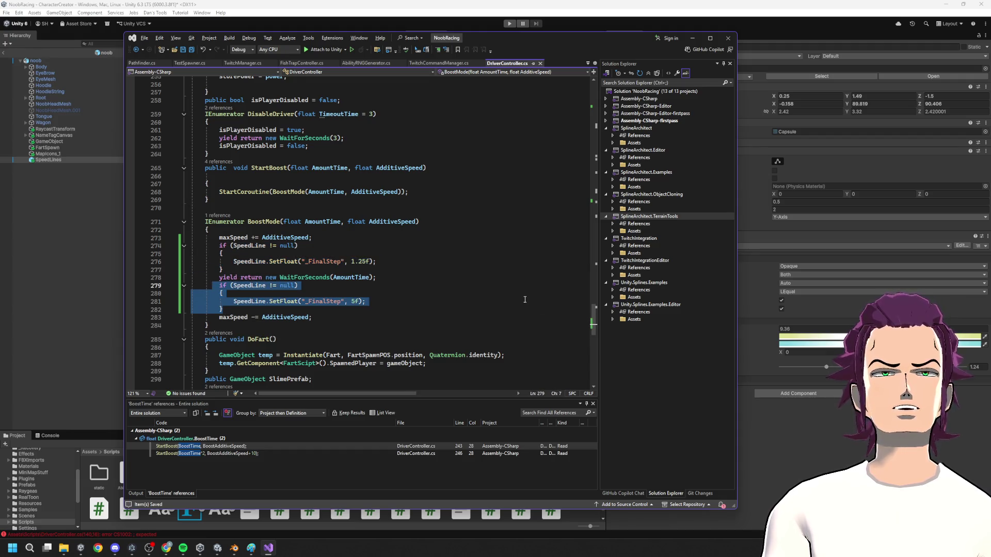
pyautogui.moveTo(593, 324)
pyautogui.mouseDown()
pyautogui.moveTo(588, 87)
pyautogui.moveTo(578, 132)
pyautogui.mouseUp()
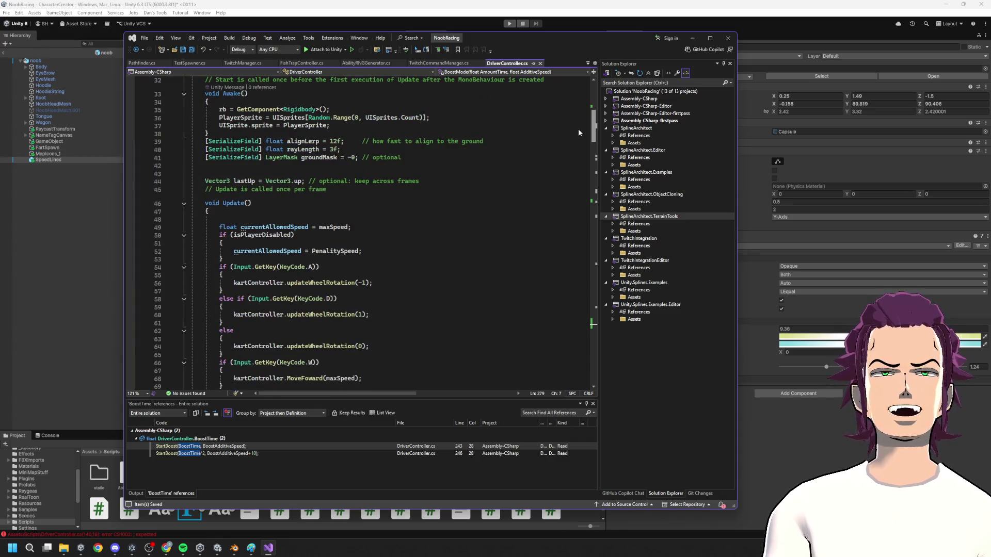
pyautogui.scroll(6, 283, 205)
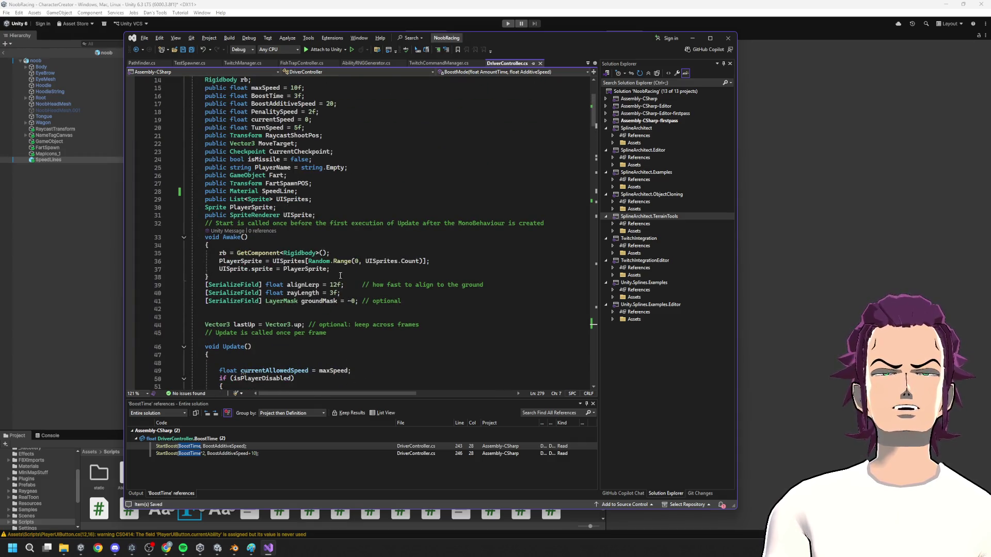
pyautogui.click(325, 273)
pyautogui.scroll(-20, 360, 281)
pyautogui.scroll(-20, 360, 282)
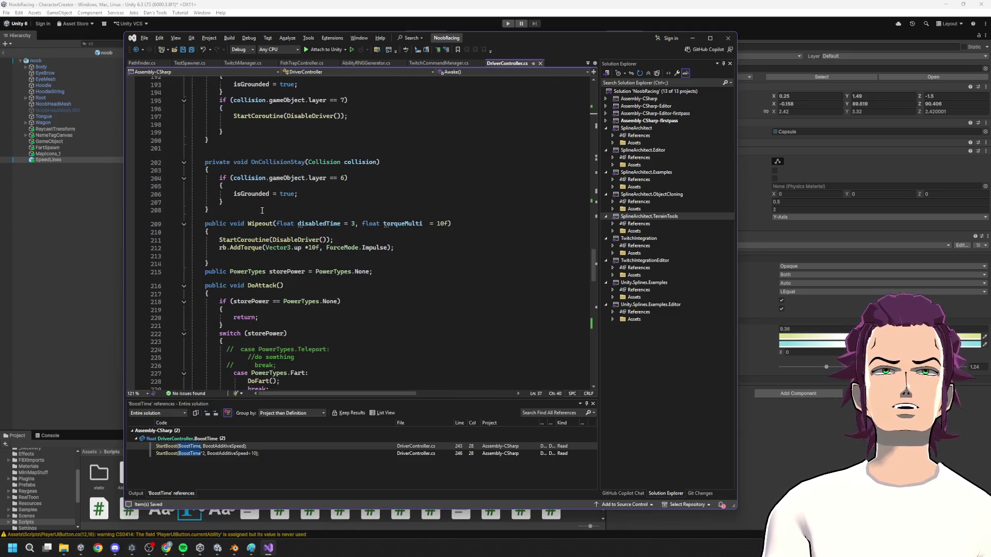
pyautogui.scroll(7, 258, 208)
pyautogui.scroll(-9, 258, 216)
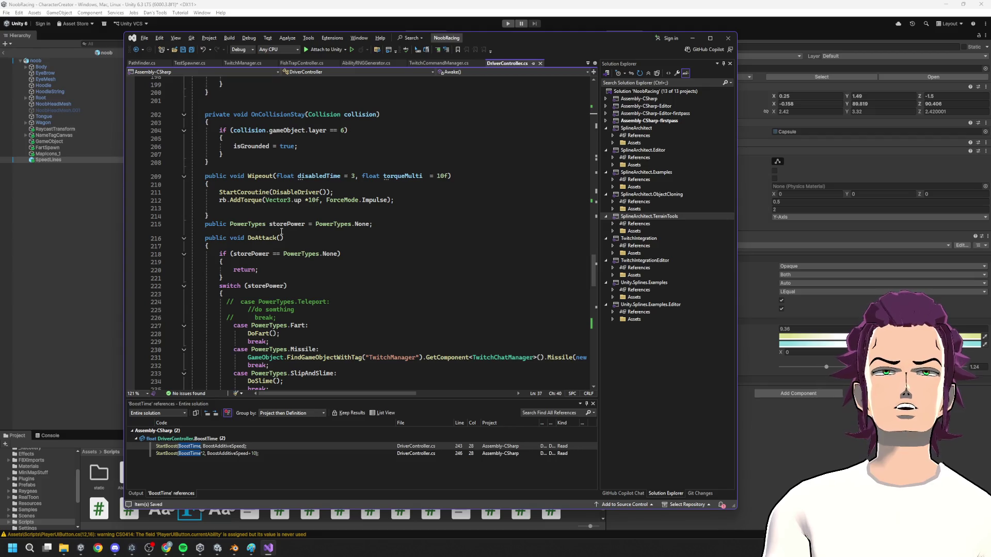
pyautogui.scroll(-20, 294, 237)
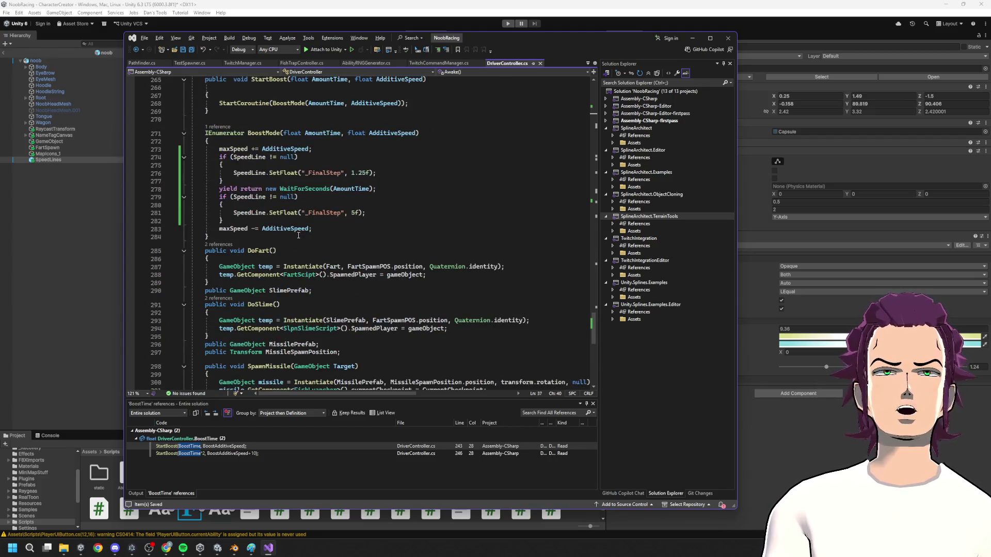
pyautogui.moveTo(595, 345); pyautogui.dragTo(575, 77)
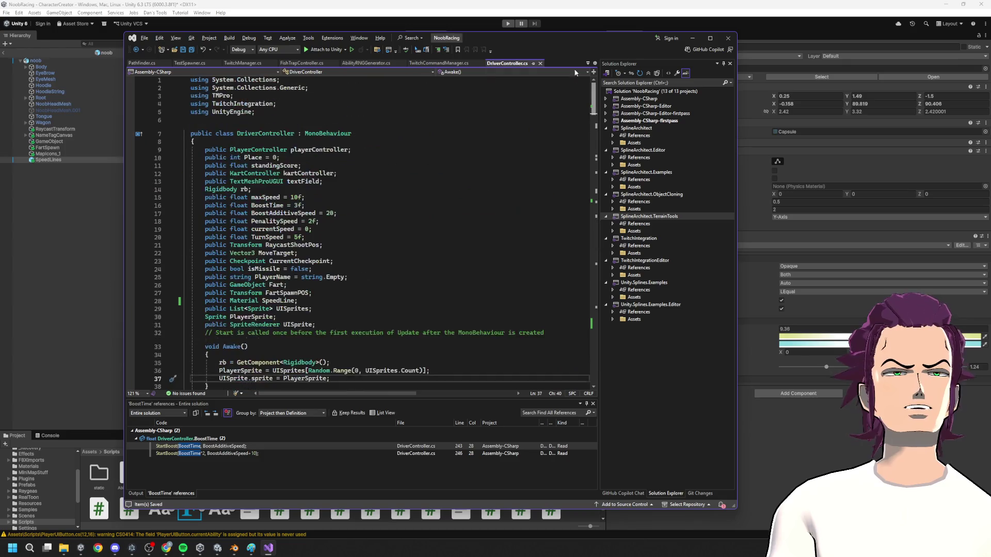
pyautogui.scroll(-11, 339, 231)
pyautogui.scroll(6, 269, 257)
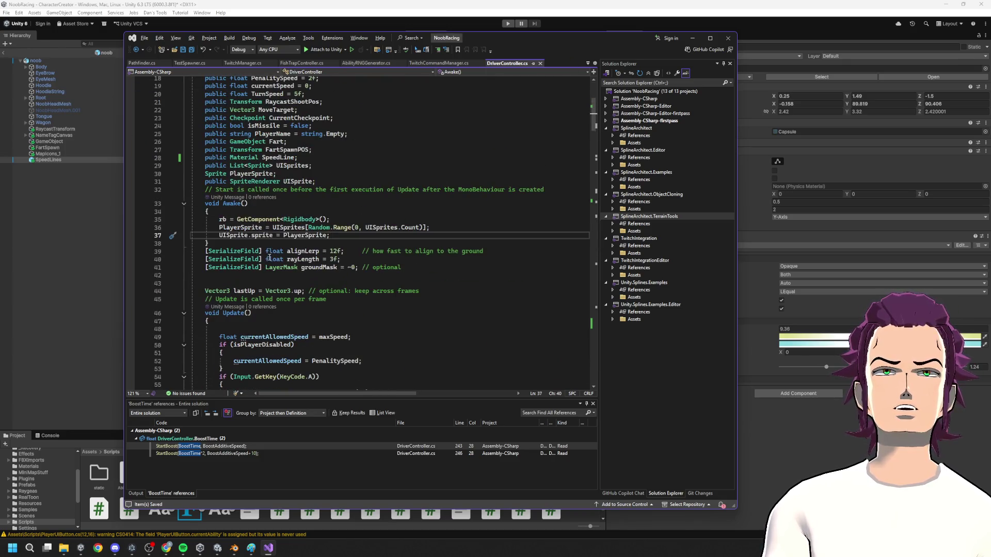
# - Add a Start method below Awake setting SpeedLine's _FinalStep to 5 when SpeedLine isn't null
pyautogui.click(223, 243)
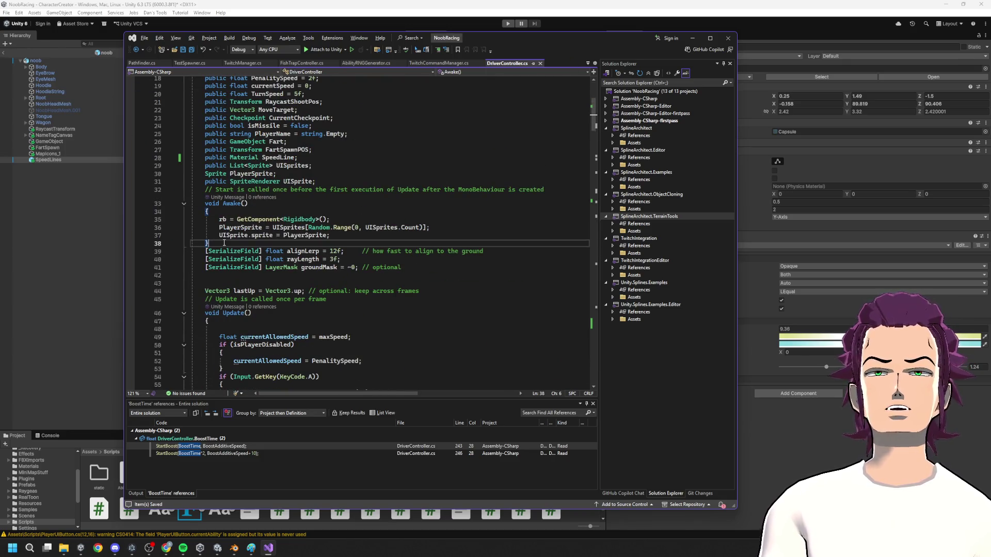
pyautogui.press('Return')
pyautogui.press('Return')
pyautogui.write('void Sta')
pyautogui.press('Tab')
pyautogui.hotkey('ctrl', 'v')
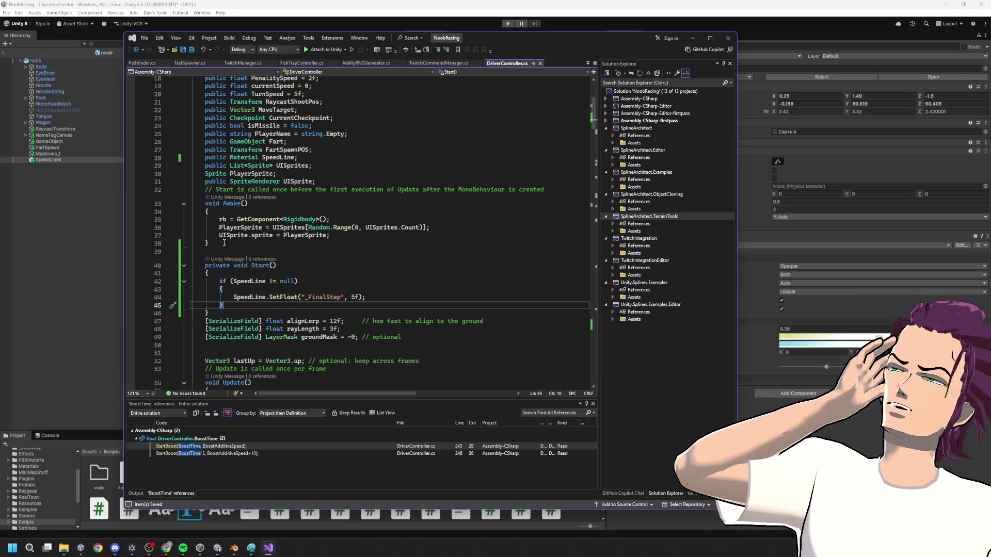
pyautogui.click(693, 37)
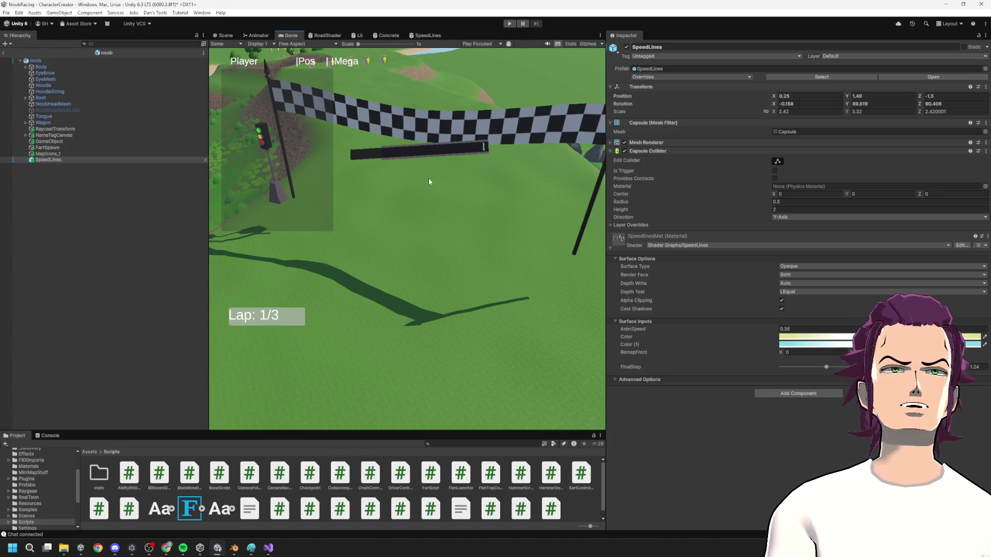
# - Pause the game, leave Prefab Mode, and orbit the Scene view over the race track
pyautogui.hotkey('ctrl', 'shift', 'p')
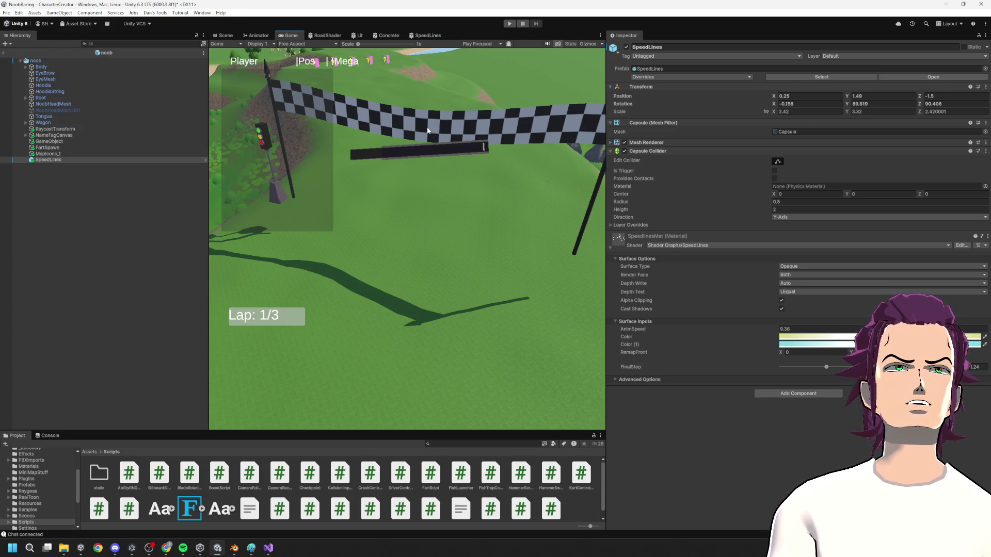
pyautogui.click(223, 36)
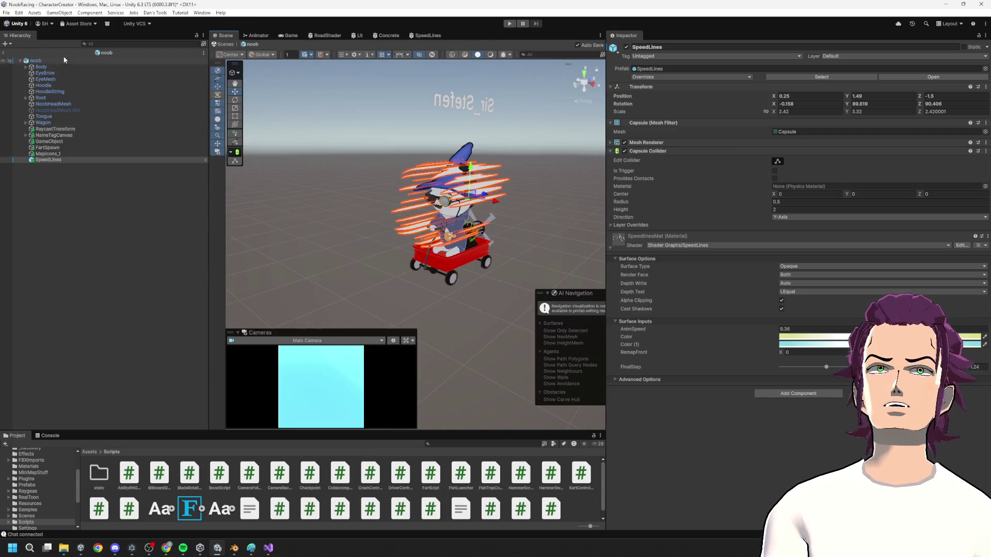
pyautogui.click(4, 55)
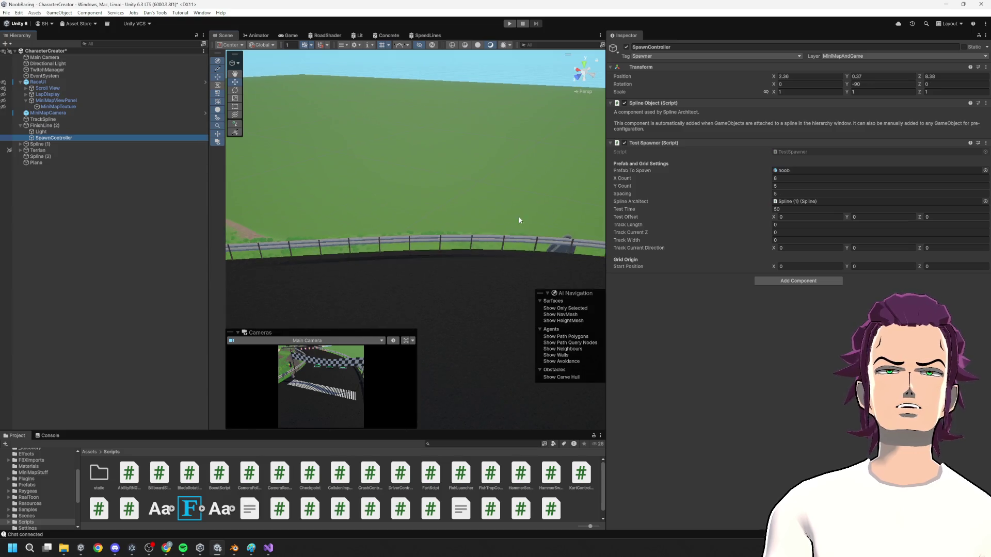
pyautogui.moveTo(208, 218); pyautogui.dragTo(199, 212)
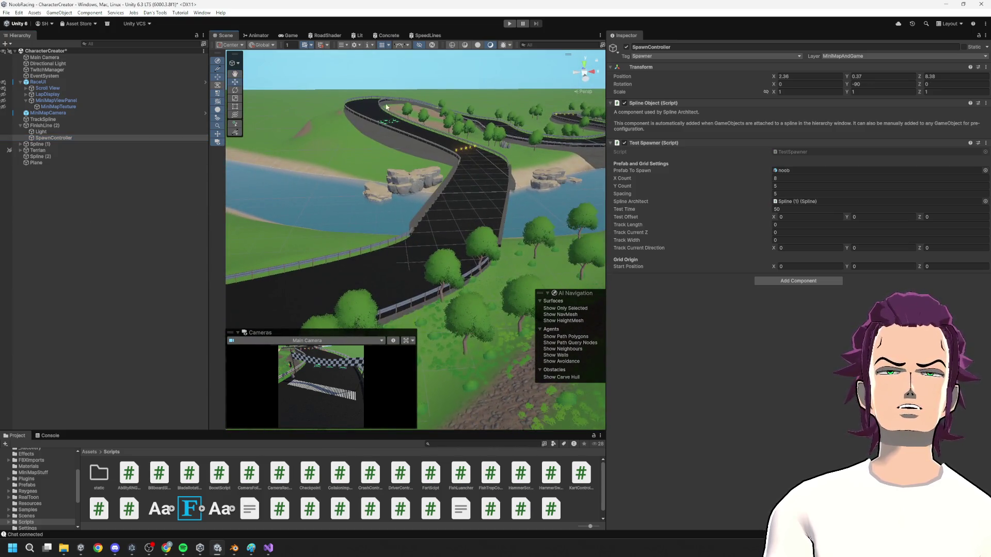
# - Play-test the race with a widened Game view, stop it, and open the noob prefab
pyautogui.click(509, 23)
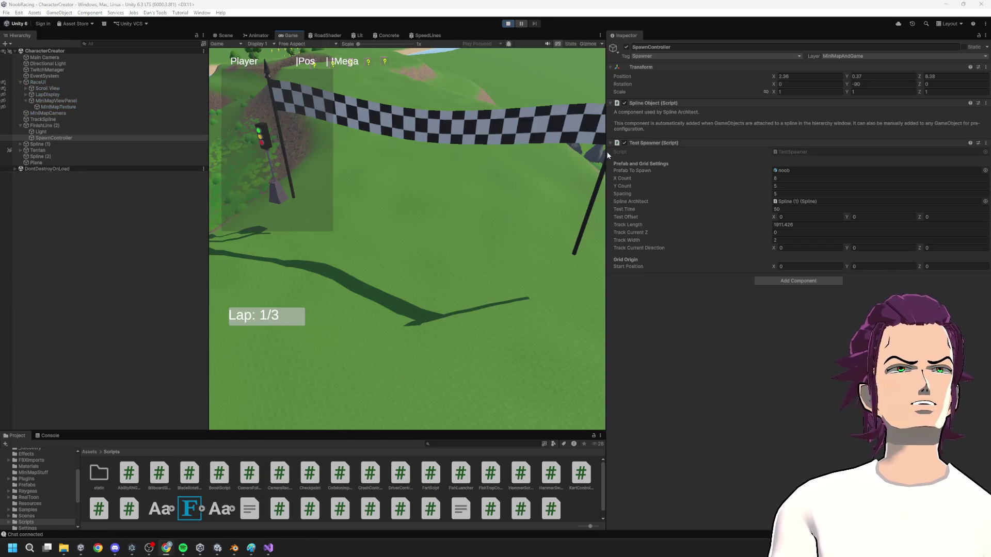
pyautogui.moveTo(607, 152)
pyautogui.mouseDown()
pyautogui.moveTo(902, 152)
pyautogui.moveTo(871, 152)
pyautogui.mouseUp()
pyautogui.moveTo(301, 198); pyautogui.dragTo(23, 212)
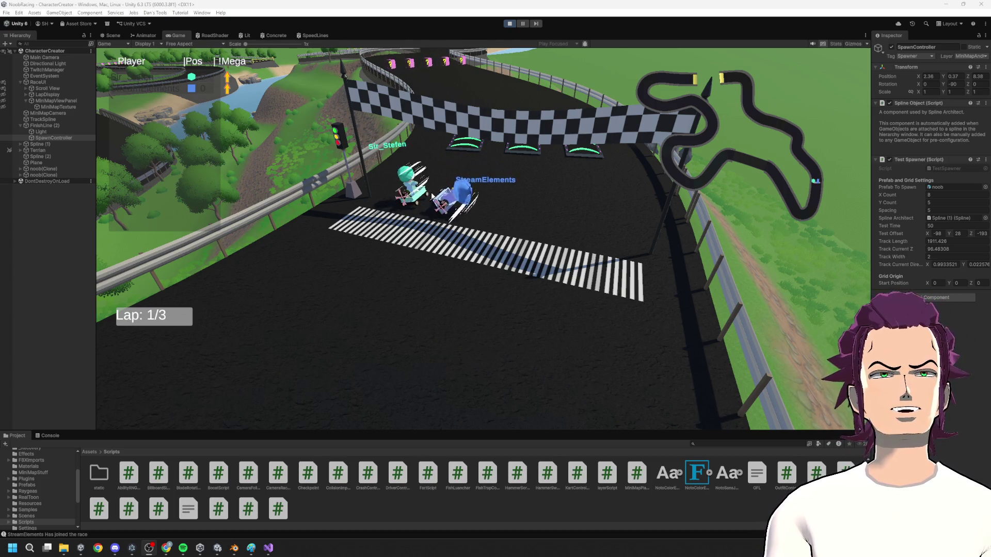
pyautogui.click(509, 24)
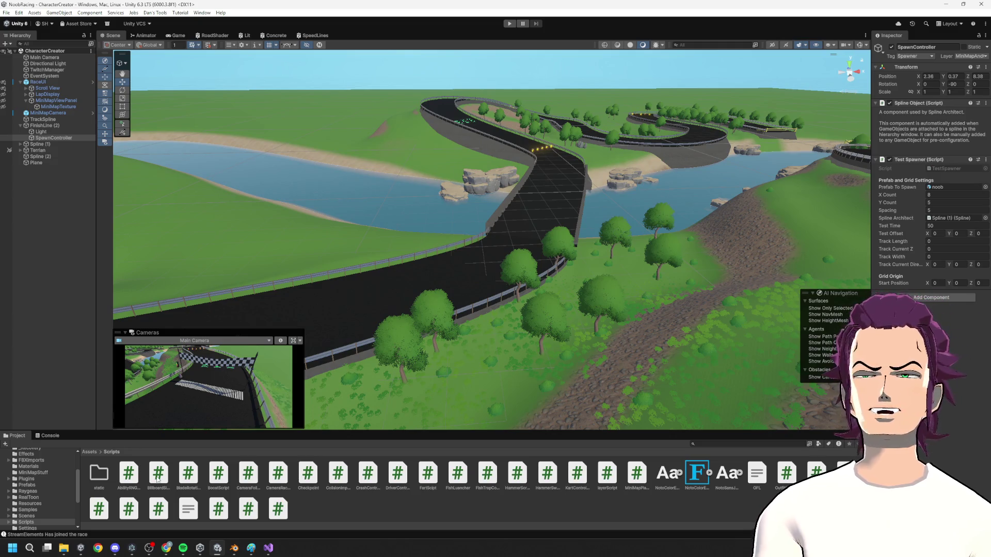
pyautogui.doubleClick(952, 187)
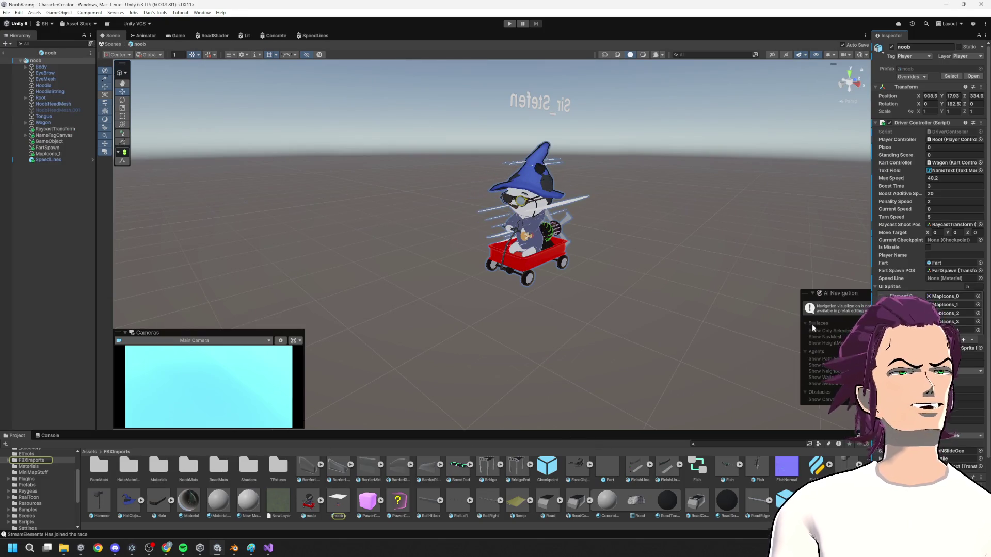
pyautogui.hotkey('alt', 'Tab')
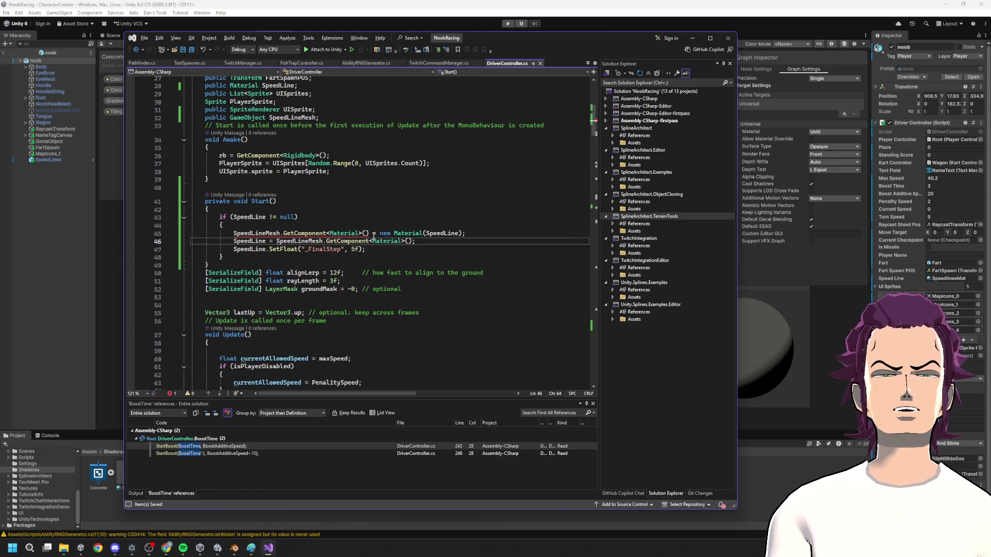
# - Try member names after GetComponent<Material>() on line 45, then remove them again
pyautogui.moveTo(368, 234)
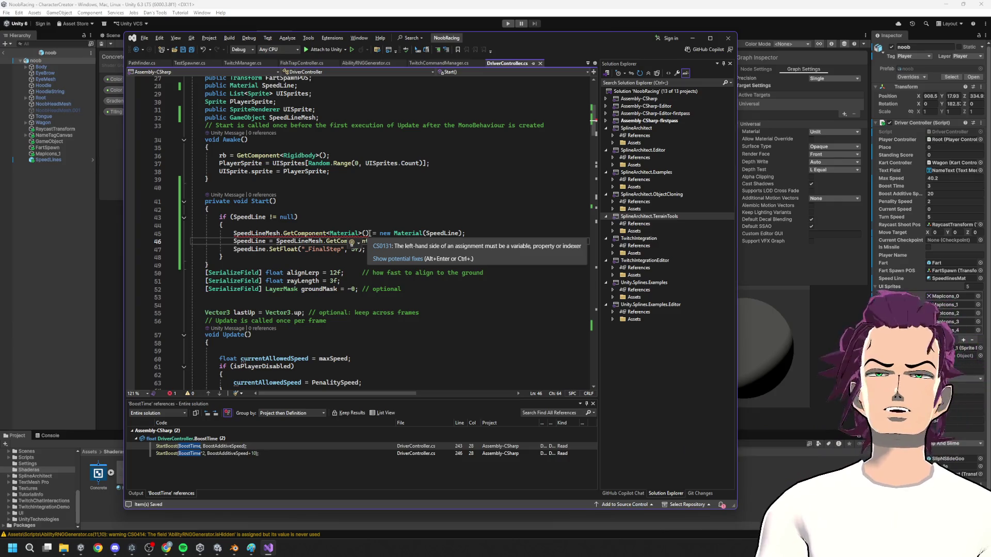
pyautogui.click(369, 234)
pyautogui.write('.se')
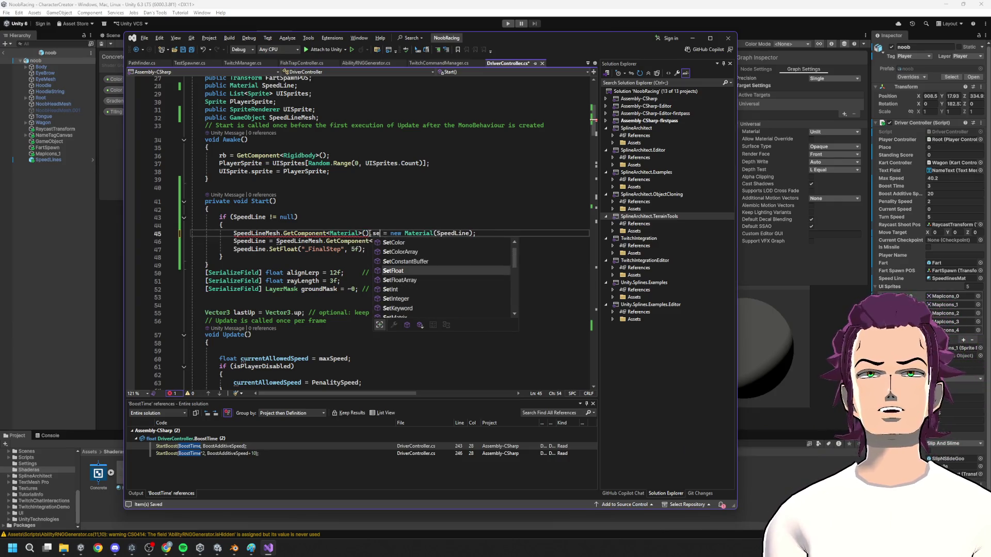
pyautogui.press('BackSpace')
pyautogui.press('BackSpace')
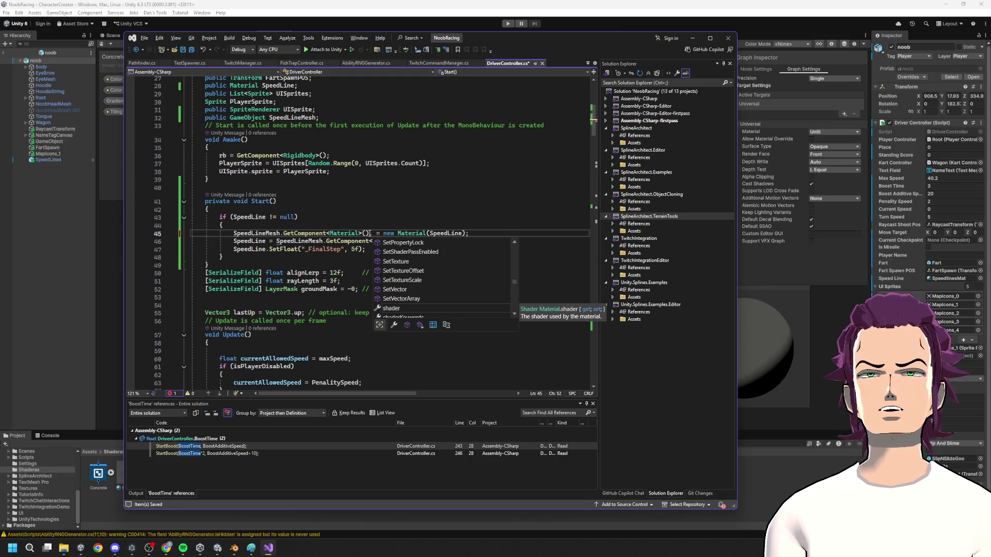
pyautogui.write('s')
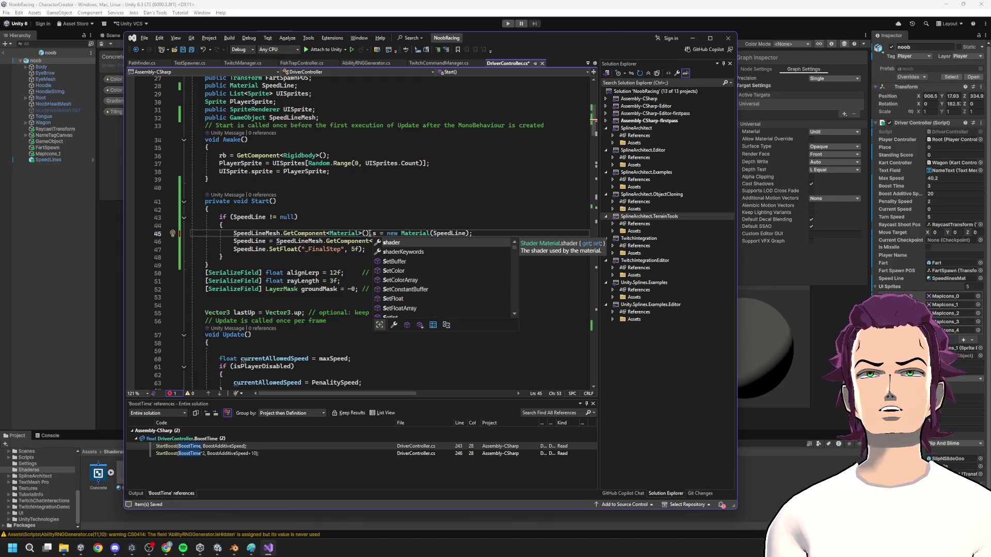
pyautogui.press('Escape')
pyautogui.write('ha')
pyautogui.press('BackSpace')
pyautogui.press('BackSpace')
pyautogui.press('BackSpace')
pyautogui.write('Mater')
pyautogui.press('BackSpace')
pyautogui.press('BackSpace')
pyautogui.press('BackSpace')
pyautogui.write('Shader')
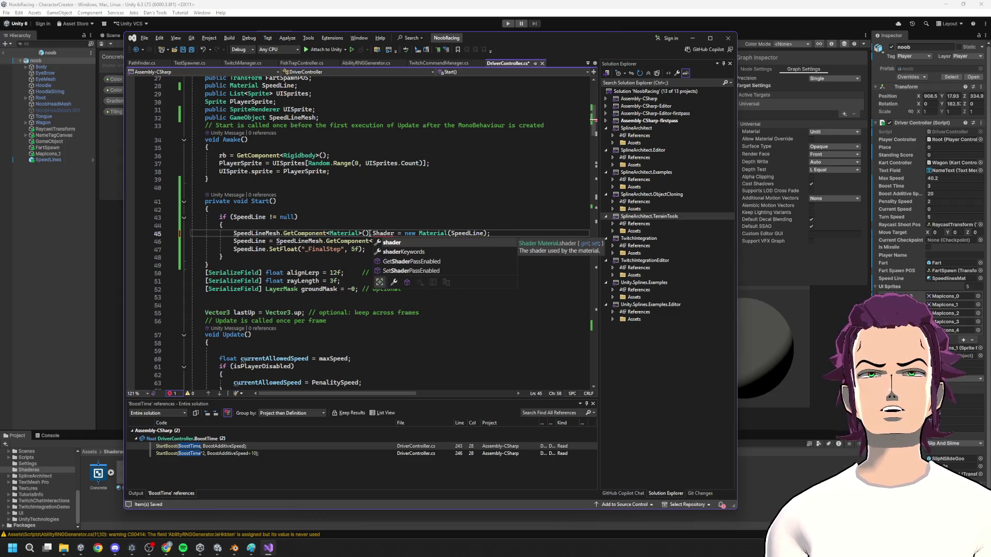
pyautogui.press('BackSpace')
pyautogui.press('BackSpace')
pyautogui.press('BackSpace')
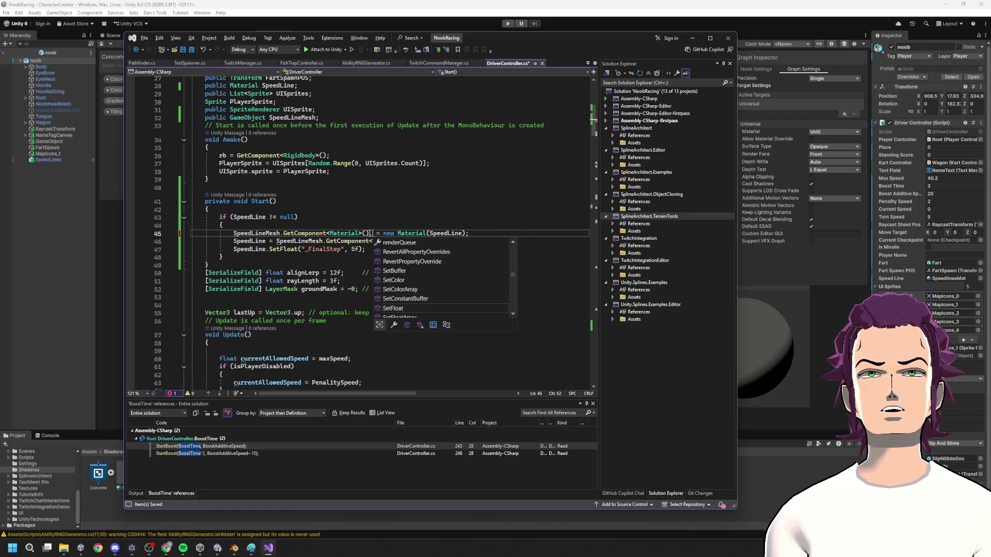
pyautogui.press('BackSpace')
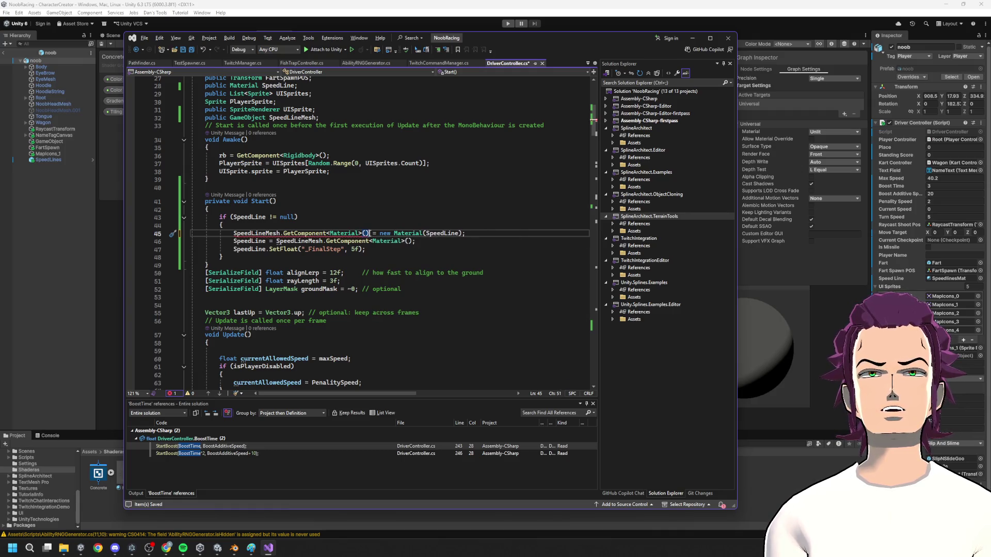
# - Retype the line-45 call as GetComponent and try the assistant's fix for the code error
pyautogui.doubleClick(287, 233)
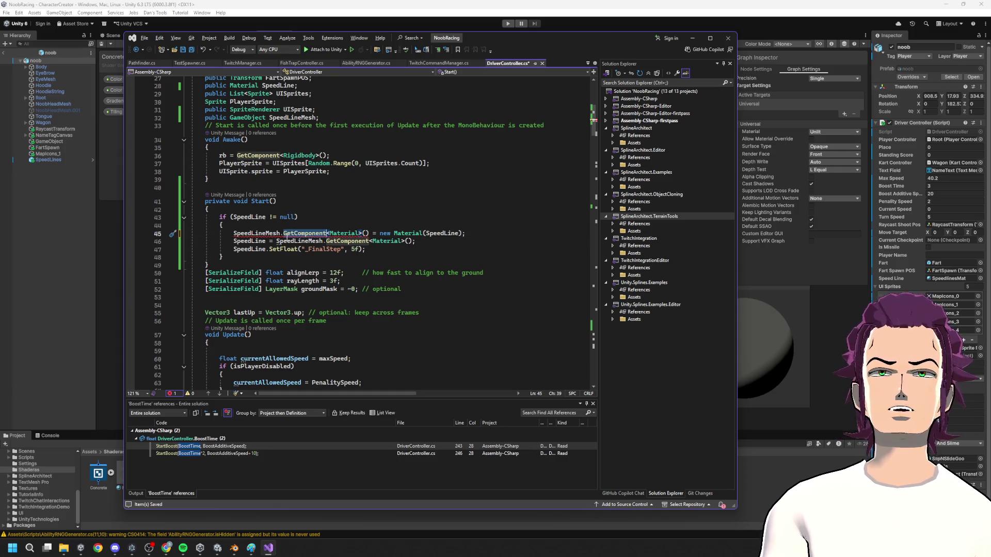
pyautogui.write('Se')
pyautogui.press('BackSpace')
pyautogui.press('BackSpace')
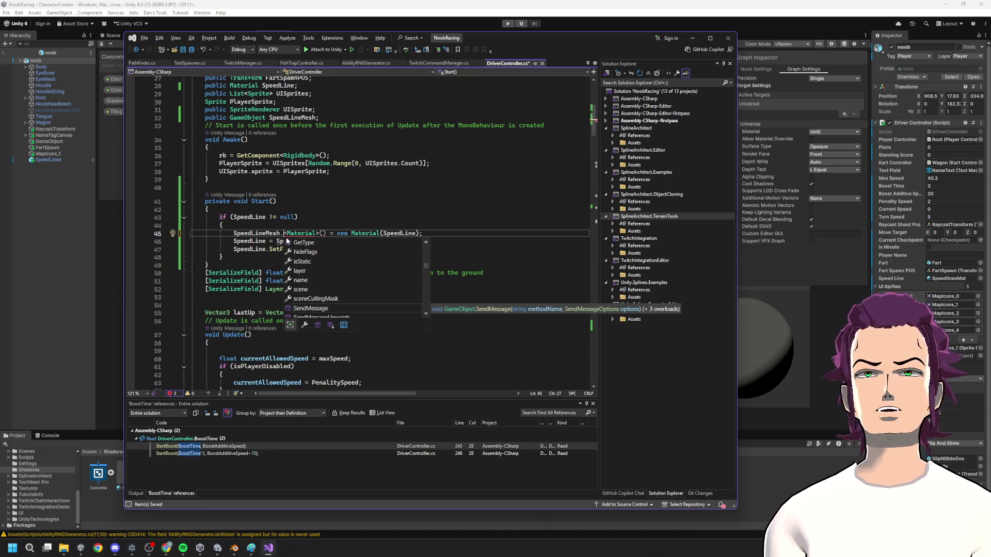
pyautogui.write('Get')
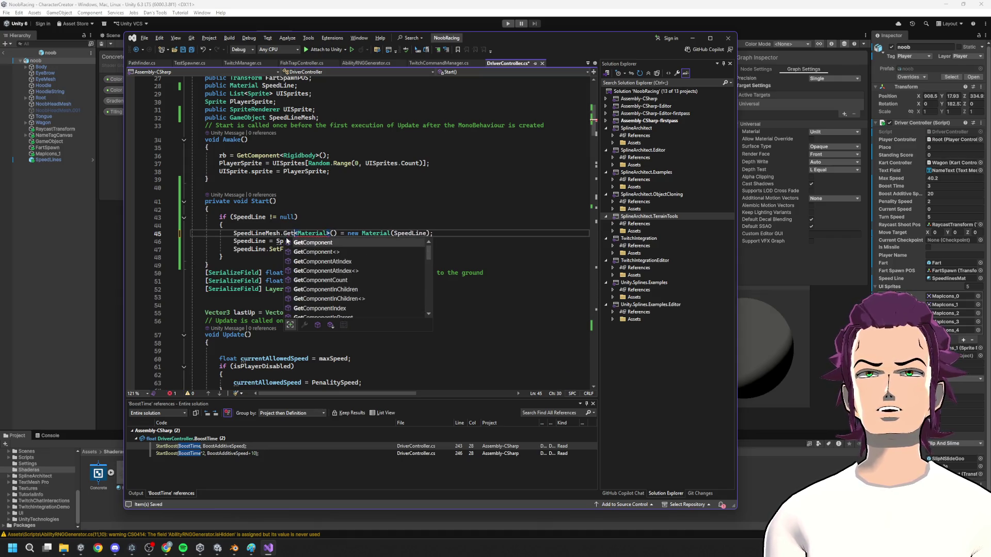
pyautogui.press('Tab')
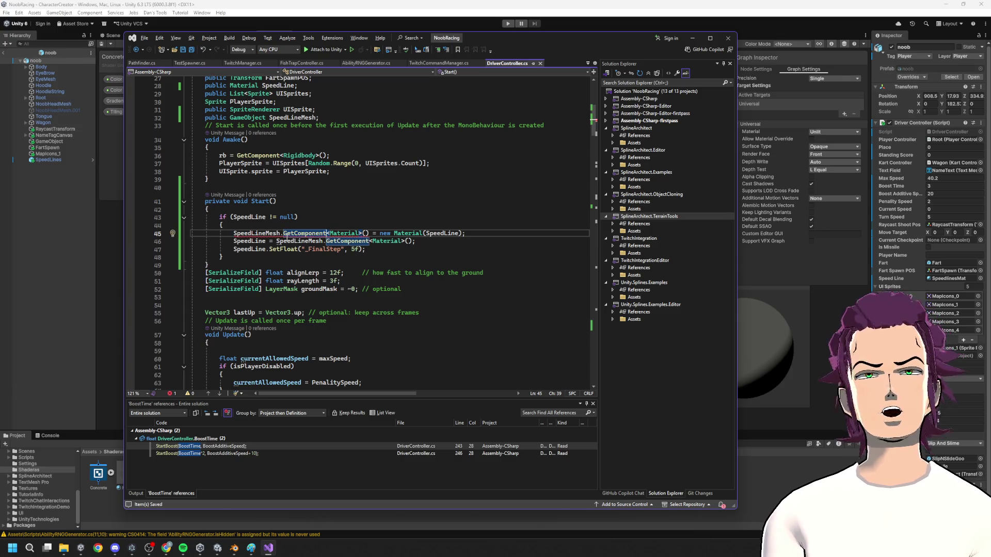
pyautogui.moveTo(303, 233)
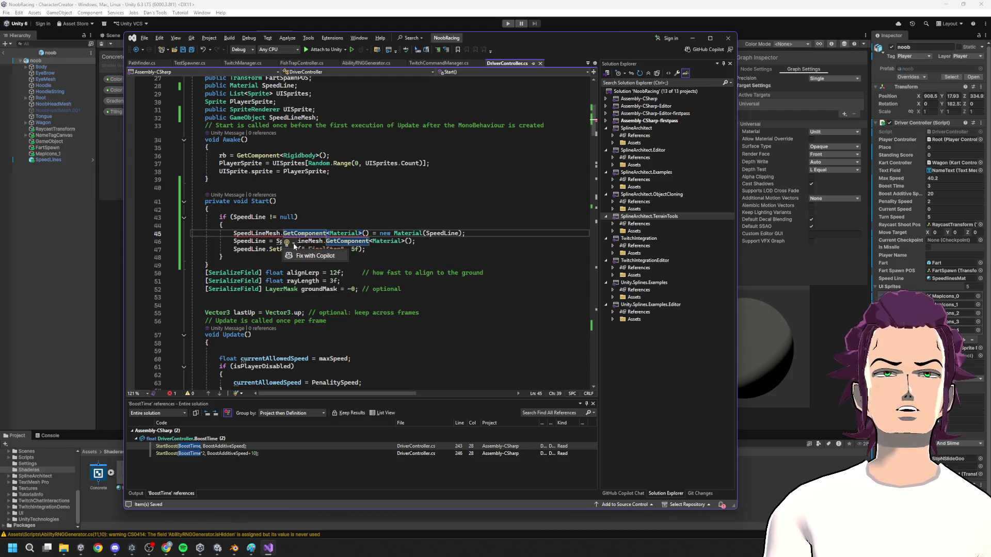
pyautogui.click(306, 256)
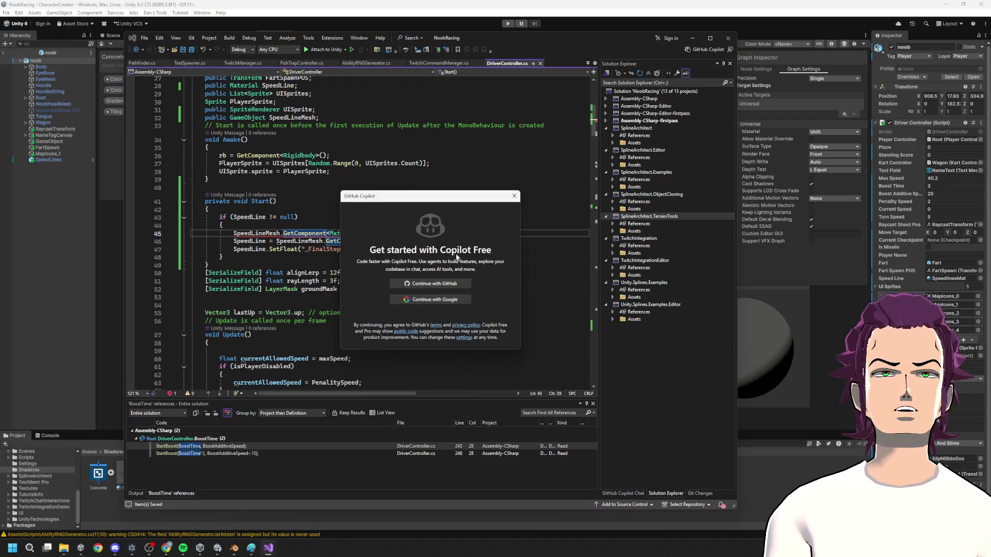
pyautogui.click(515, 196)
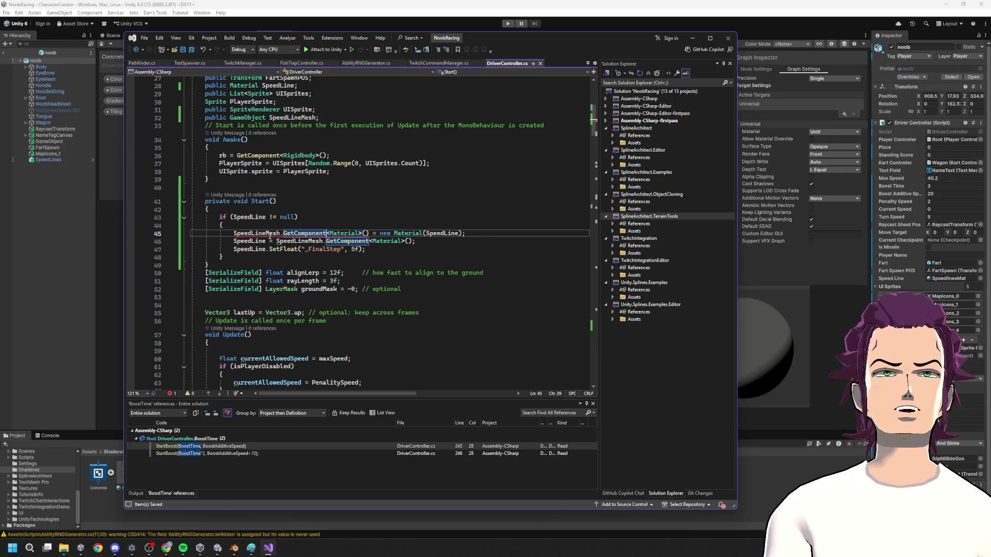
pyautogui.moveTo(278, 238)
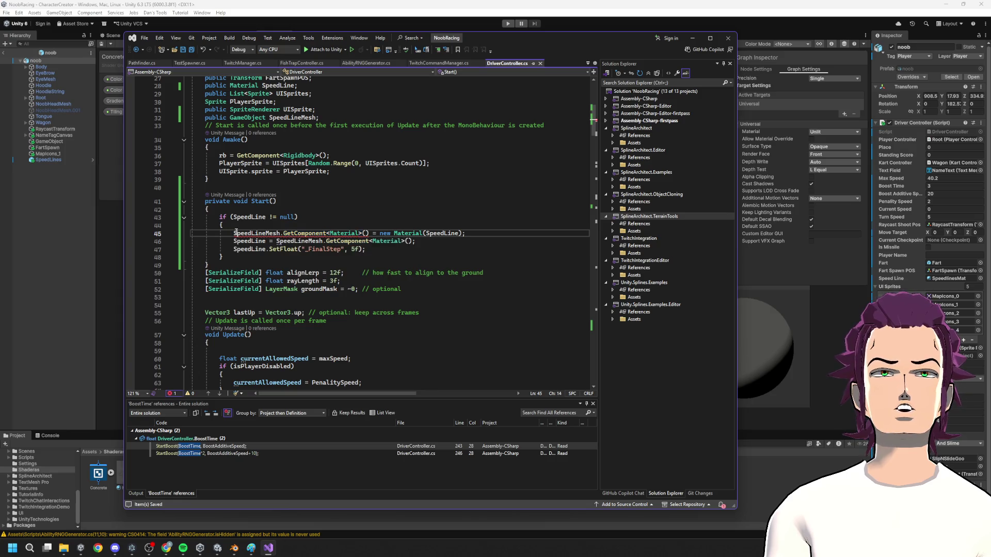
pyautogui.moveTo(247, 216)
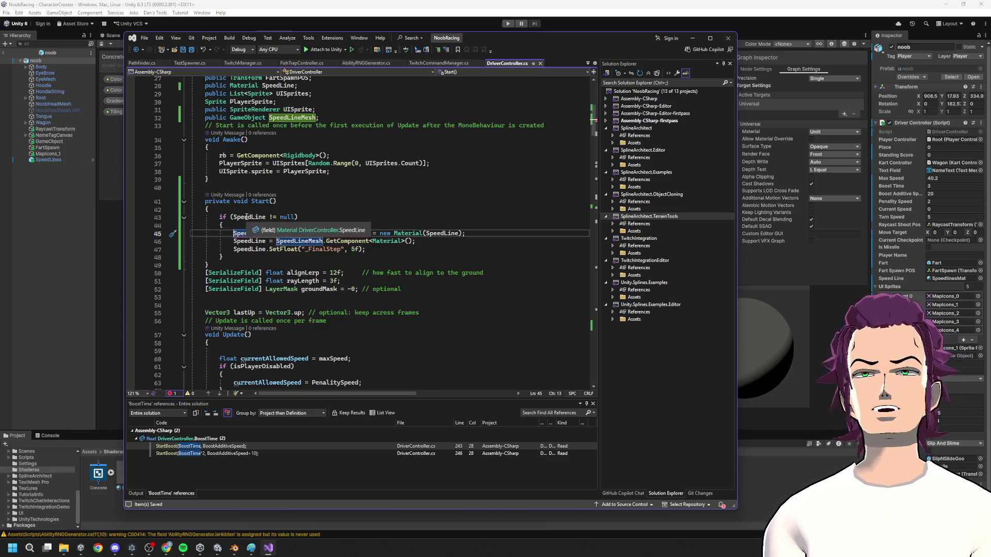
# - Declare the Temp material, copy SpeedLine into it, and assign SpeedLine = Temp
pyautogui.write('Material')
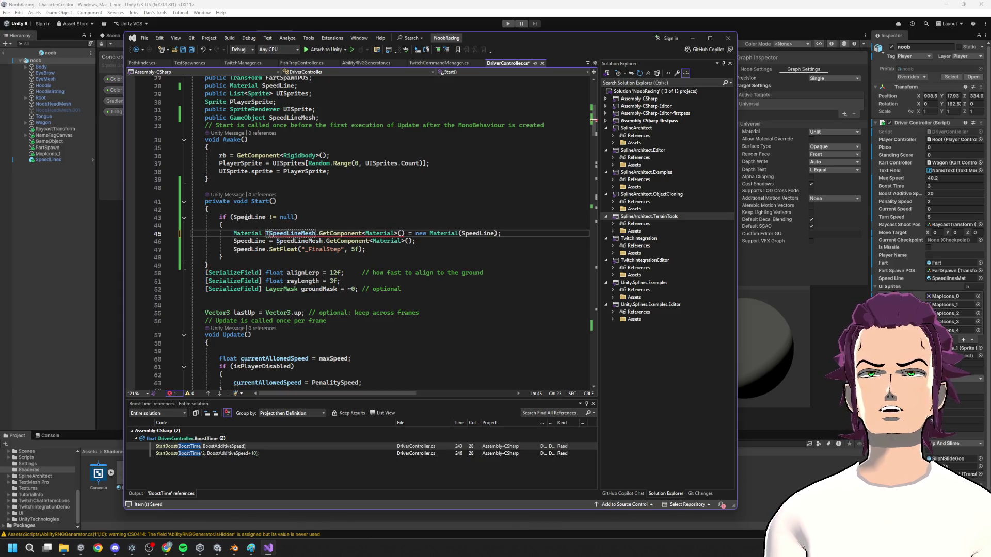
pyautogui.write('   =')
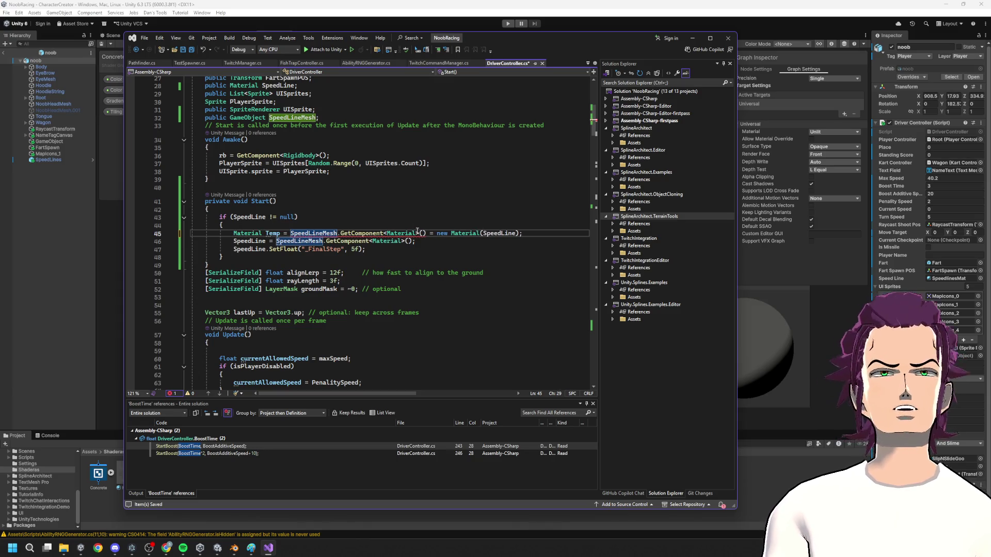
pyautogui.click(426, 233)
pyautogui.write(';')
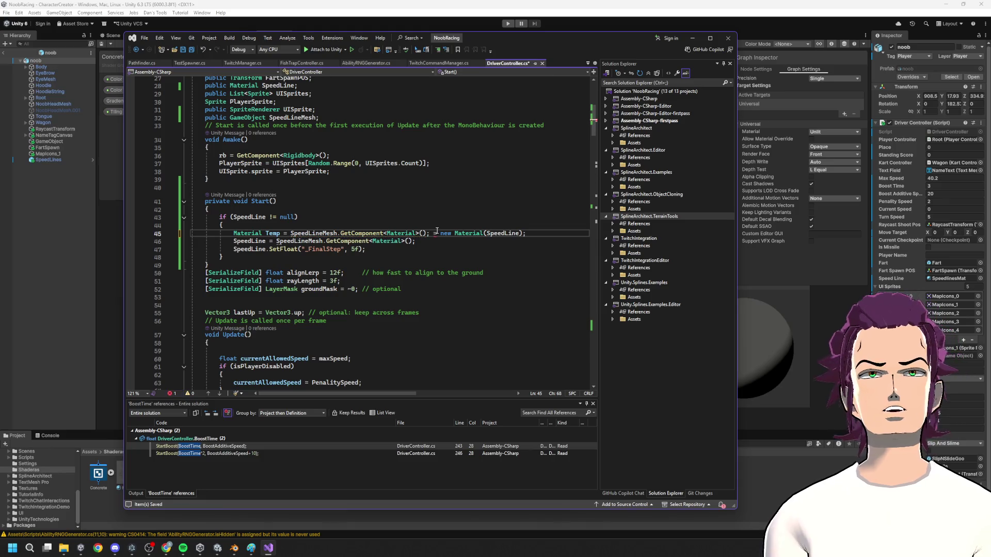
pyautogui.press('Return')
pyautogui.write('Temp')
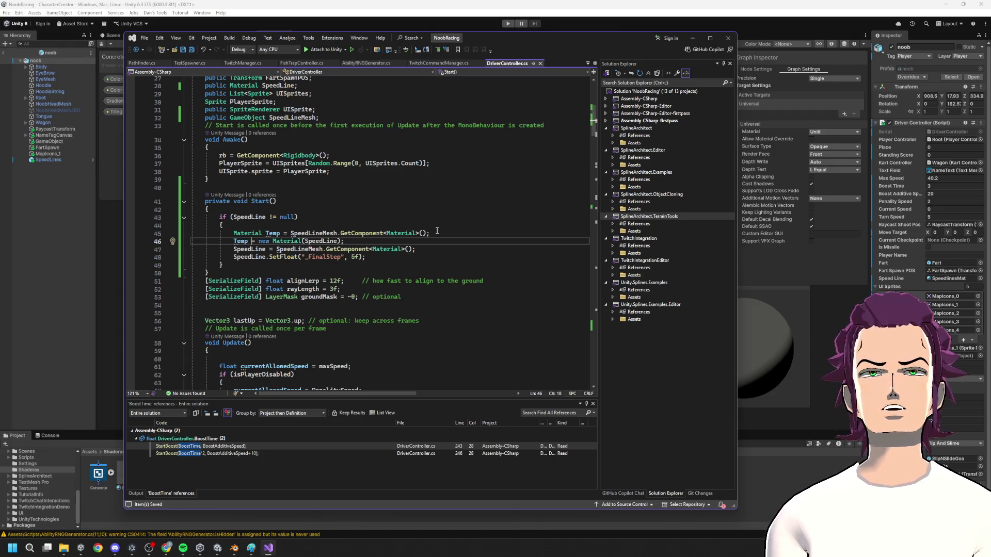
pyautogui.doubleClick(250, 242)
pyautogui.hotkey('ctrl', 'c')
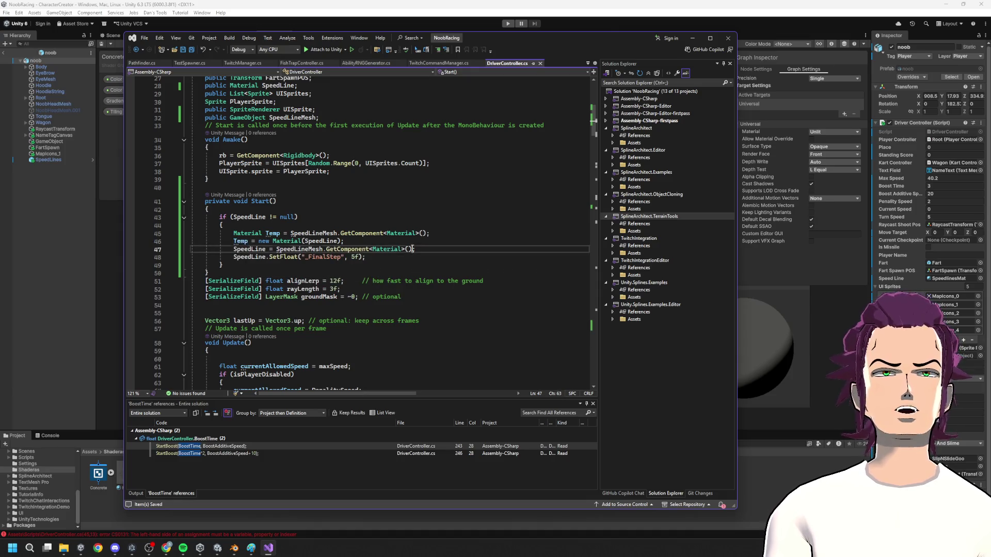
pyautogui.moveTo(413, 249); pyautogui.dragTo(276, 250)
pyautogui.hotkey('ctrl', 'v')
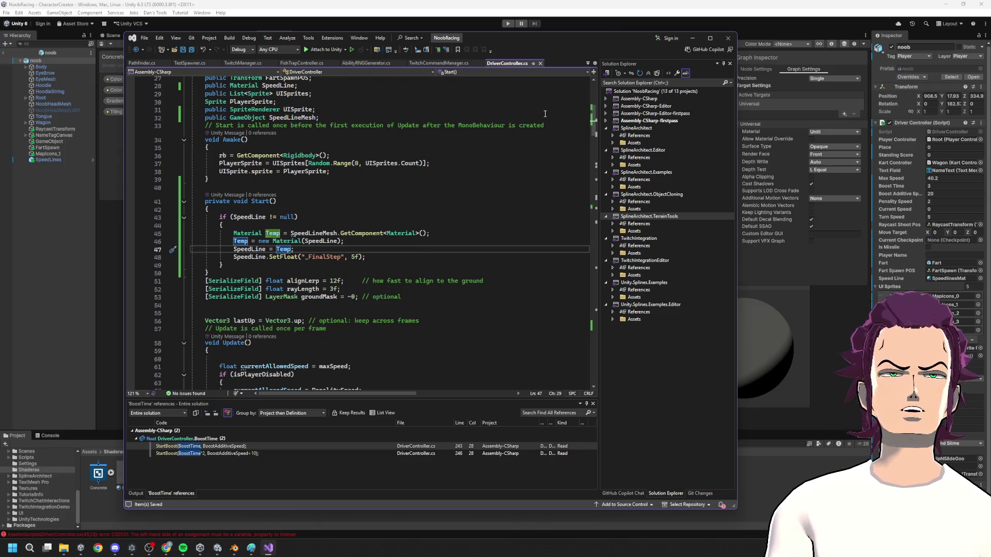
pyautogui.click(694, 39)
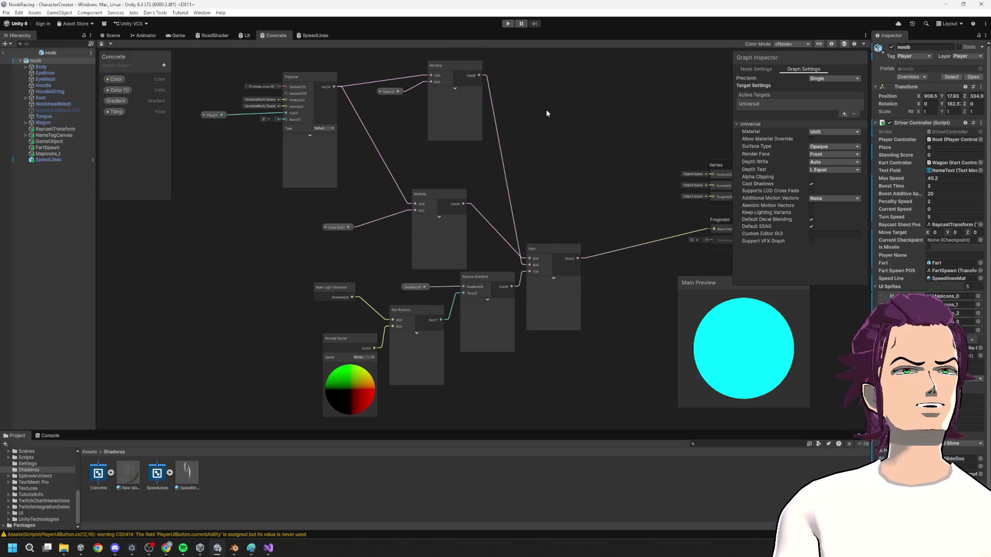
# - Start Play mode, expand Root in the Hierarchy, and switch to the Scene view
pyautogui.click(509, 23)
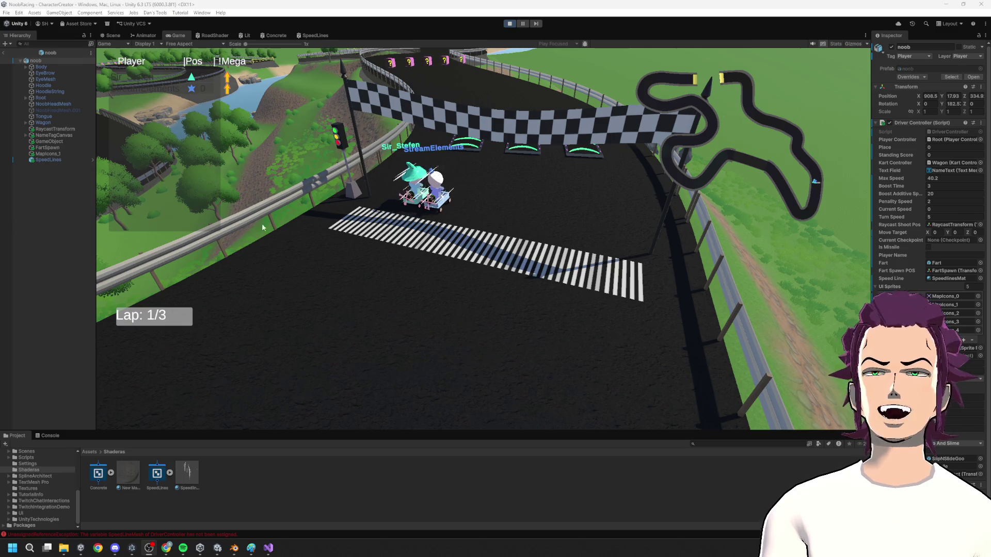
pyautogui.click(26, 97)
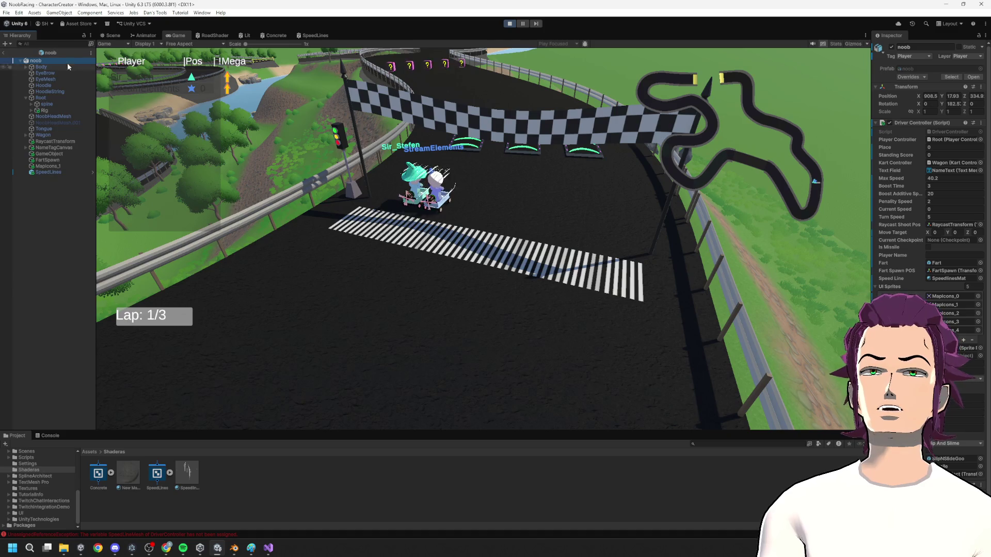
pyautogui.click(111, 35)
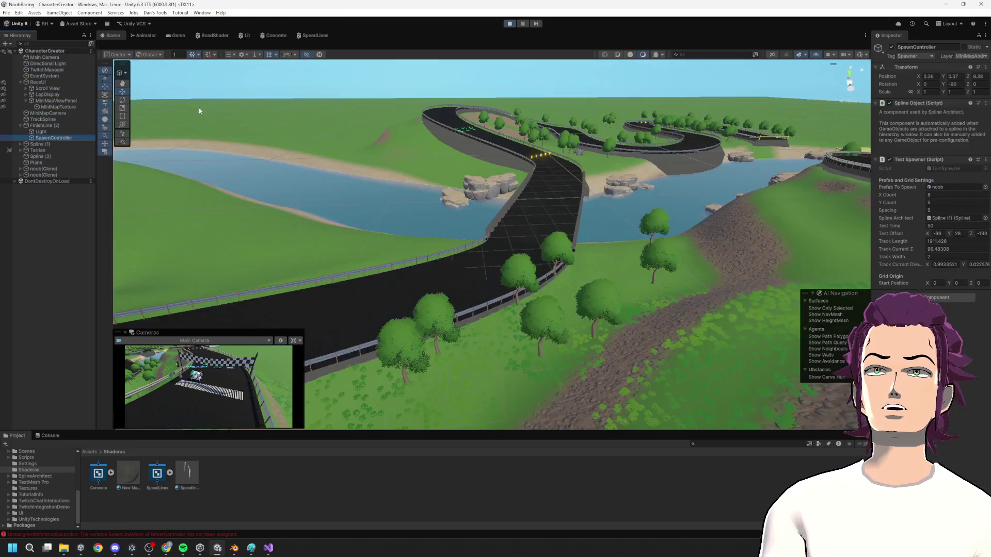
# - Select the kart's SpeedLines, nudge FinalStep to 1.2, save, and exit Play mode
pyautogui.press('f')
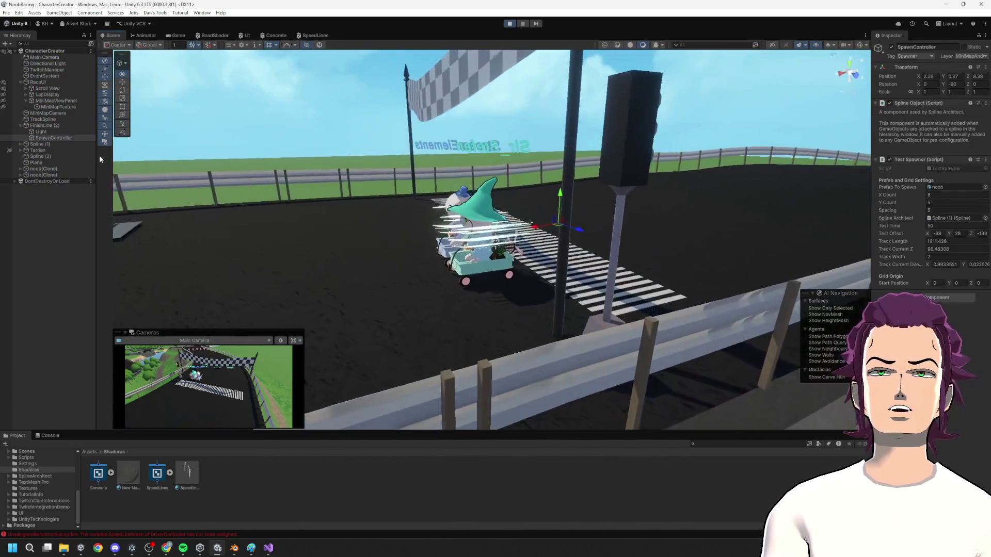
pyautogui.click(485, 211)
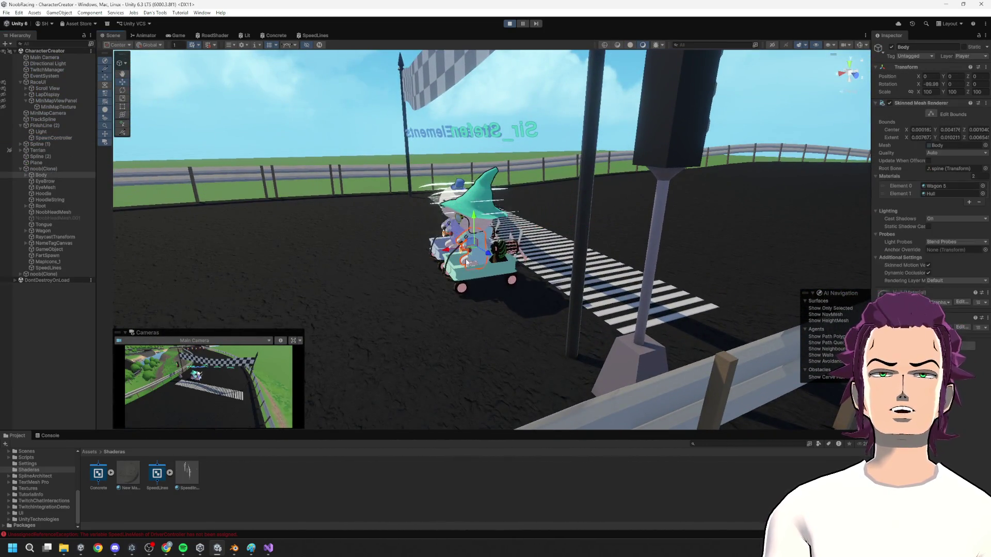
pyautogui.click(485, 211)
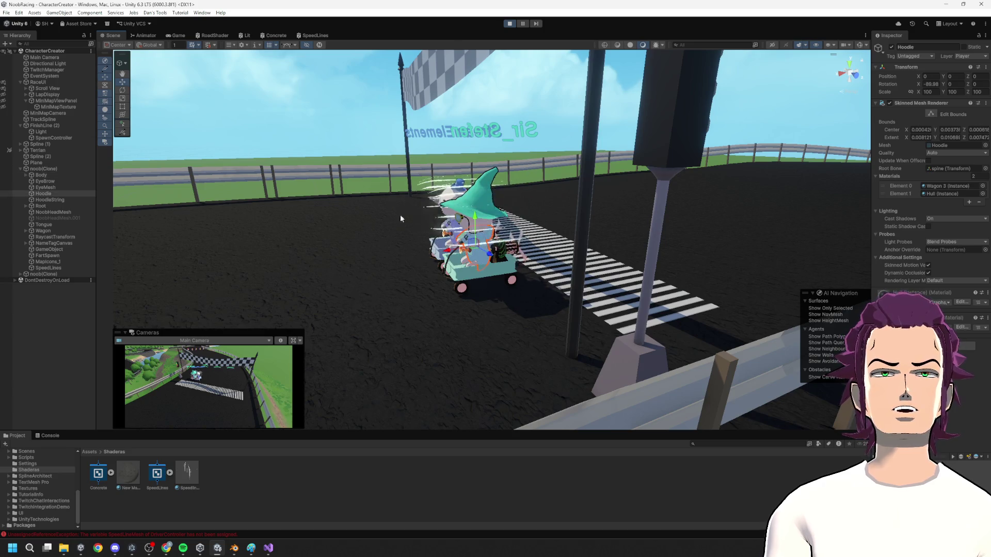
pyautogui.click(51, 268)
pyautogui.moveTo(944, 262)
pyautogui.mouseDown()
pyautogui.moveTo(930, 264)
pyautogui.moveTo(955, 260)
pyautogui.moveTo(934, 259)
pyautogui.moveTo(943, 256)
pyautogui.mouseUp()
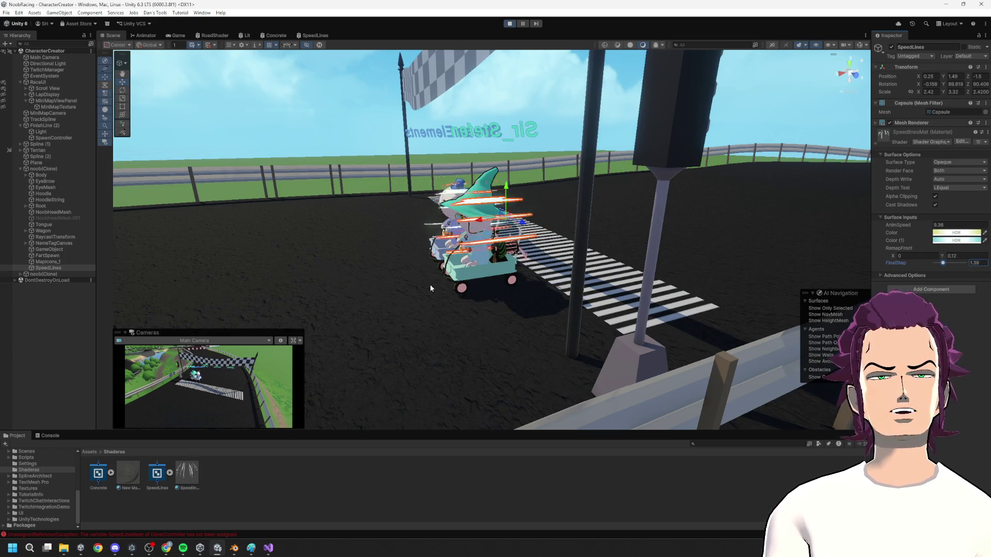
pyautogui.hotkey('ctrl', 's')
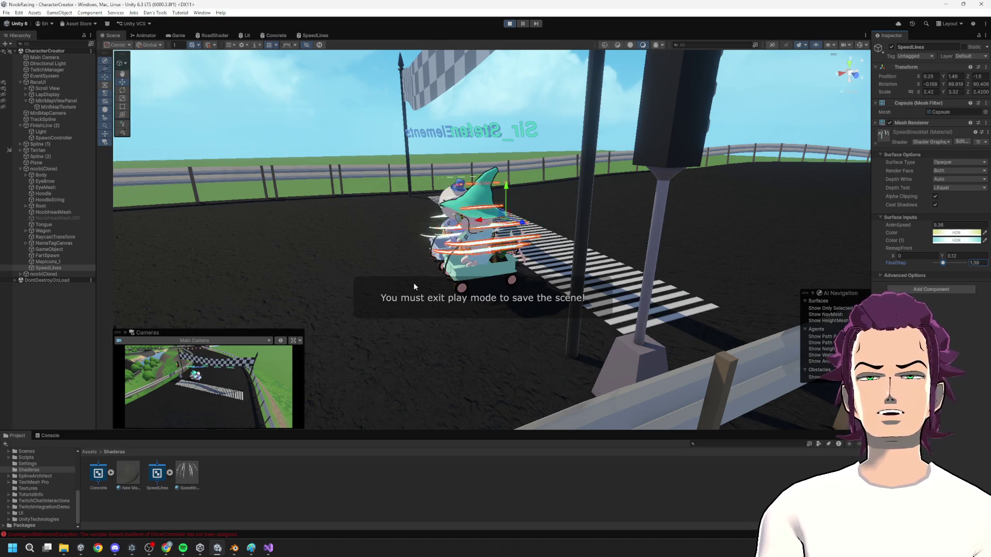
pyautogui.click(510, 23)
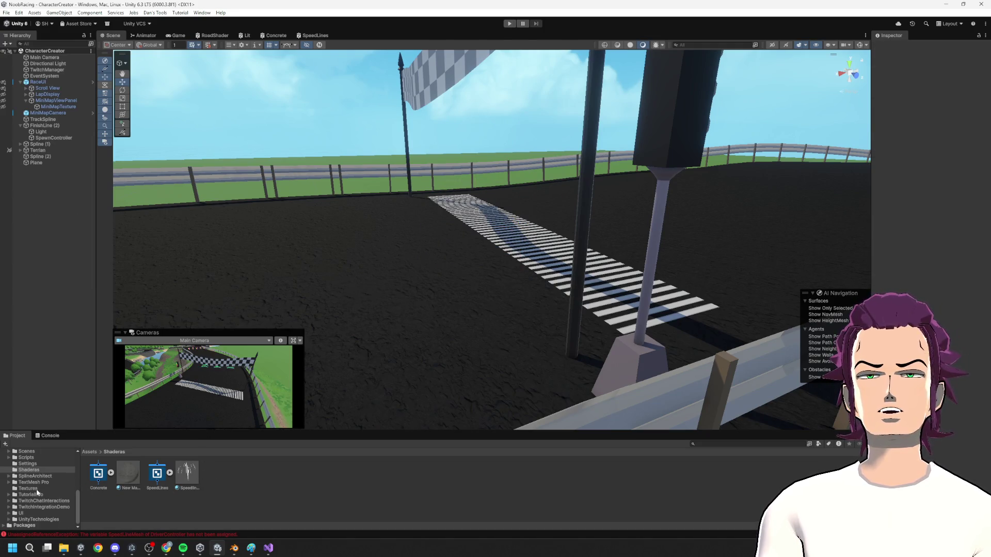
# - From SpawnController, open the noob prefab in Prefab Mode and make a change to it
pyautogui.scroll(2, 47, 481)
pyautogui.scroll(2, 55, 483)
pyautogui.scroll(5, 54, 483)
pyautogui.click(55, 488)
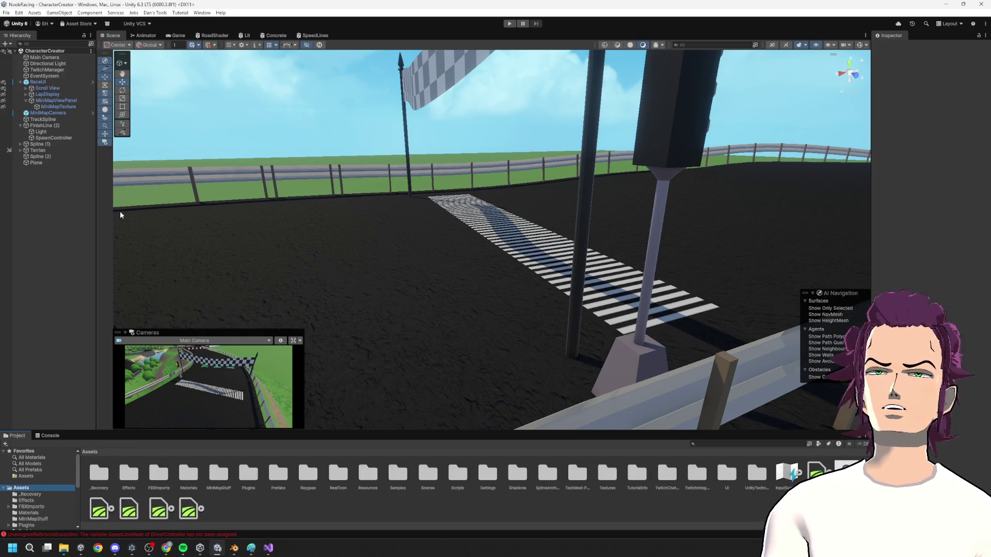
pyautogui.click(46, 137)
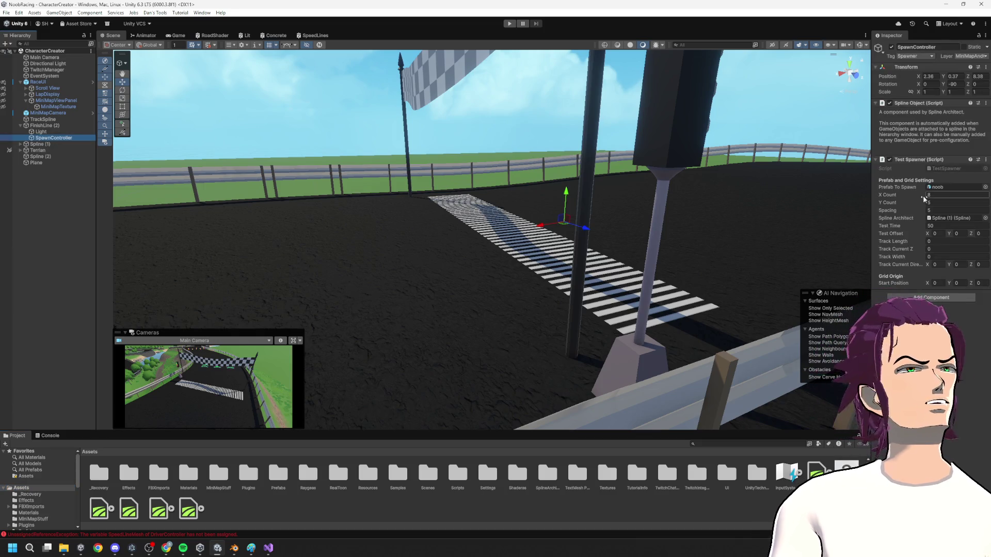
pyautogui.doubleClick(937, 187)
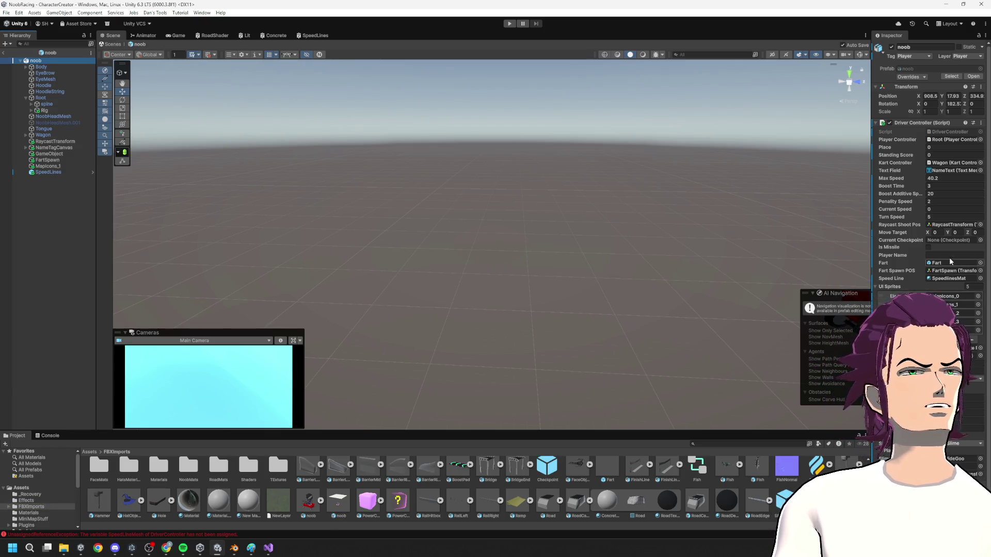
pyautogui.moveTo(65, 173); pyautogui.dragTo(954, 364)
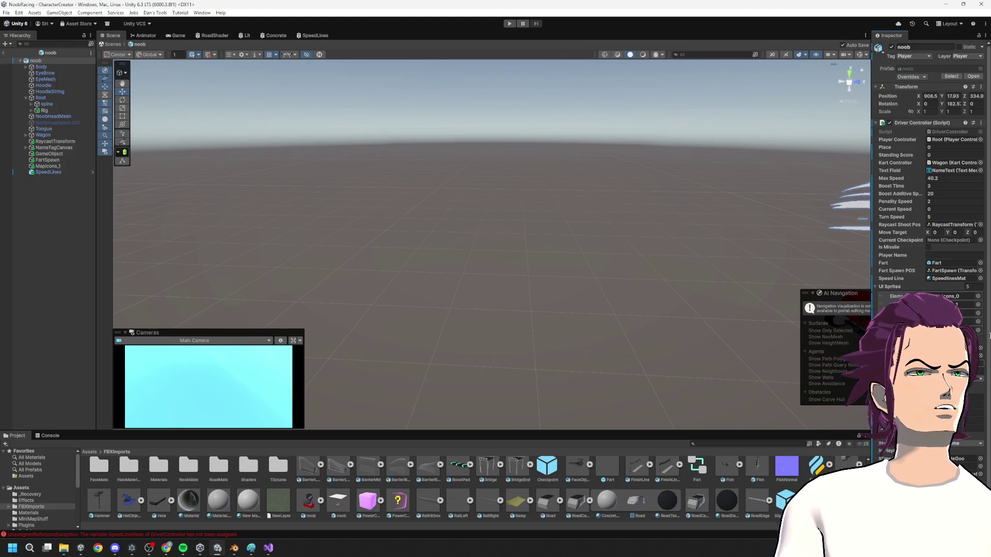
# - Replay the race and lower the first noob(Clone) SpeedLines FinalStep to 1.64
pyautogui.click(510, 24)
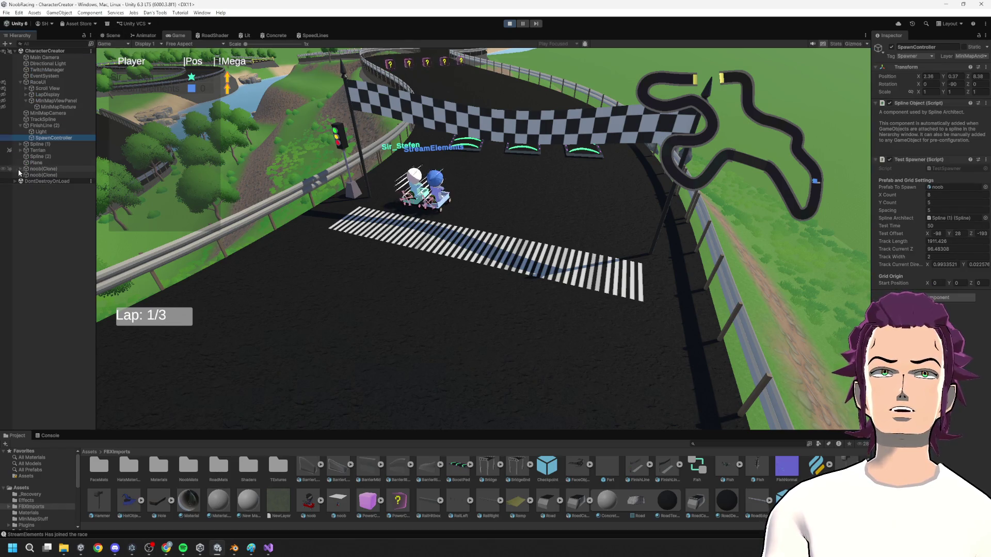
pyautogui.click(21, 169)
pyautogui.click(59, 268)
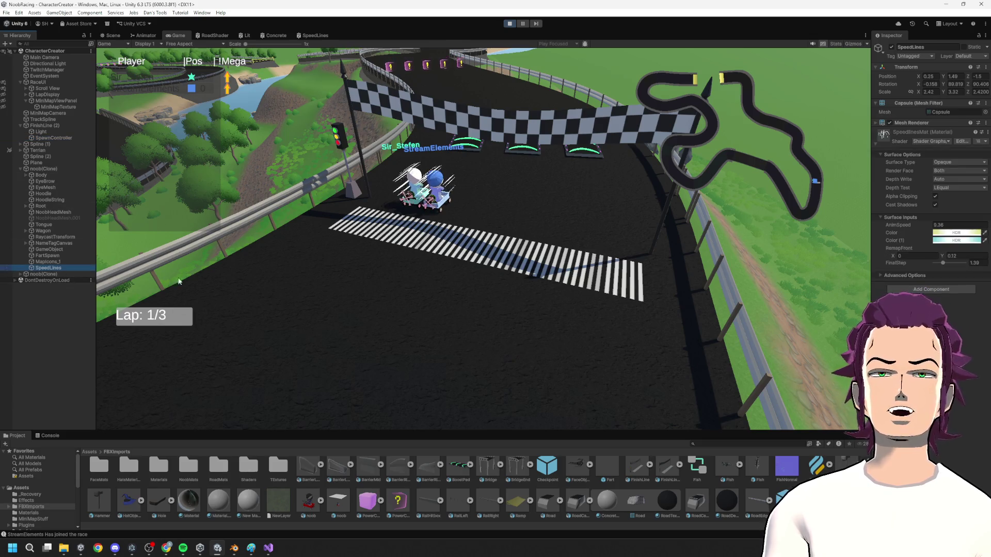
pyautogui.click(49, 437)
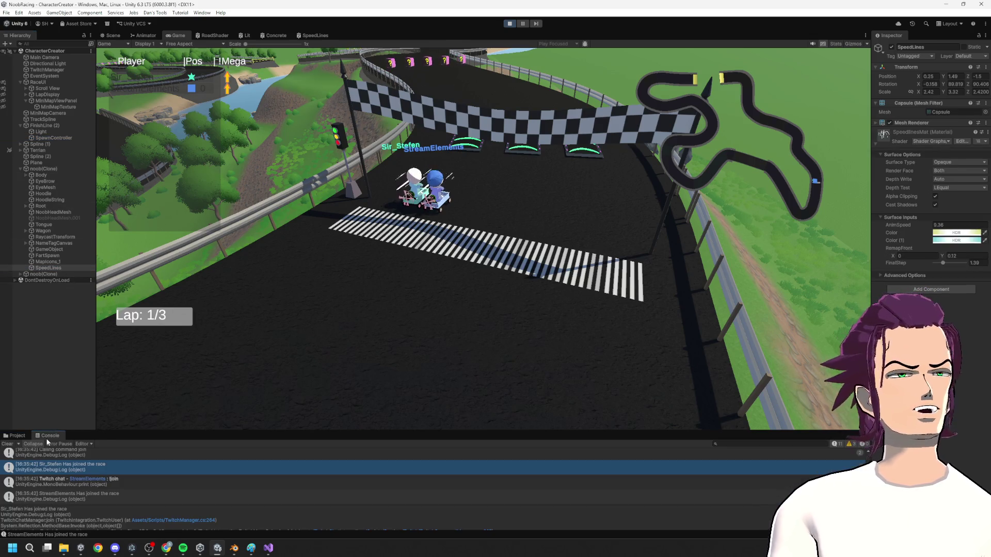
pyautogui.click(18, 437)
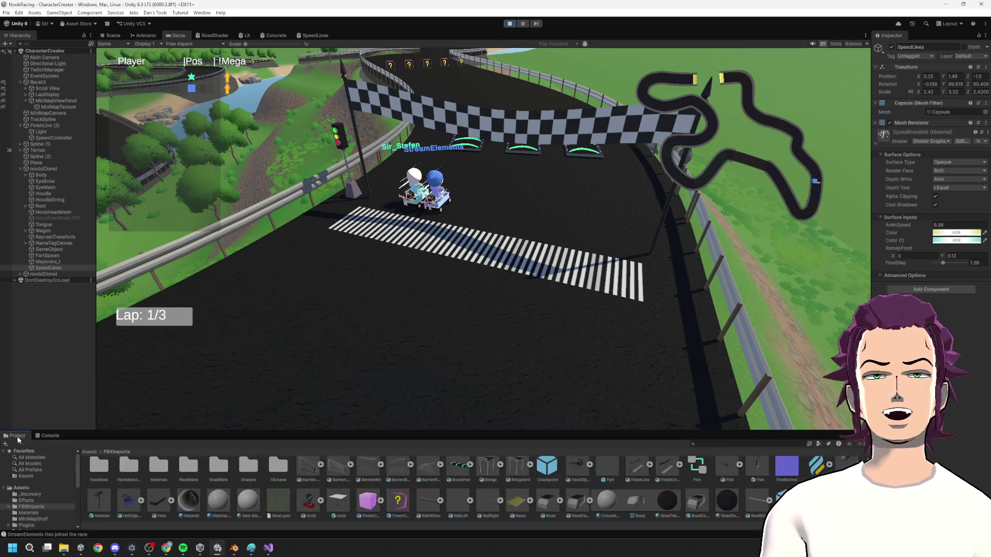
pyautogui.moveTo(942, 262)
pyautogui.mouseDown()
pyautogui.moveTo(922, 265)
pyautogui.moveTo(956, 273)
pyautogui.moveTo(944, 272)
pyautogui.mouseUp()
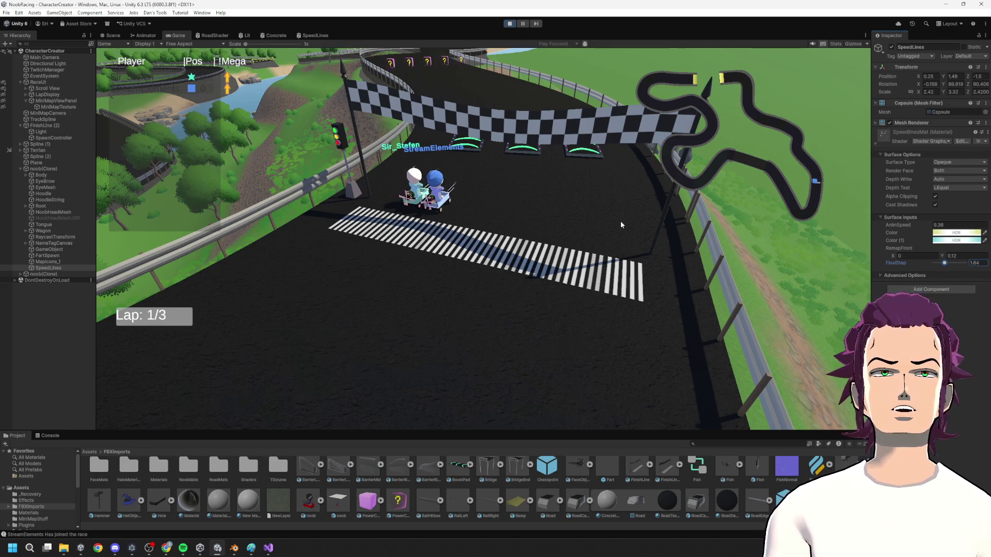
pyautogui.hotkey('alt', 'Tab')
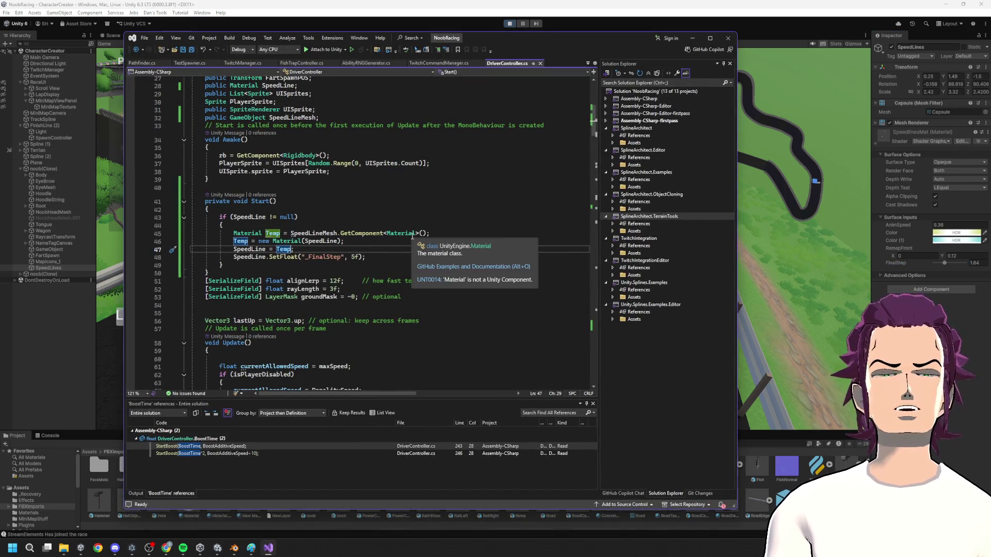
# - Compare the Material(Material) and Material(Shader) overloads on the copy line, then stop Unity's Play mode
pyautogui.moveTo(345, 237)
pyautogui.doubleClick(312, 233)
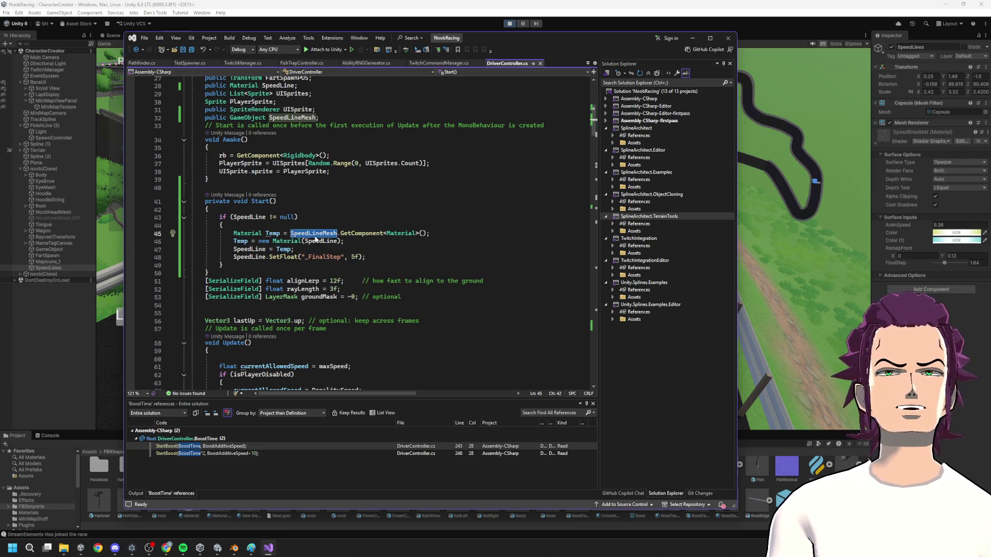
pyautogui.moveTo(317, 242)
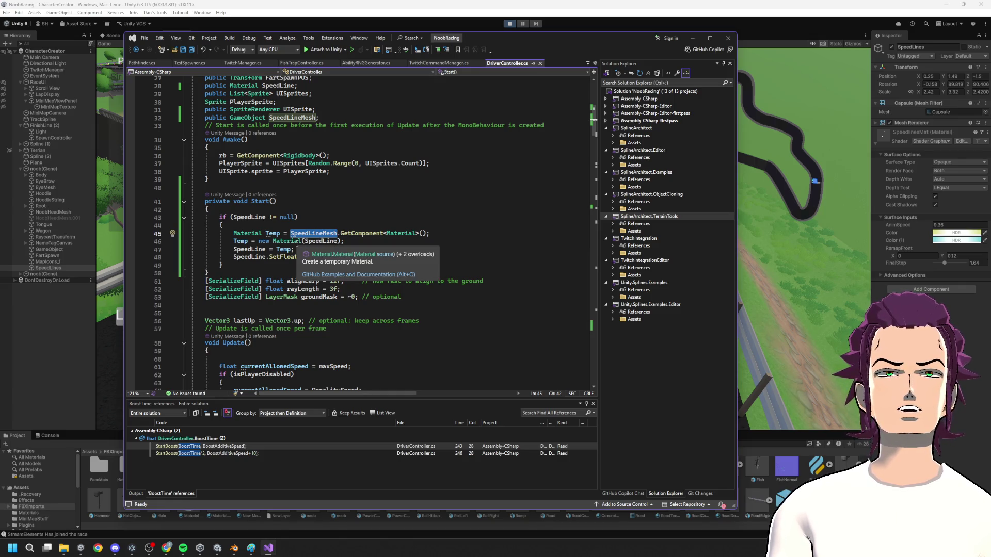
pyautogui.press('Down')
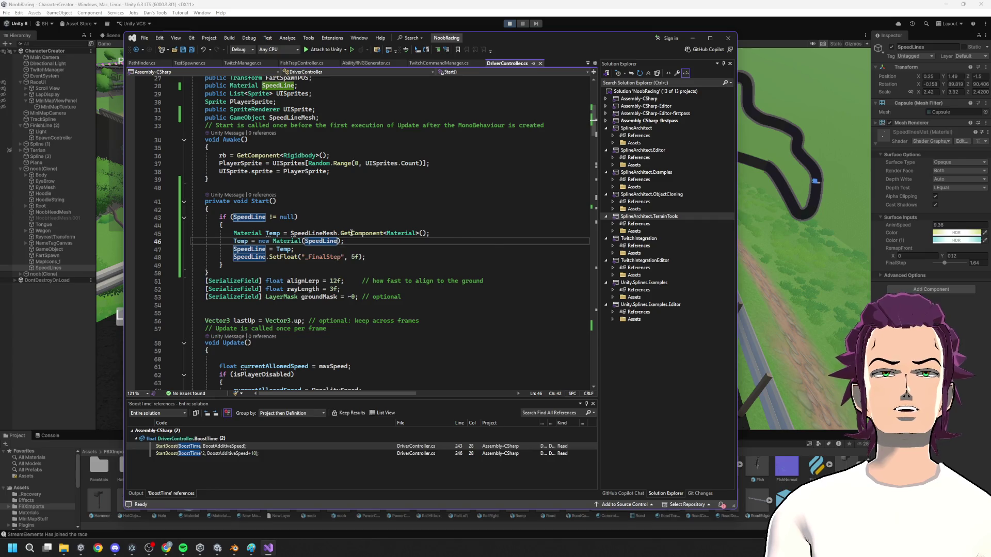
pyautogui.moveTo(351, 233)
pyautogui.write(', in')
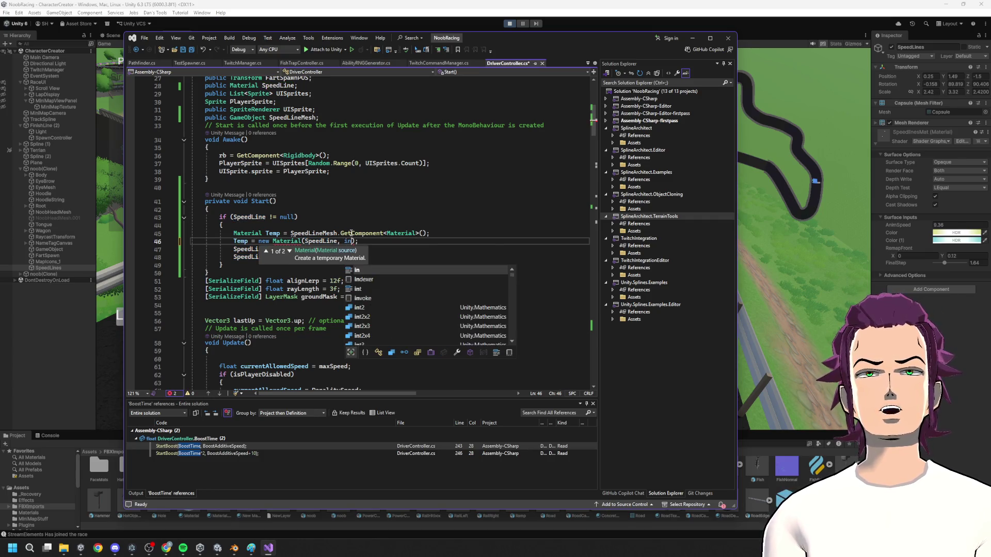
pyautogui.press('BackSpace')
pyautogui.press('BackSpace')
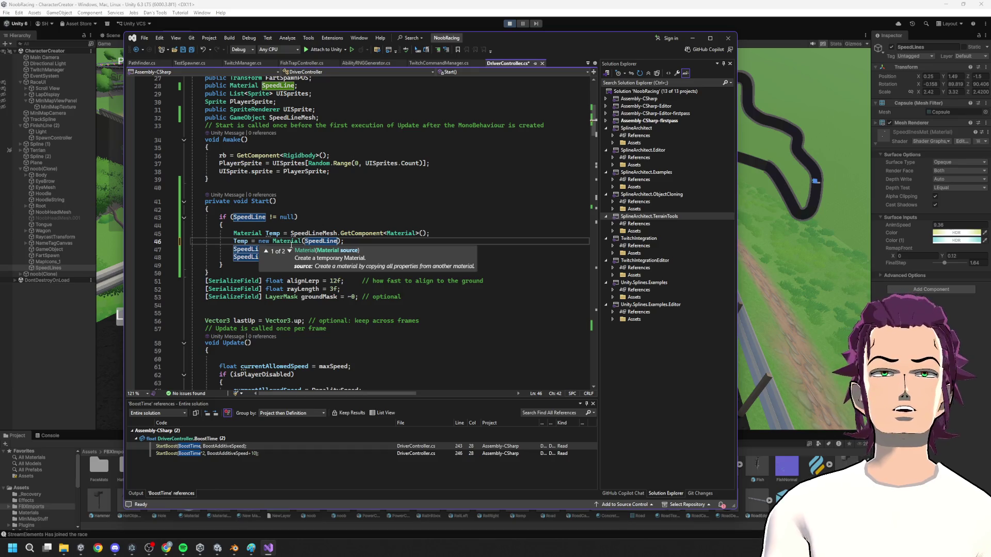
pyautogui.click(290, 252)
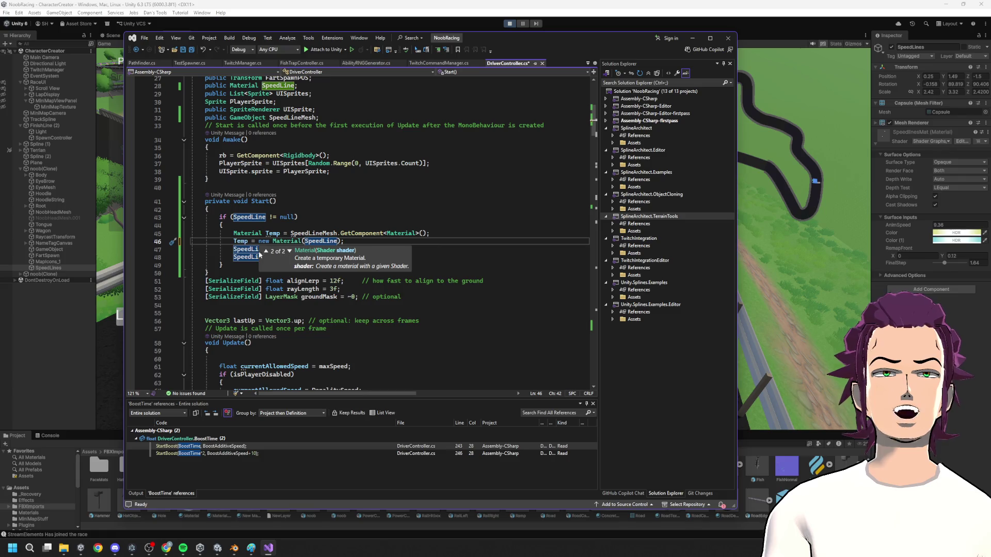
pyautogui.click(267, 253)
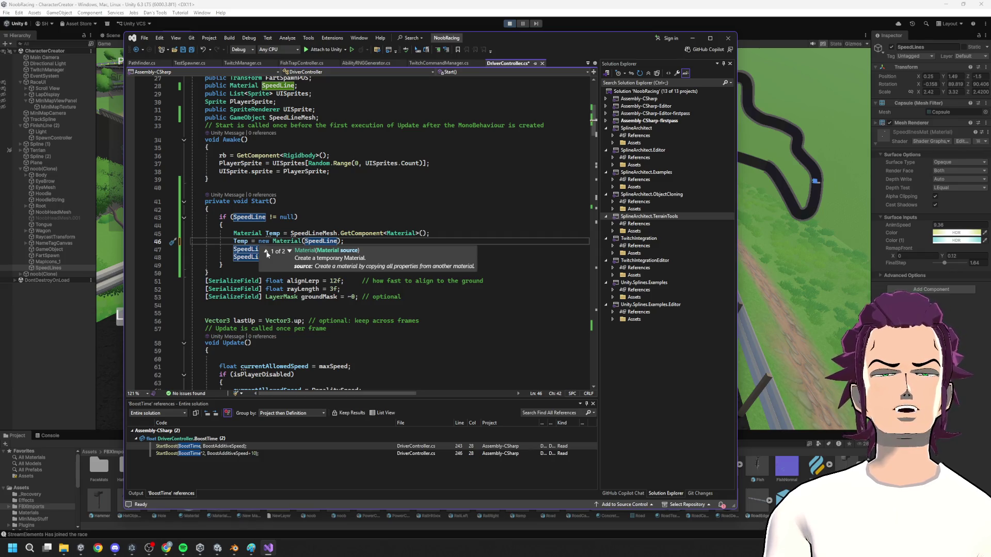
pyautogui.click(272, 217)
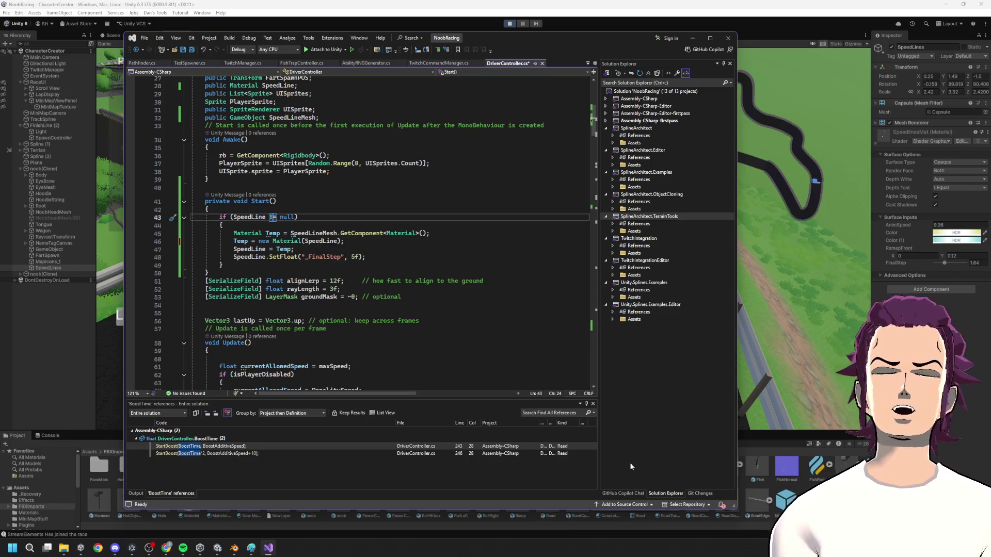
pyautogui.click(494, 29)
pyautogui.click(510, 23)
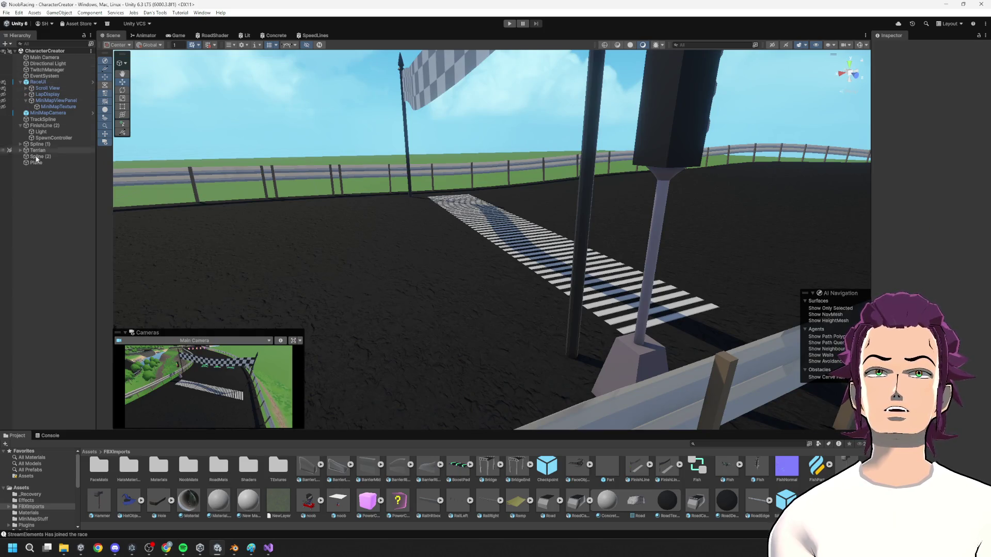
# - Inspect the Speed Line material on the noob prefab's root and its SpeedLines child
pyautogui.click(309, 500)
pyautogui.doubleClick(333, 503)
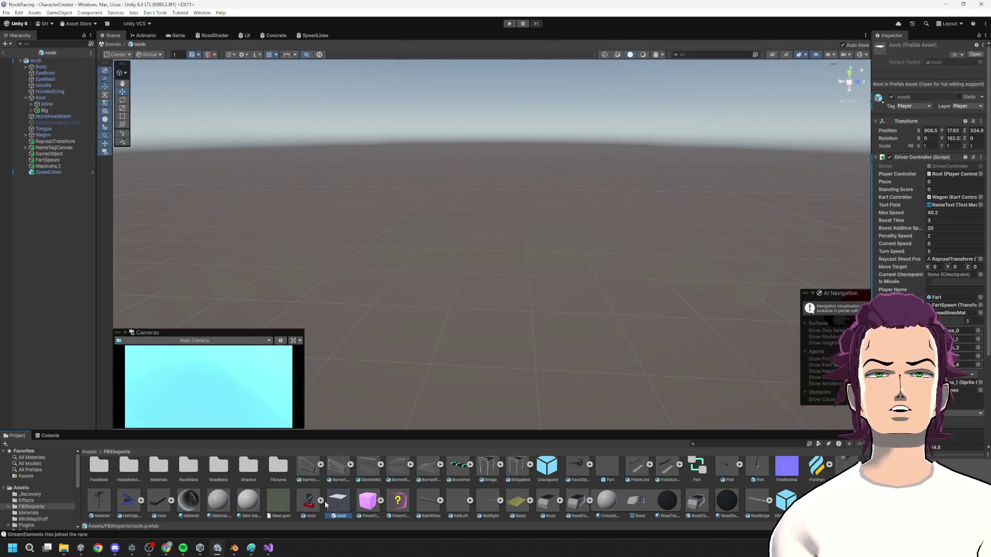
pyautogui.click(47, 61)
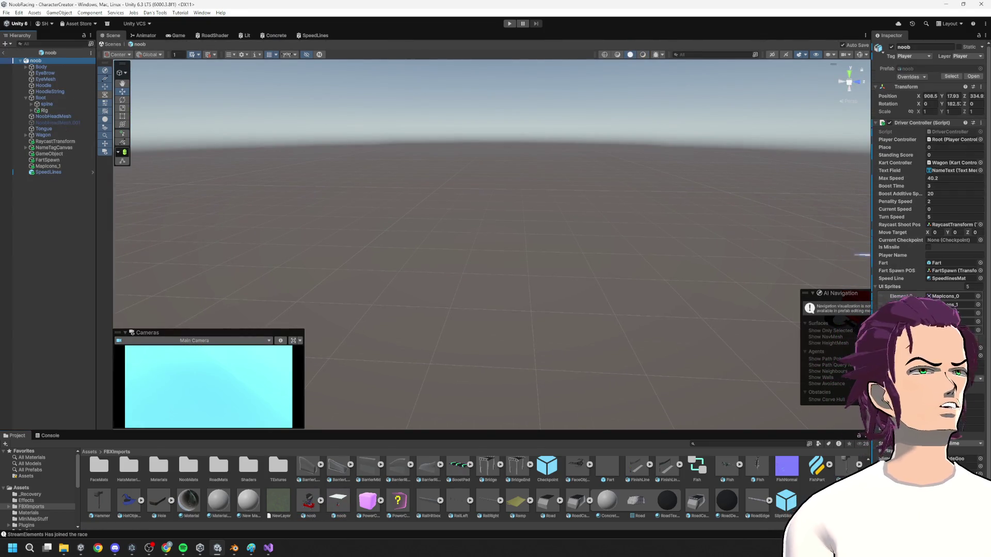
pyautogui.click(957, 279)
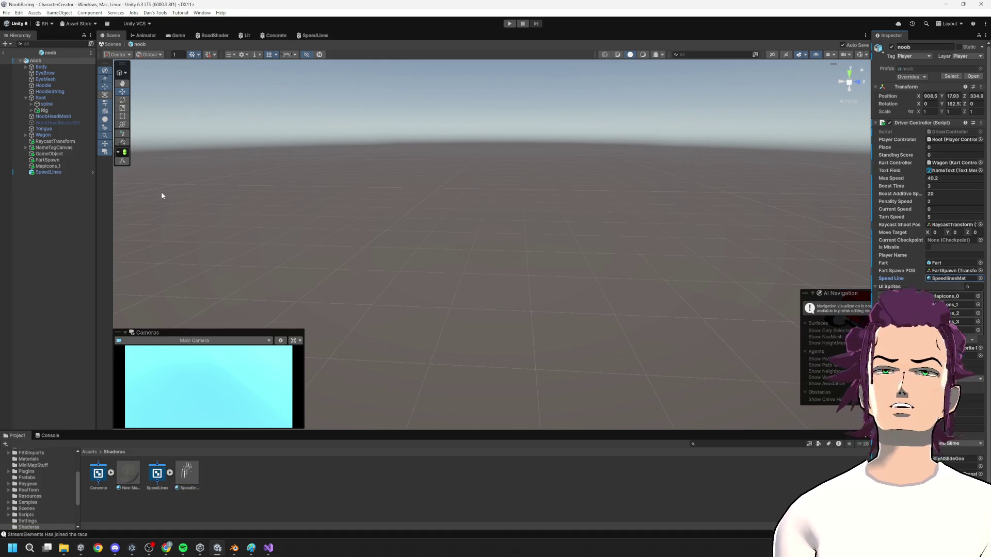
pyautogui.click(59, 173)
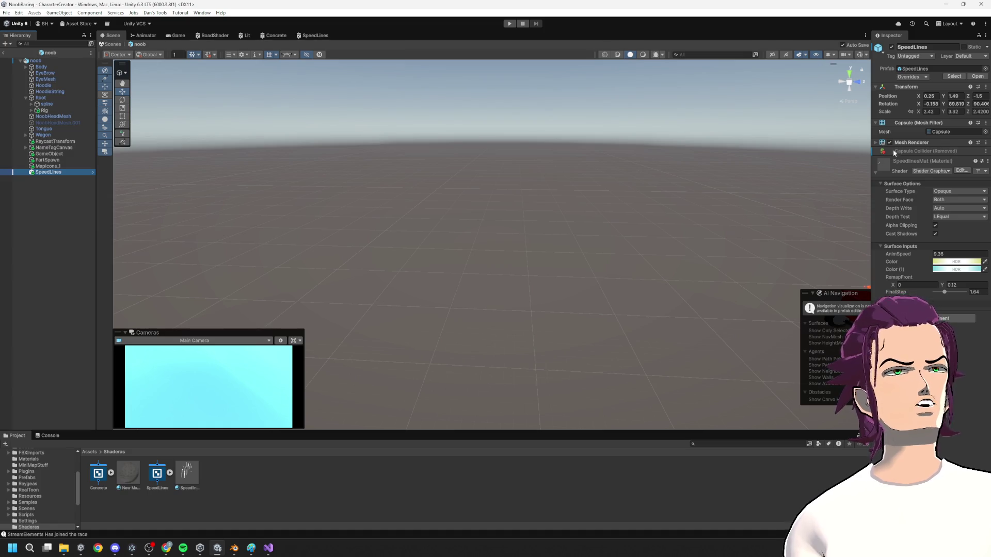
pyautogui.hotkey('alt', 'Tab')
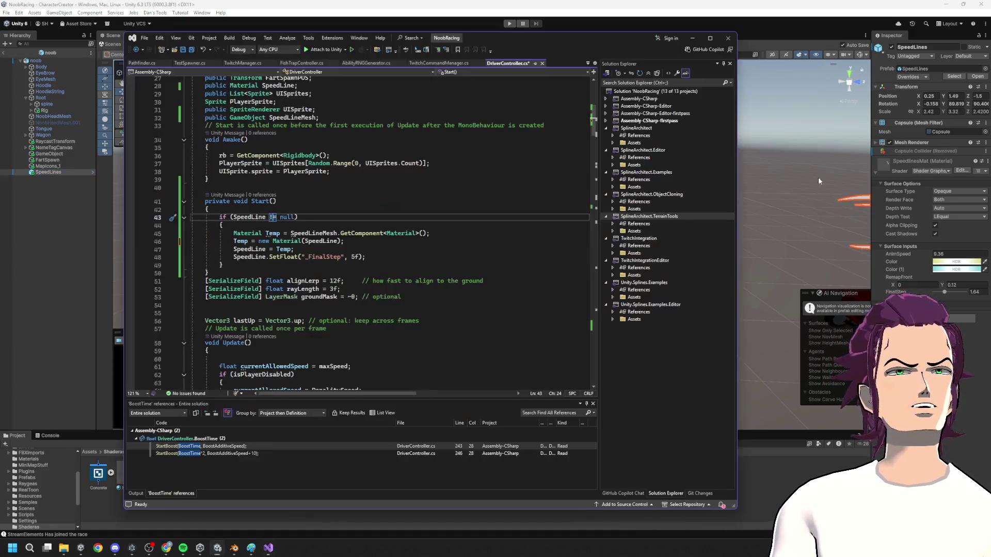
# - Add a new line after the SpeedLine assignment: SpeedLineMesh.AddComponent<Material>(Temp), and save
pyautogui.moveTo(226, 240)
pyautogui.mouseDown()
pyautogui.moveTo(367, 258)
pyautogui.moveTo(372, 242)
pyautogui.moveTo(301, 233)
pyautogui.moveTo(293, 249)
pyautogui.mouseUp()
pyautogui.click(291, 242)
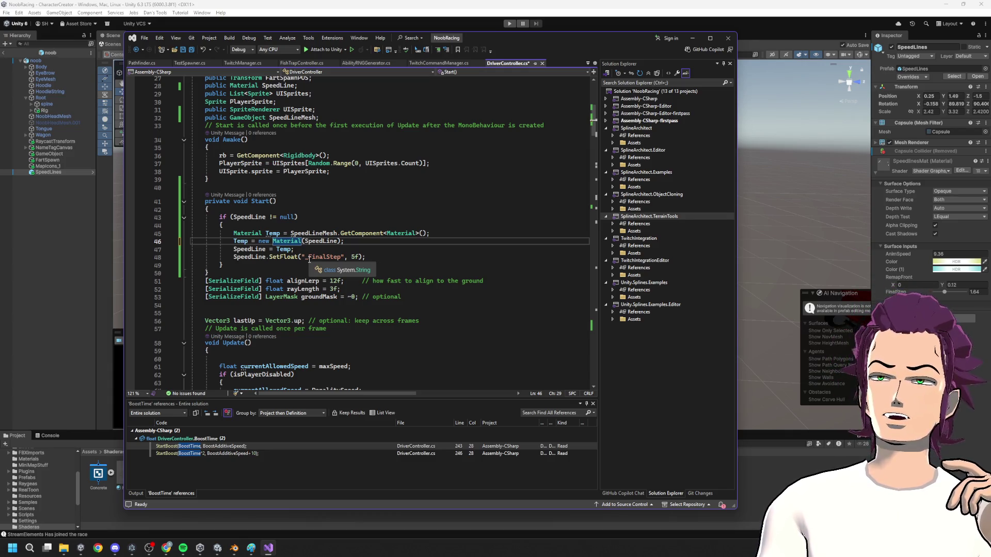
pyautogui.click(316, 248)
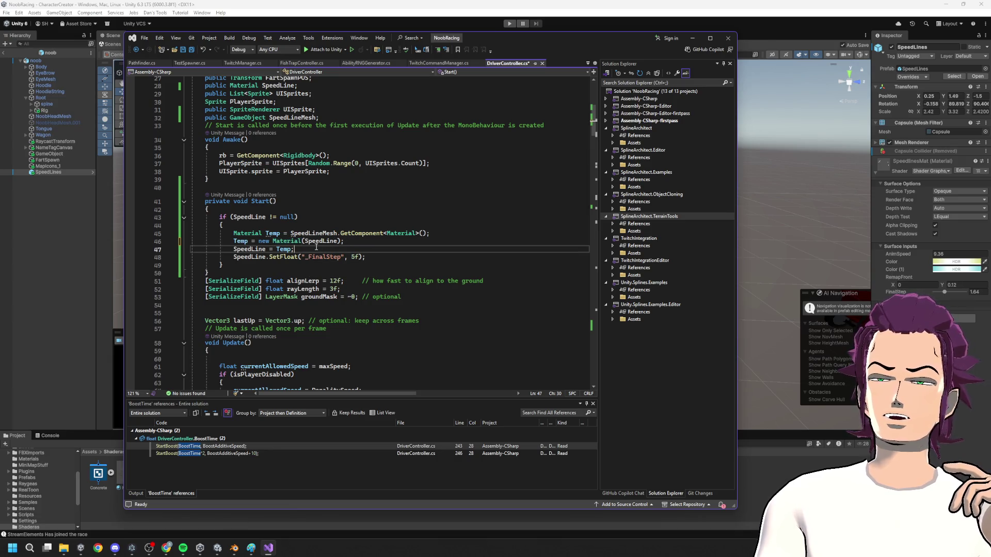
pyautogui.press('Return')
pyautogui.write('Speed')
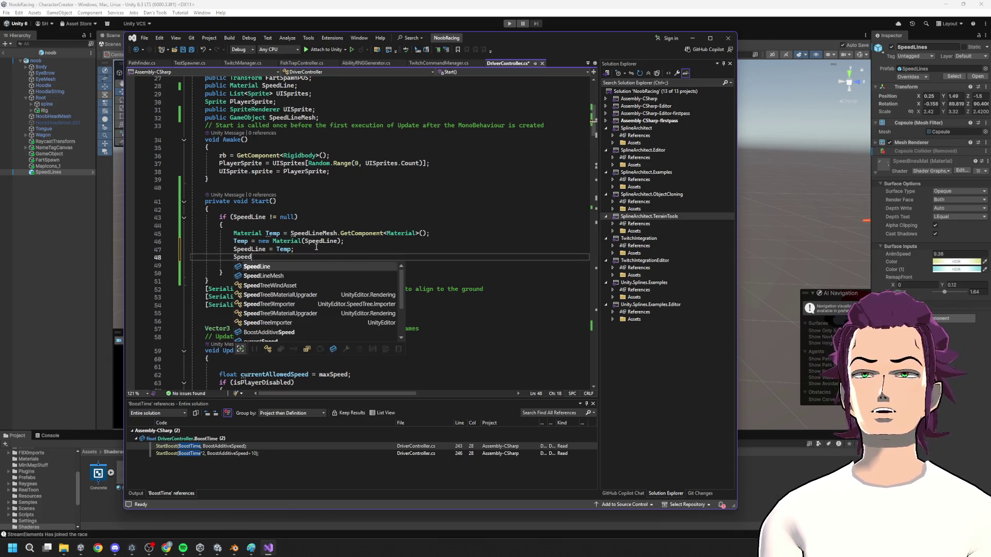
pyautogui.press('Down')
pyautogui.write(',.')
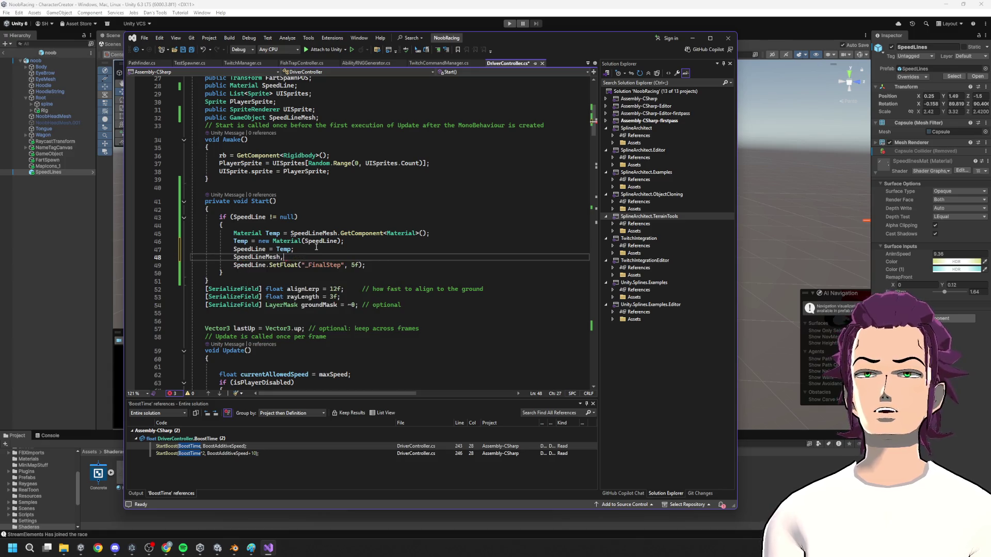
pyautogui.press('BackSpace')
pyautogui.write('.Add')
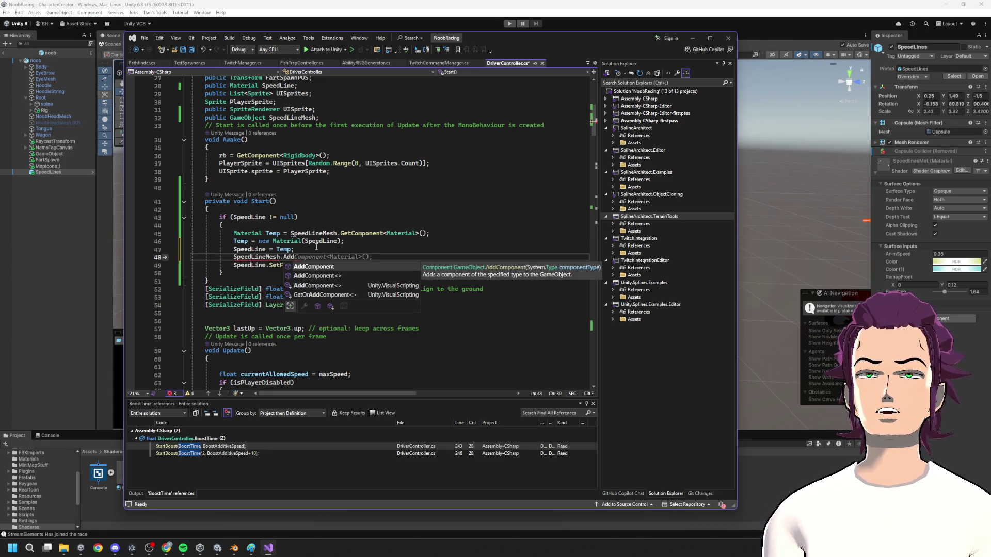
pyautogui.press('Tab')
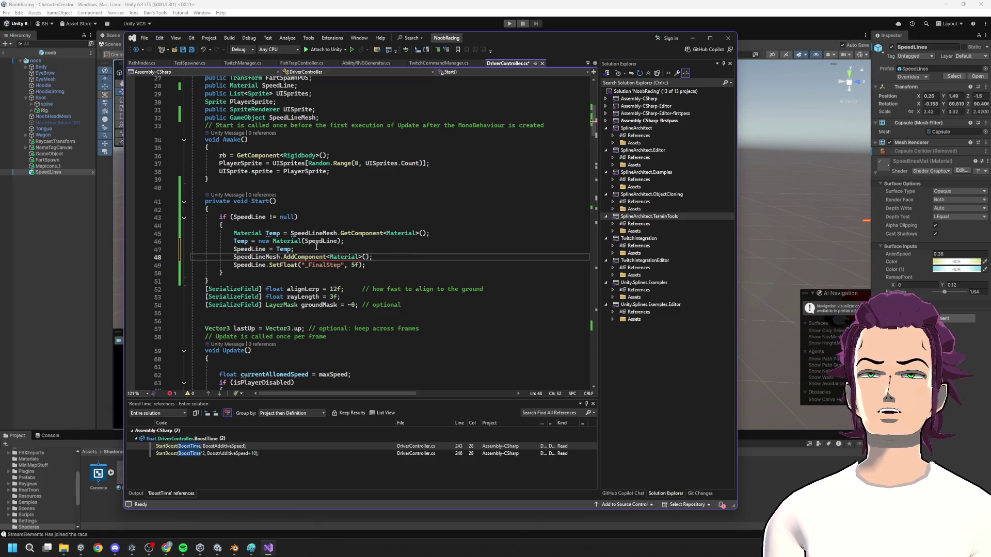
pyautogui.write('Tem')
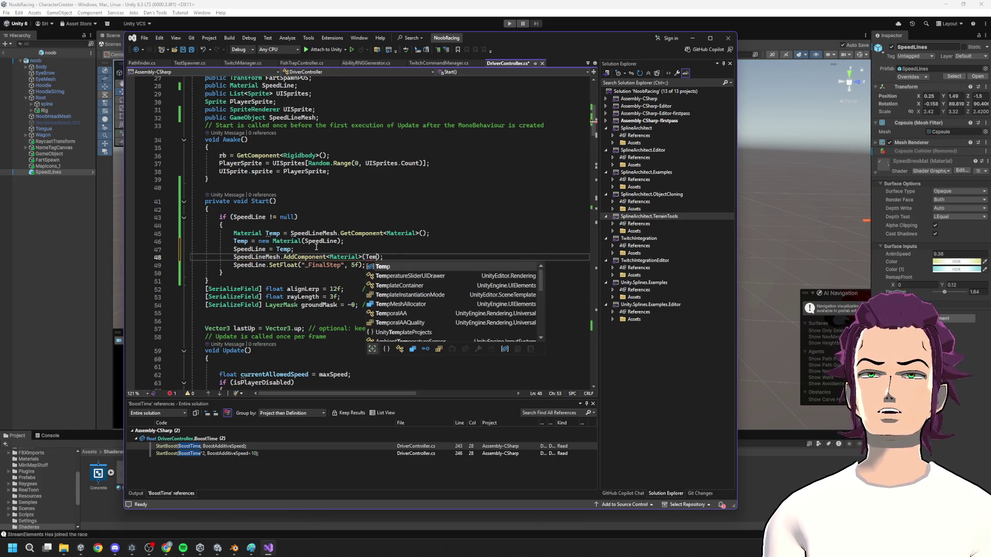
pyautogui.press('Tab')
pyautogui.hotkey('ctrl', 's')
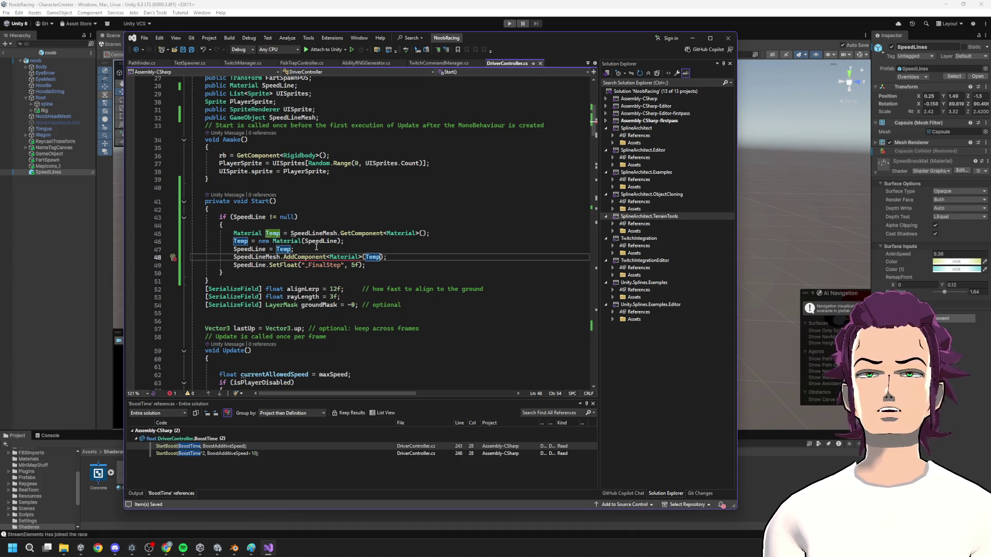
# - Move Temp out of the AddComponent call, rewriting it as an '= Temp' assignment
pyautogui.moveTo(302, 261)
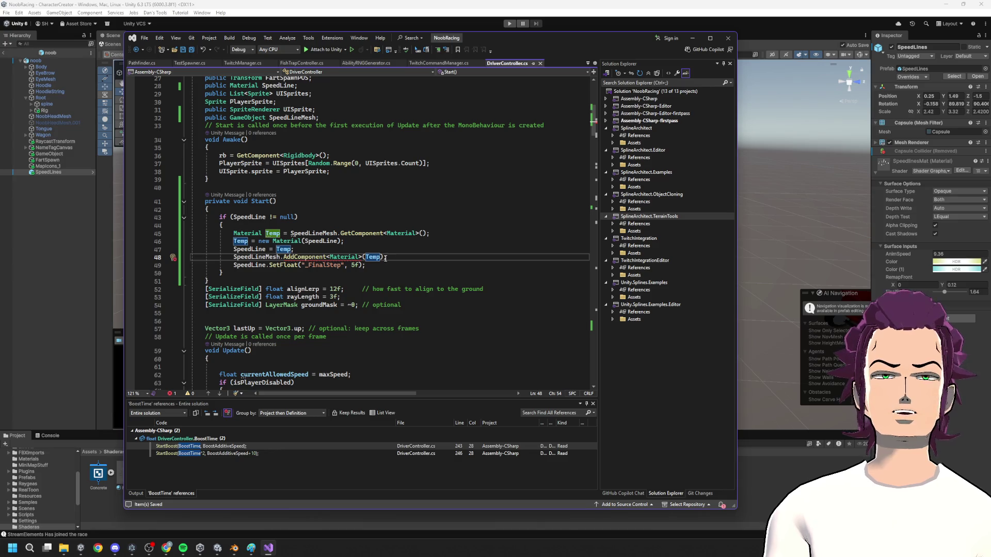
pyautogui.write(');')
pyautogui.press('Up')
pyautogui.press('Left')
pyautogui.press('Left')
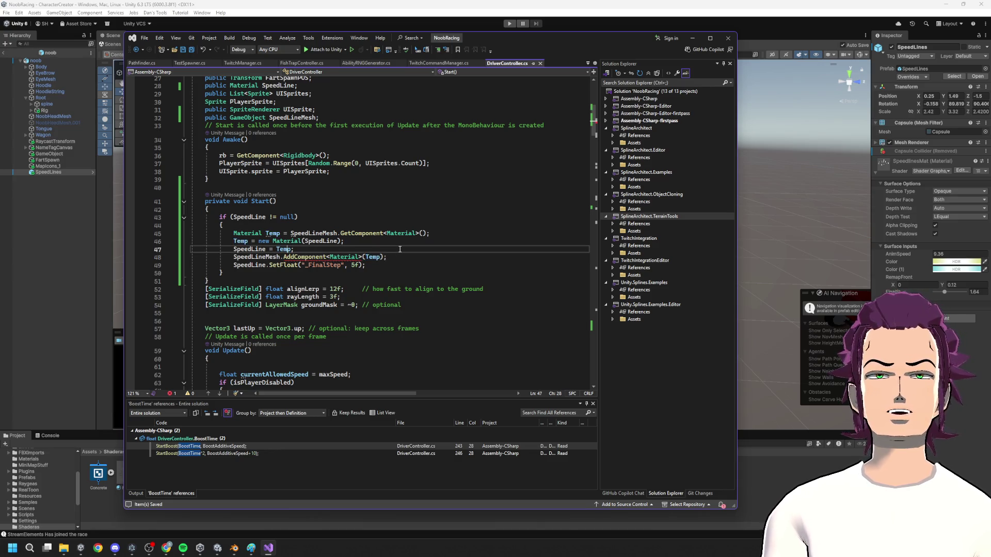
pyautogui.doubleClick(372, 257)
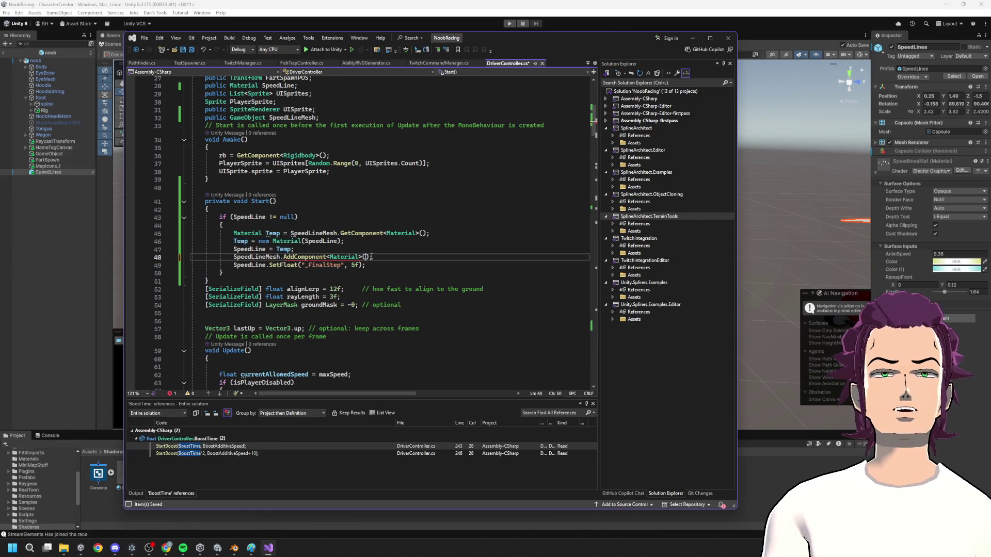
pyautogui.press('BackSpace')
pyautogui.press('Right')
pyautogui.write('= Temp')
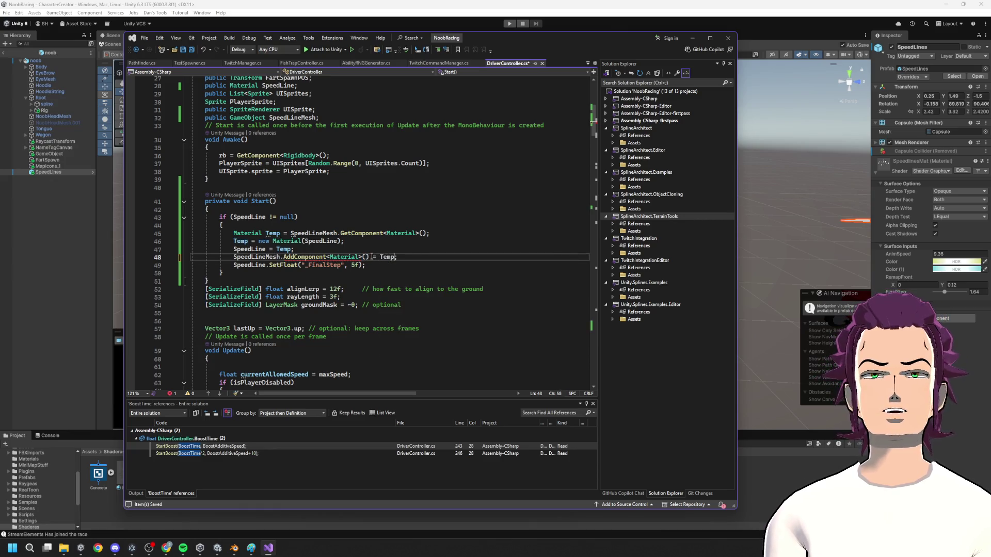
# - Try other SpeedLineMesh members, then delete the unfinished SpeedLineMesh line entirely
pyautogui.press('BackSpace')
pyautogui.press('BackSpace')
pyautogui.press('BackSpace')
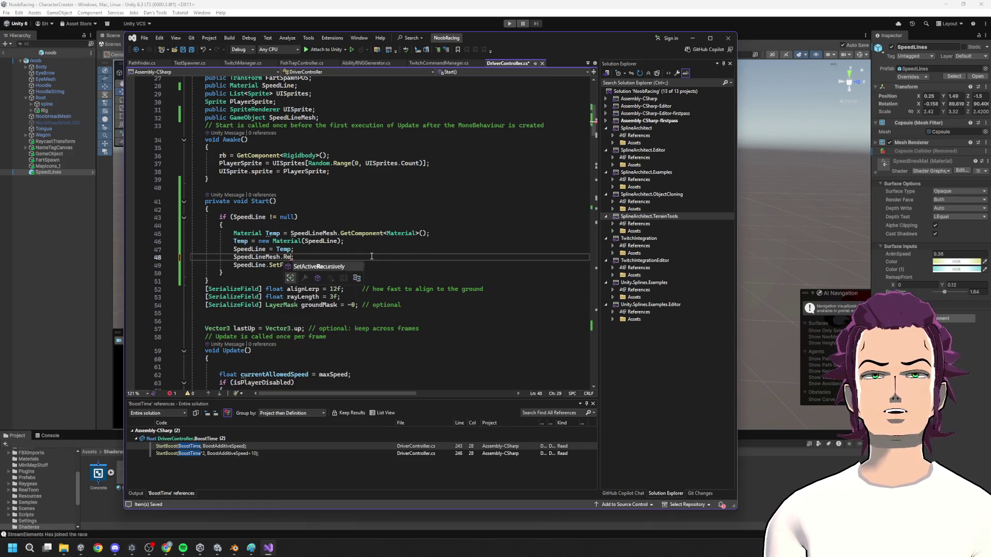
pyautogui.press('BackSpace')
pyautogui.write('R')
pyautogui.press('BackSpace')
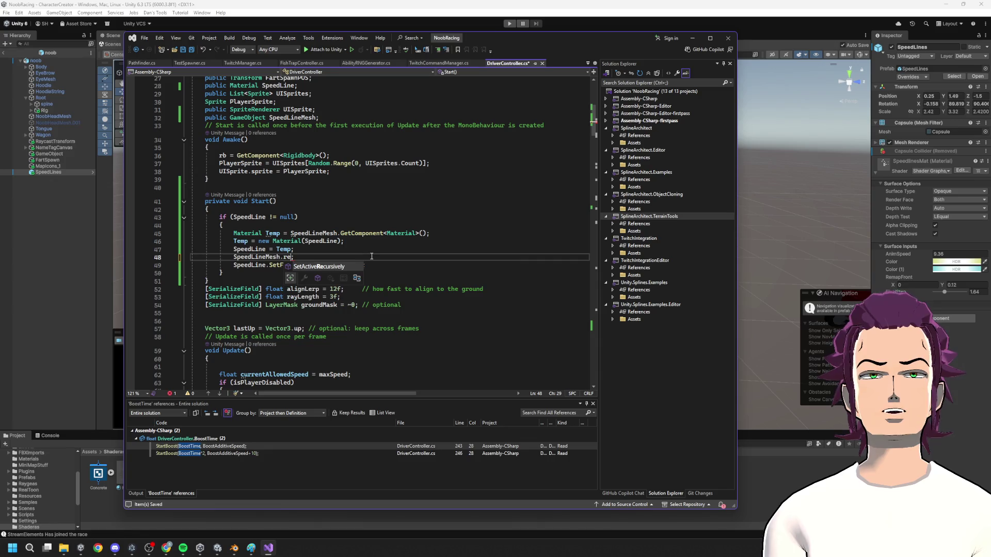
pyautogui.write('d')
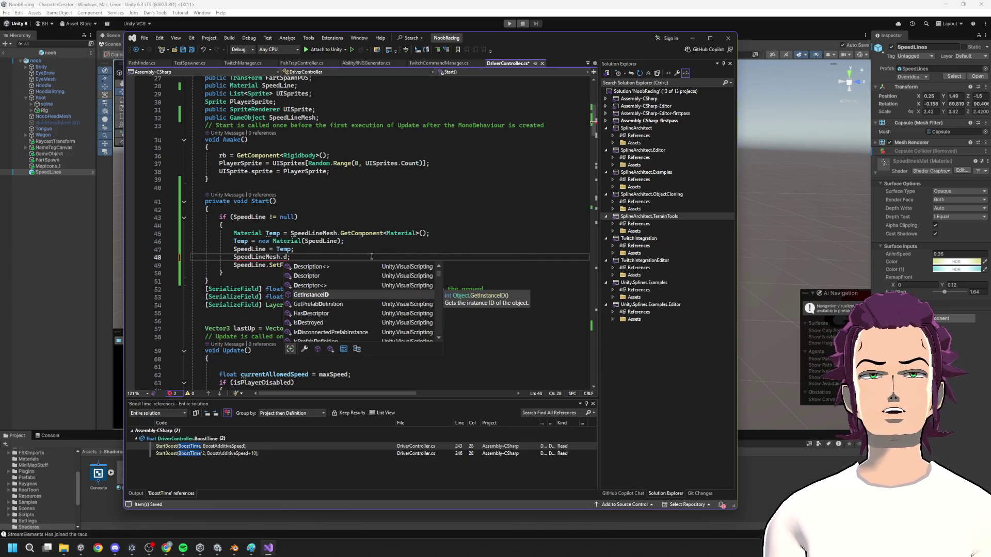
pyautogui.hotkey('ctrl', 'BackSpace')
pyautogui.hotkey('ctrl', 'BackSpace')
pyautogui.hotkey('ctrl', 'BackSpace')
pyautogui.press('Delete')
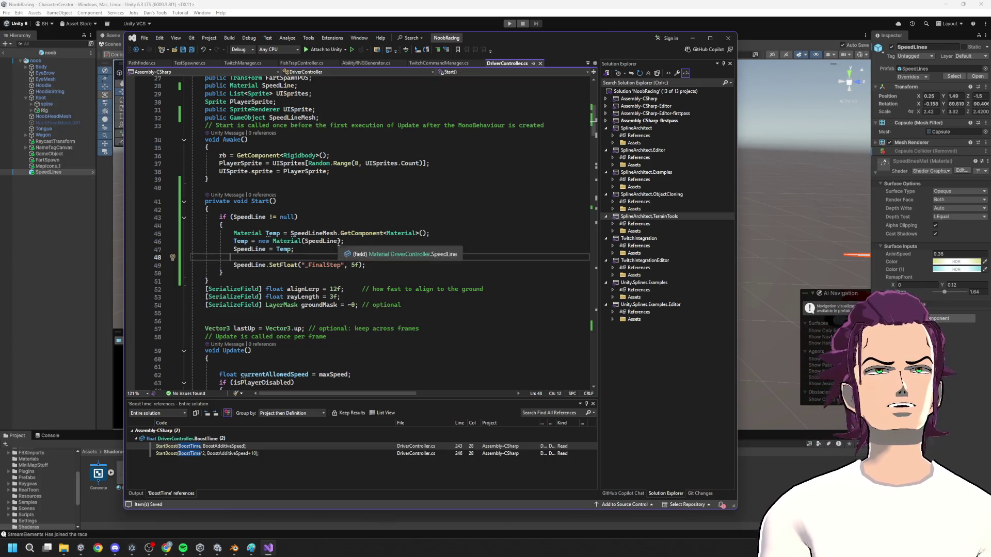
pyautogui.moveTo(333, 232)
pyautogui.click(417, 203)
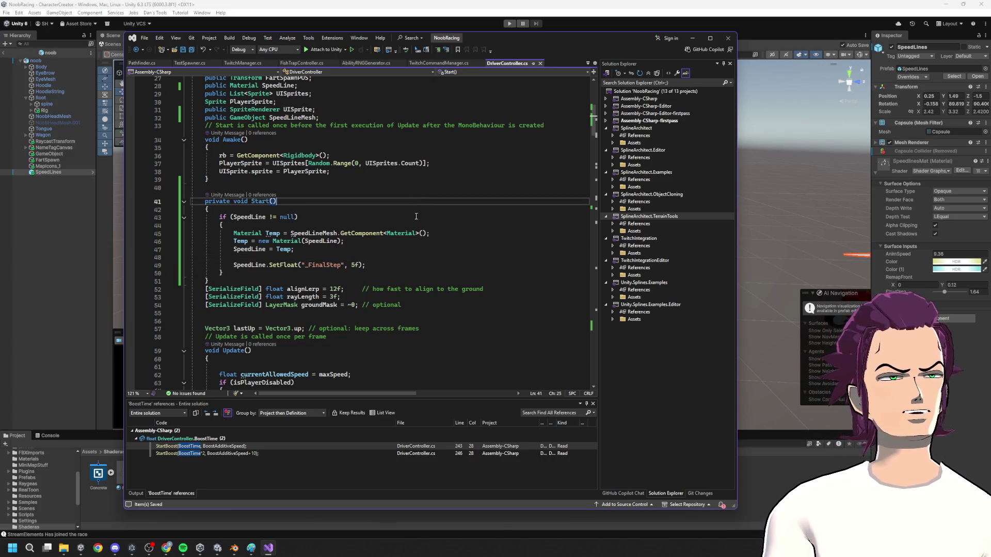
# - Retype line 49 as SpeedLine.SetFloat("_FinalStep", 5f) and let Unity recompile
pyautogui.moveTo(365, 264)
pyautogui.mouseDown()
pyautogui.moveTo(196, 257)
pyautogui.moveTo(285, 266)
pyautogui.mouseUp()
pyautogui.doubleClick(286, 265)
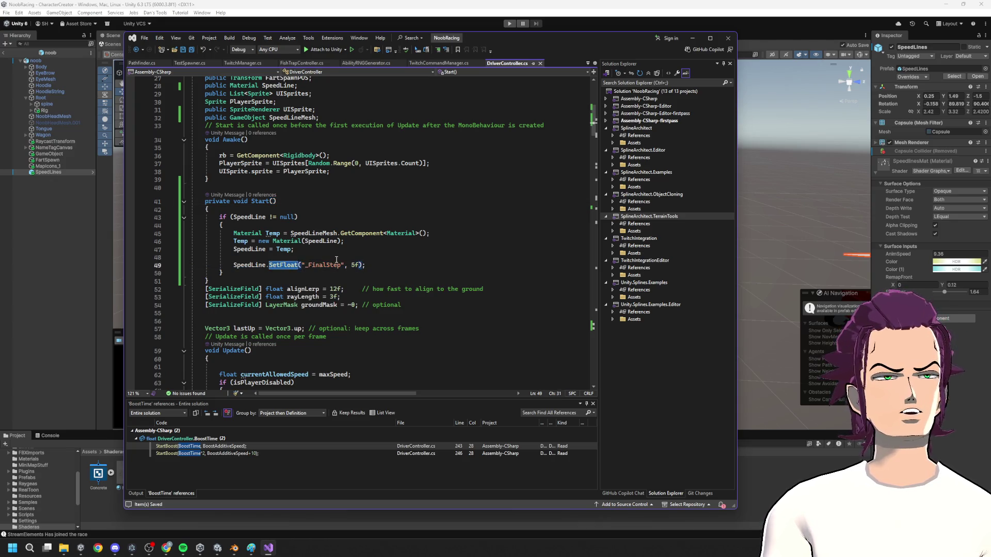
pyautogui.write('Set')
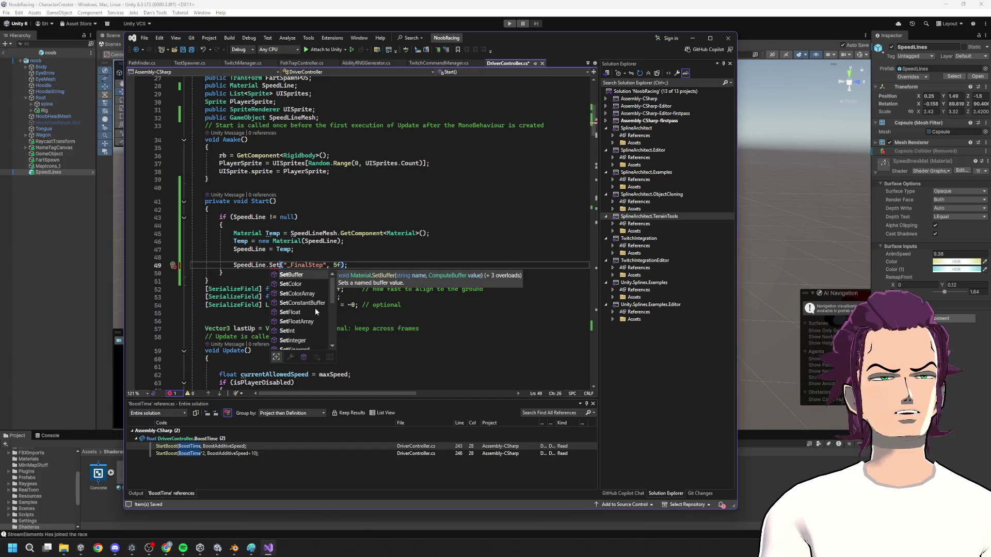
pyautogui.scroll(-2, 316, 312)
pyautogui.scroll(-1, 317, 312)
pyautogui.scroll(-1, 317, 312)
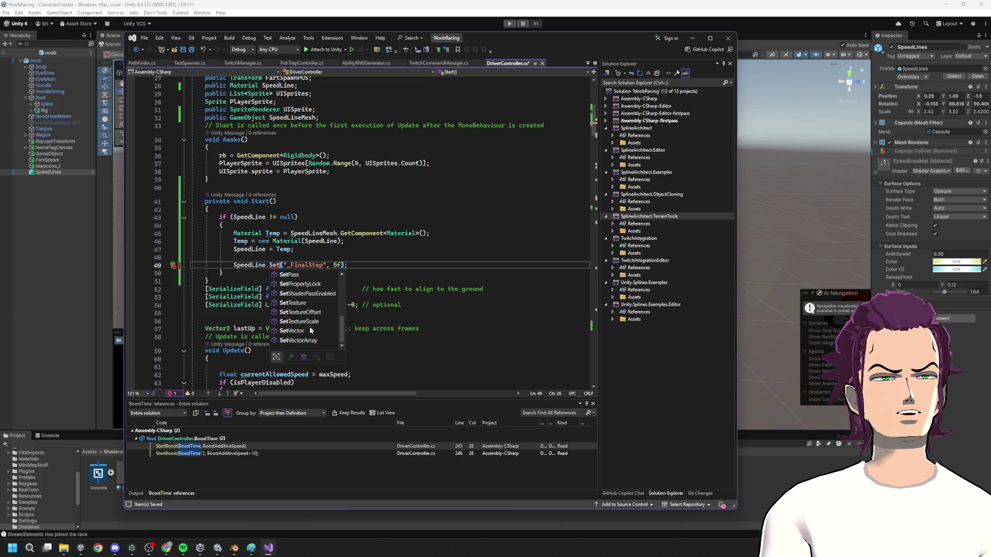
pyautogui.scroll(3, 309, 328)
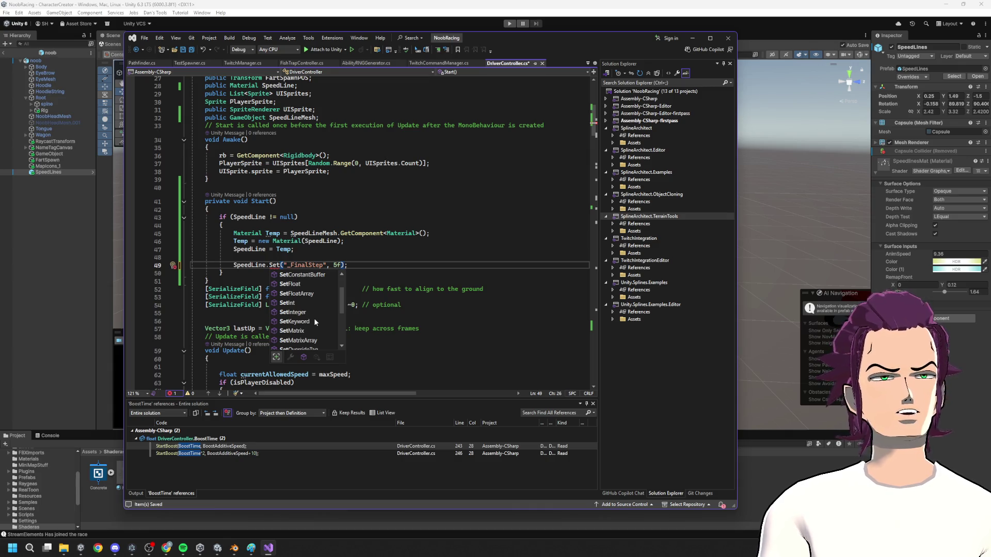
pyautogui.scroll(1, 315, 321)
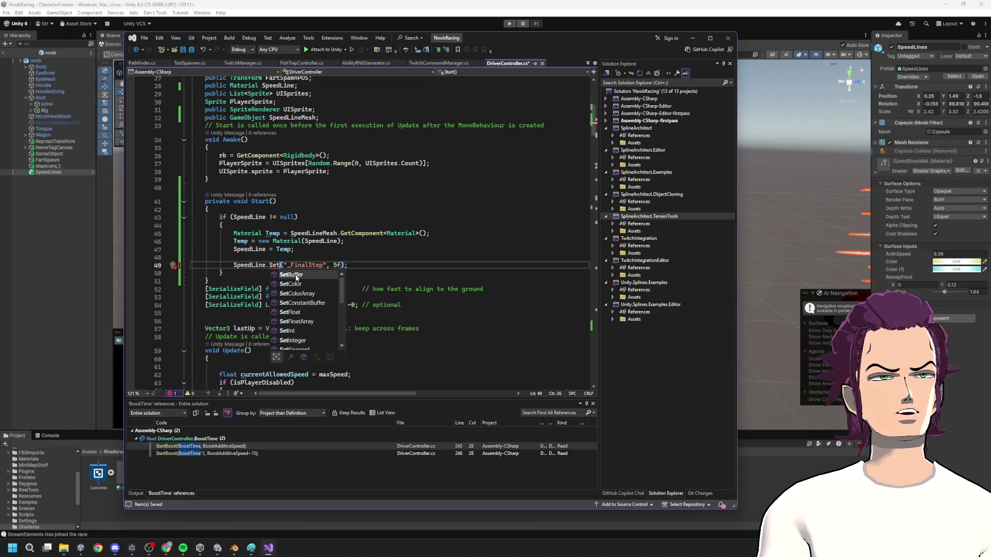
pyautogui.doubleClick(299, 275)
pyautogui.hotkey('ctrl', 'z')
pyautogui.press('BackSpace')
pyautogui.press('BackSpace')
pyautogui.write('et')
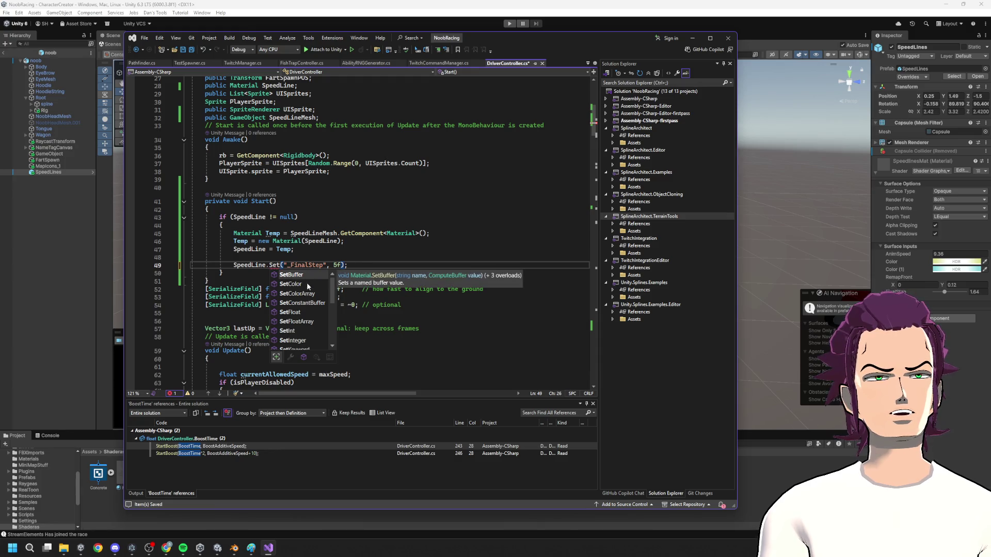
pyautogui.doubleClick(305, 313)
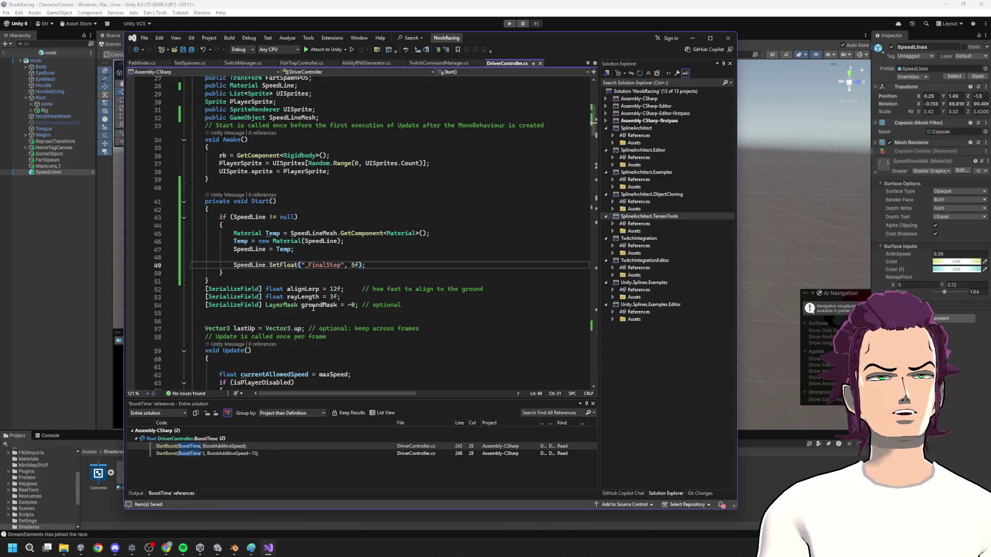
pyautogui.click(593, 30)
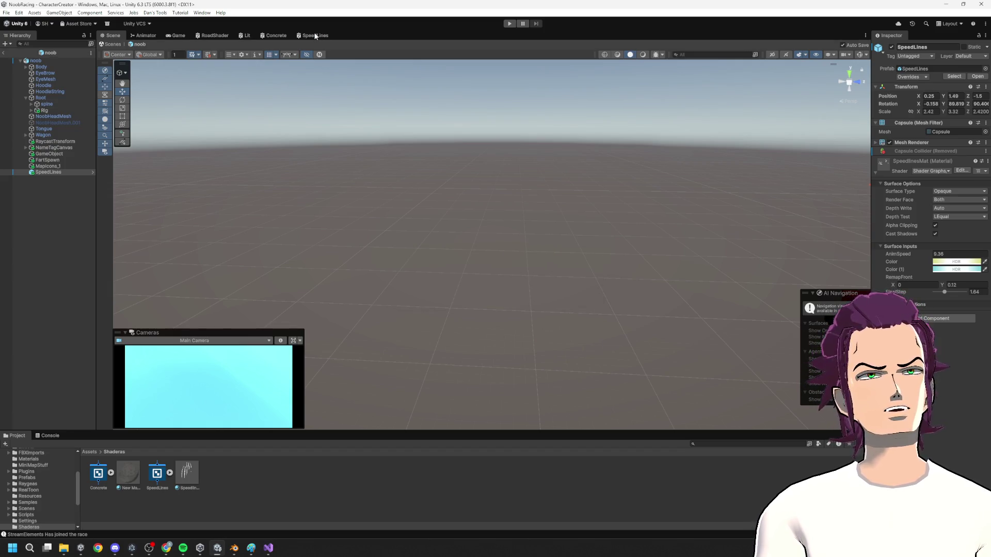
# - In the SpeedLines shader graph, try FinalStep default 0.45, then undo it back to 0
pyautogui.click(314, 35)
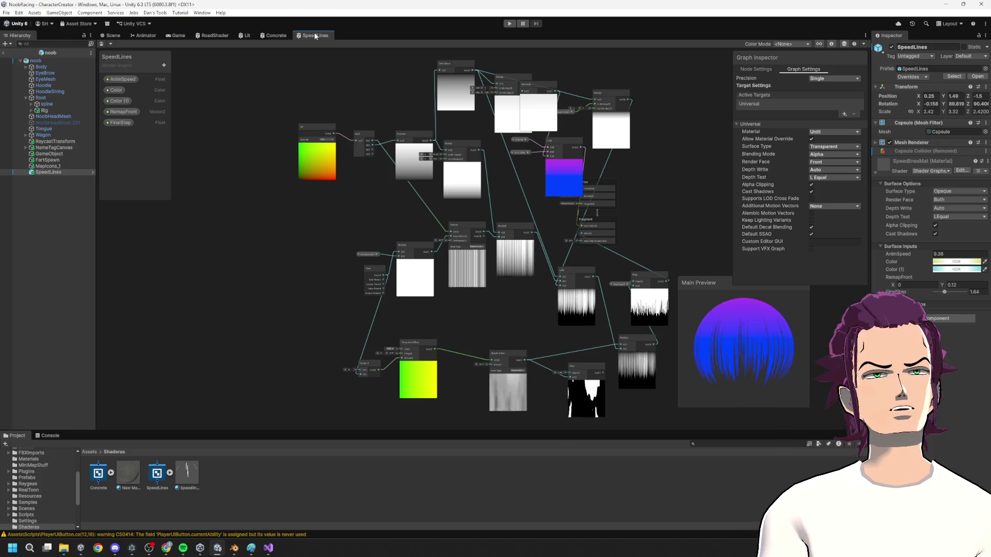
pyautogui.scroll(3, 573, 206)
pyautogui.click(471, 60)
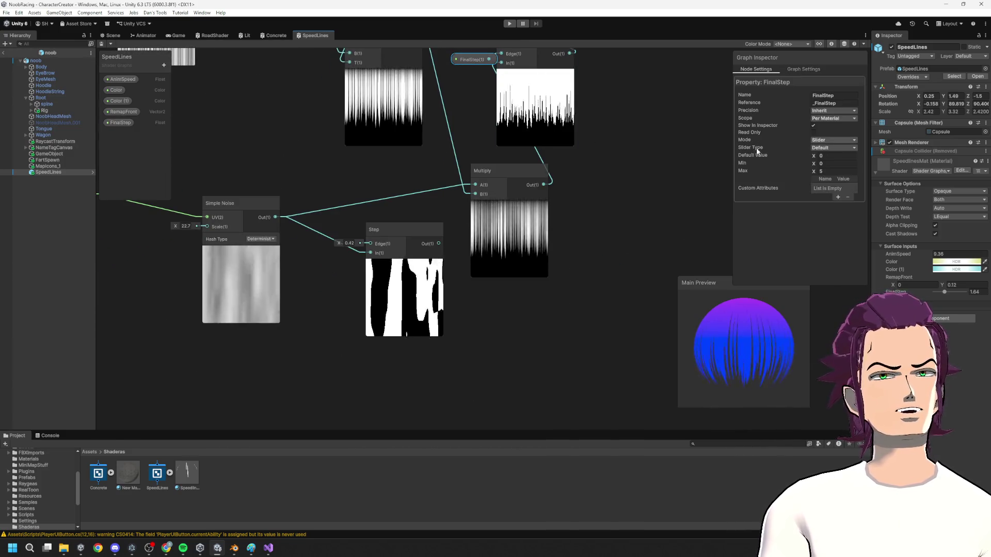
pyautogui.click(832, 156)
pyautogui.write('0.45')
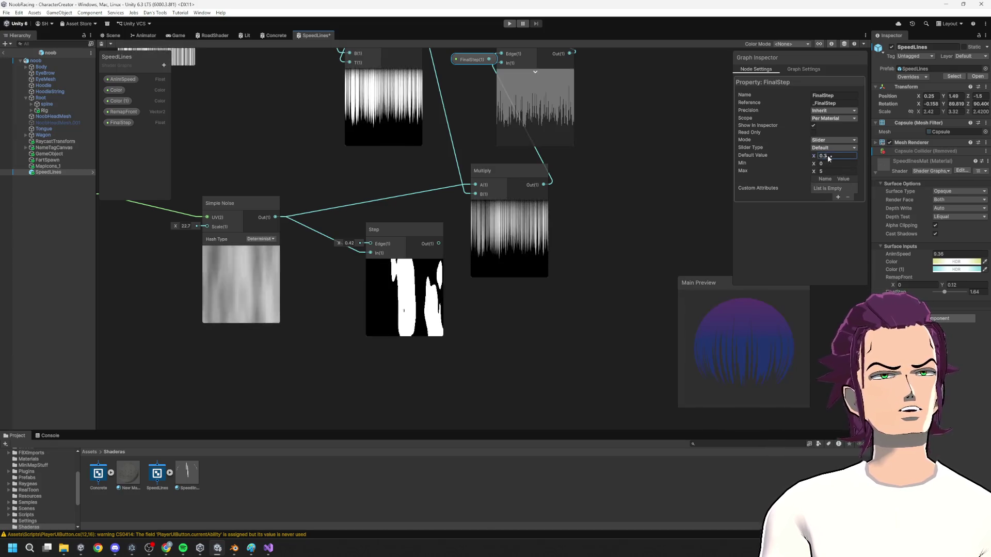
pyautogui.hotkey('ctrl', 'z')
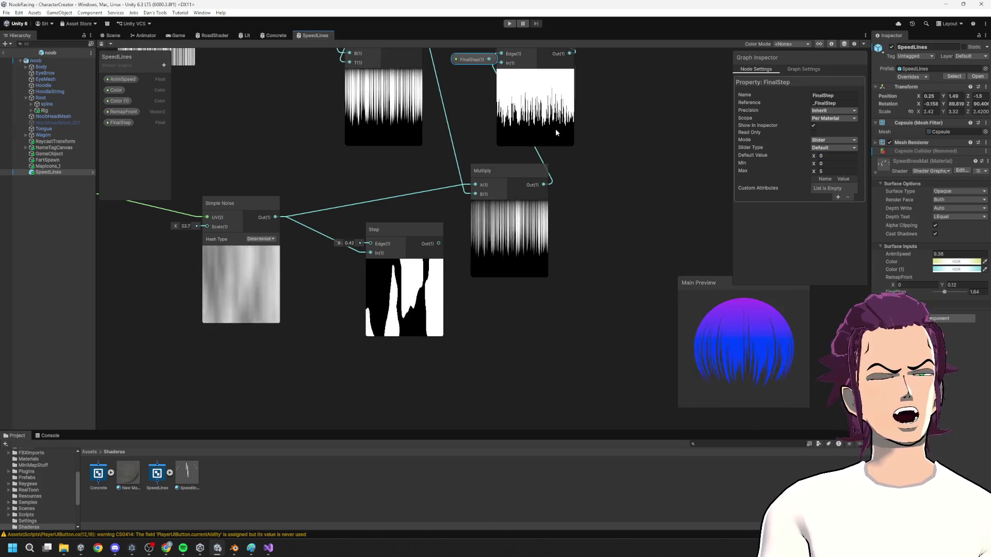
pyautogui.scroll(-8, 555, 213)
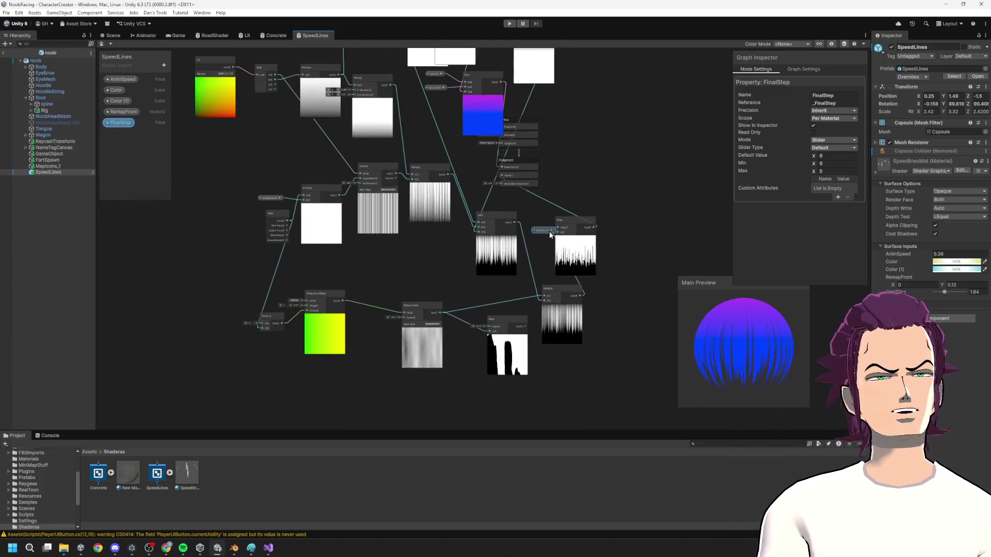
# - Return to the Scene view and bring Visual Studio back to the front
pyautogui.click(144, 35)
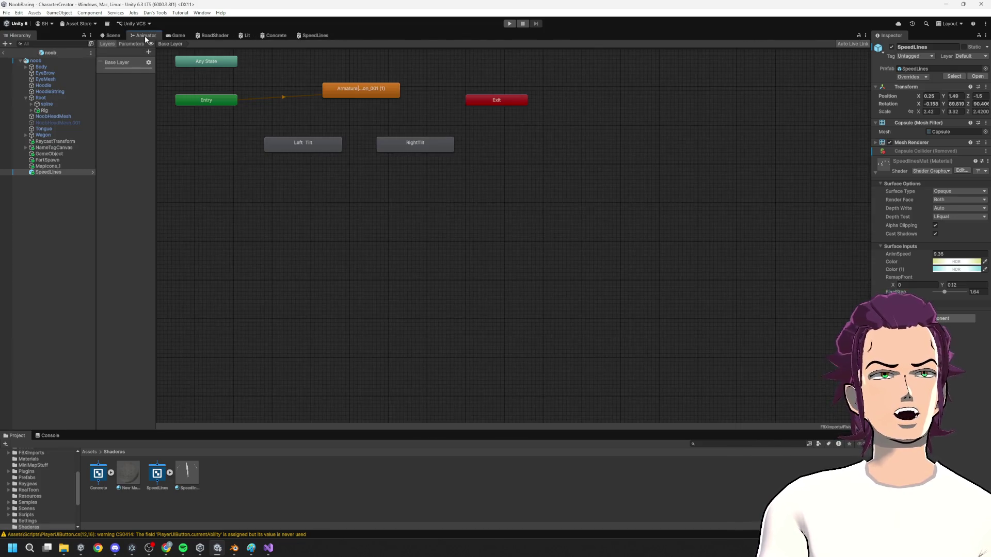
pyautogui.click(246, 35)
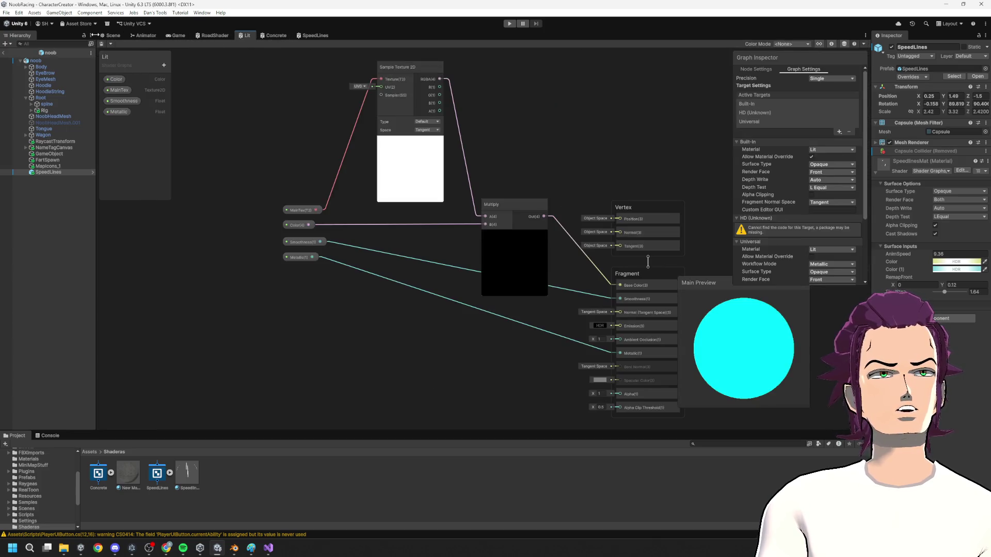
pyautogui.click(111, 35)
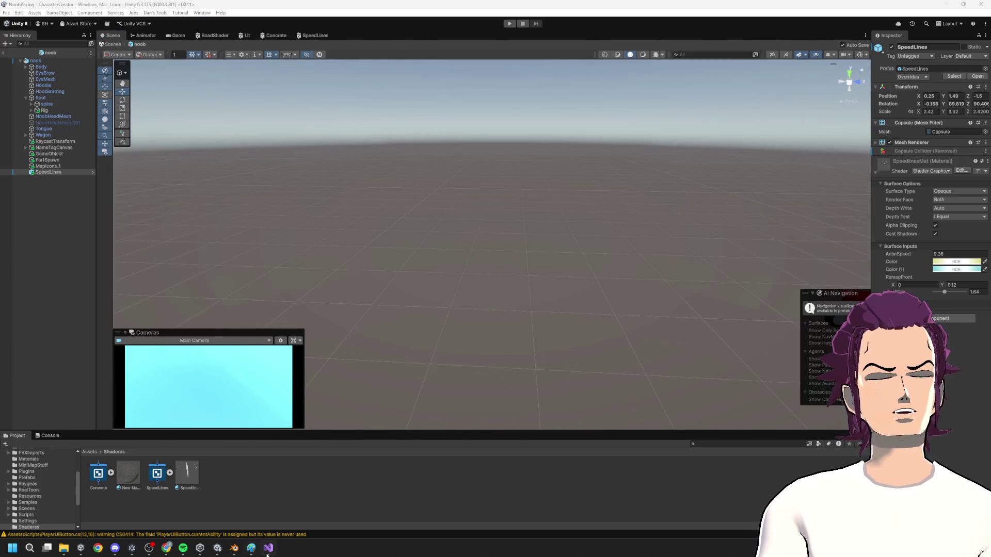
pyautogui.click(269, 549)
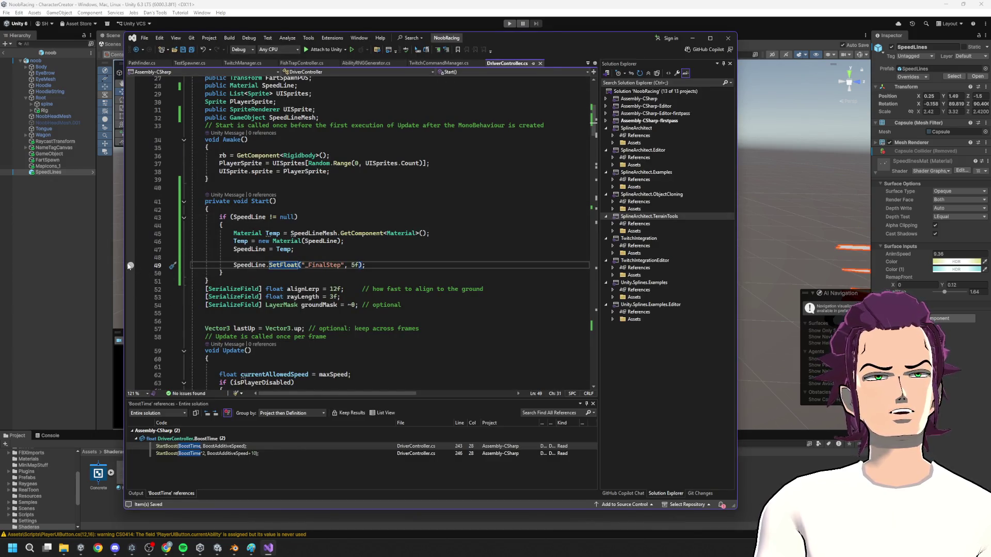
# - Set a breakpoint on line 49, attach the debugger to Unity, and play until it hits
pyautogui.click(131, 265)
pyautogui.click(320, 49)
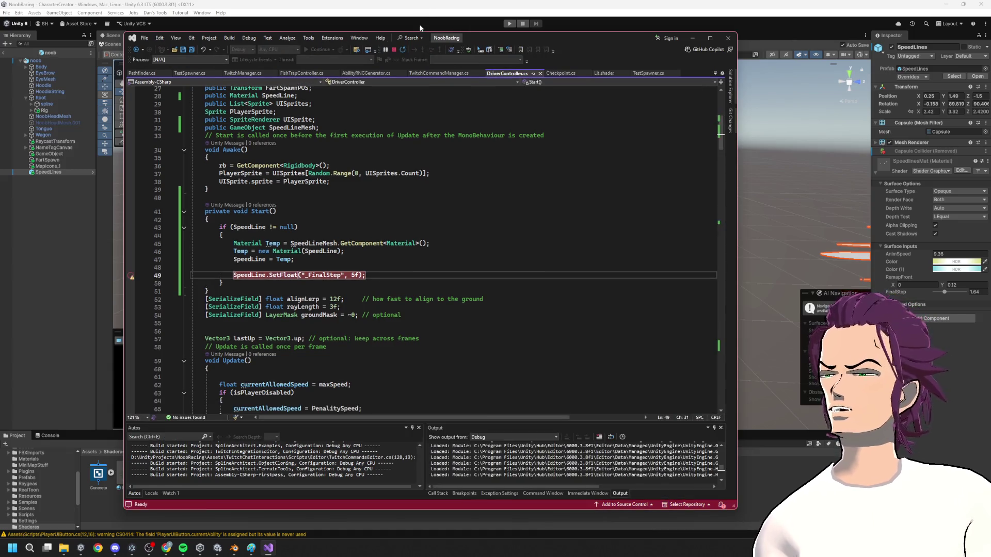
pyautogui.click(494, 3)
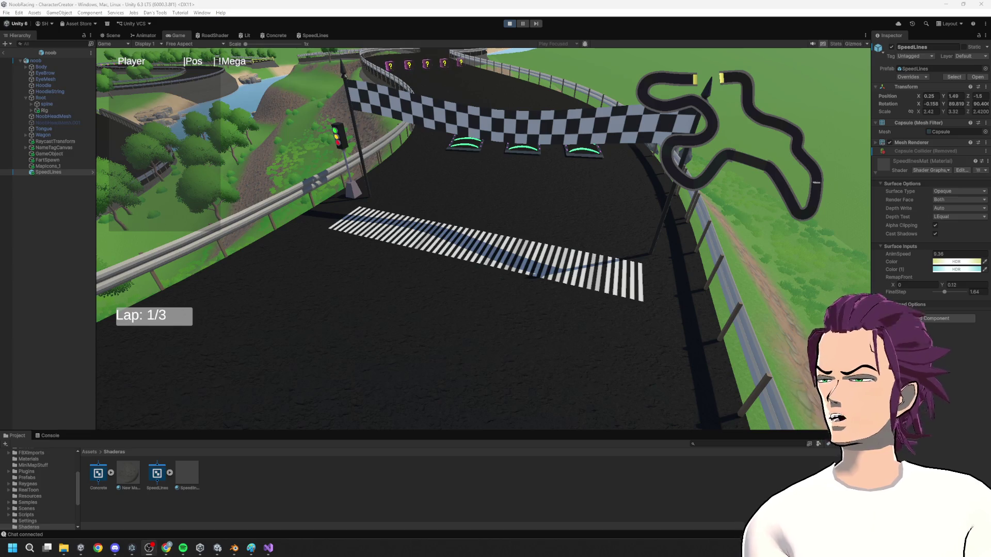
pyautogui.click(268, 548)
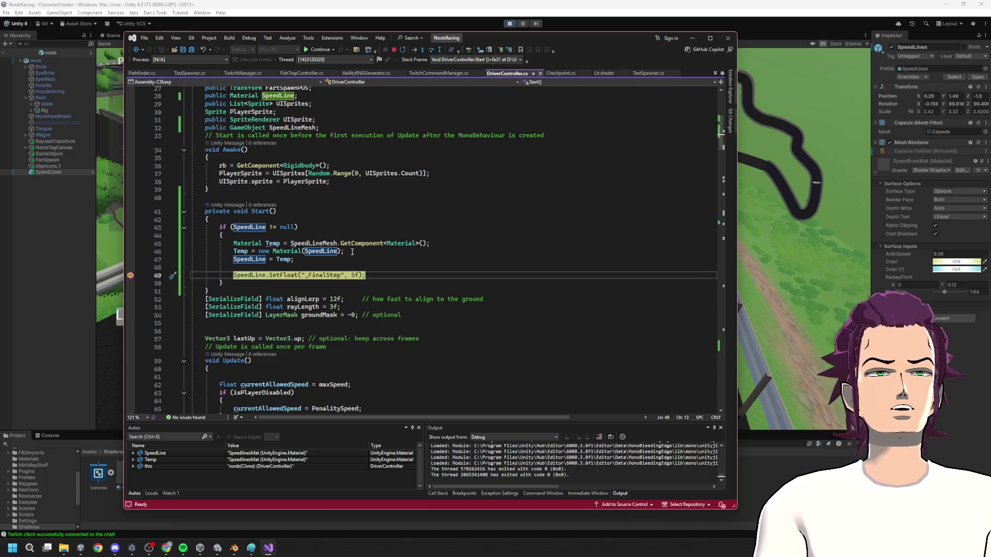
pyautogui.moveTo(330, 252)
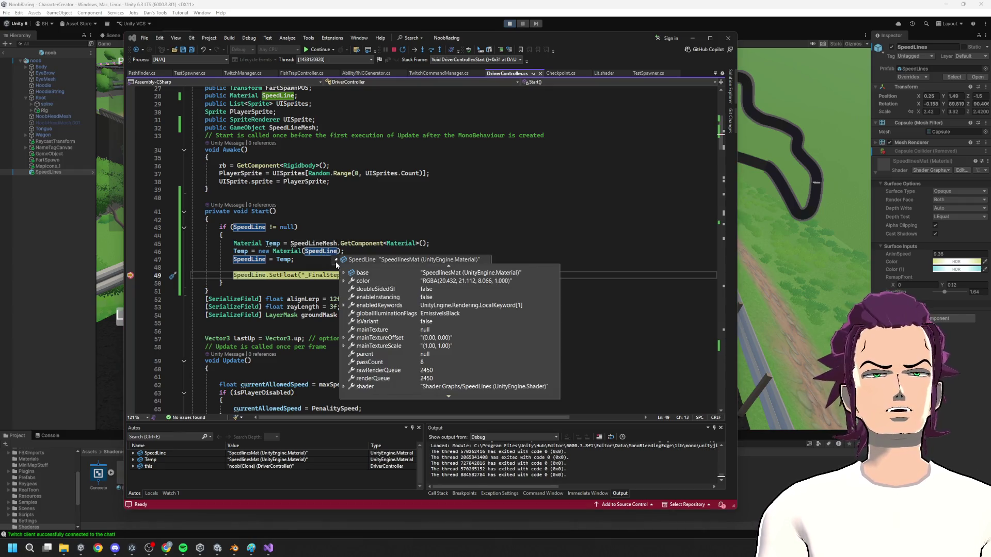
pyautogui.moveTo(250, 263)
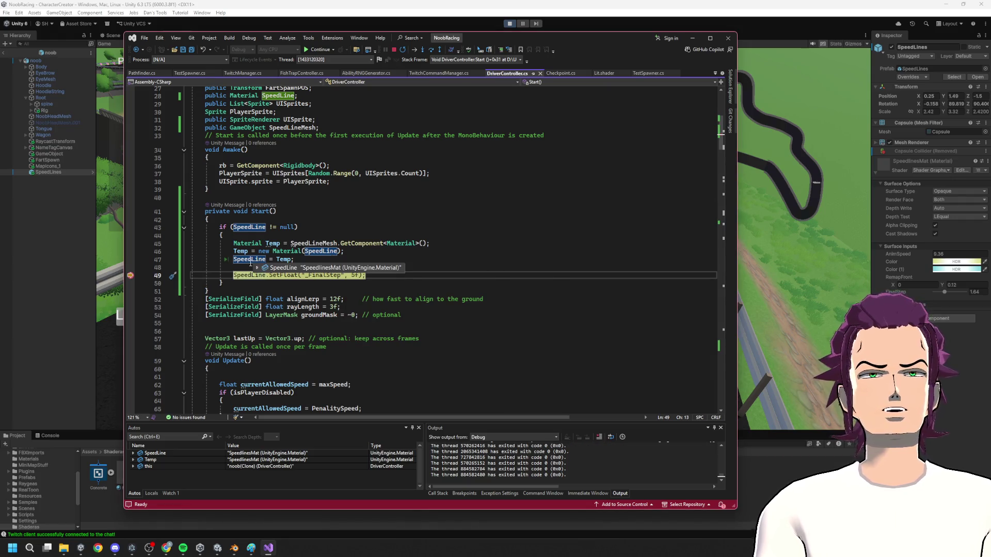
pyautogui.click(251, 262)
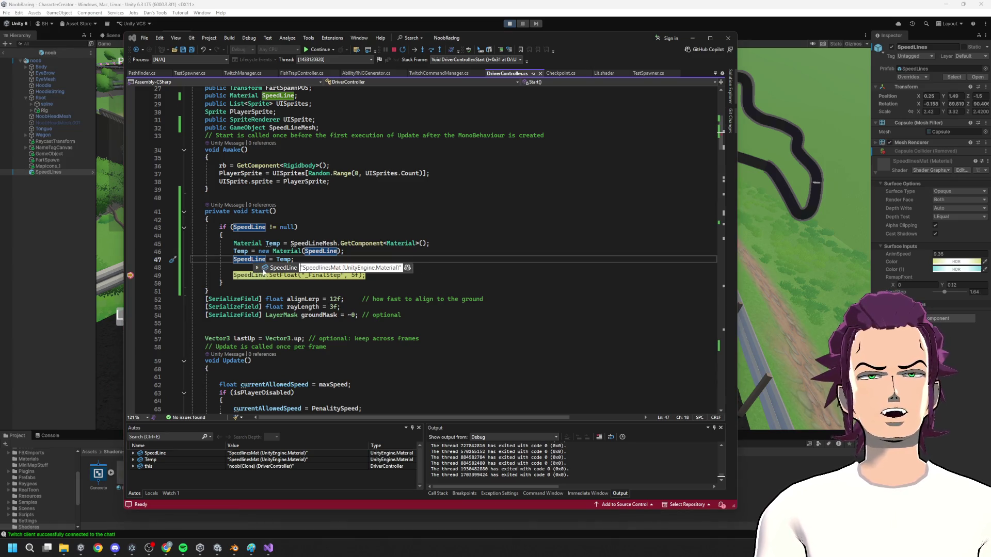
pyautogui.click(257, 268)
pyautogui.moveTo(247, 275)
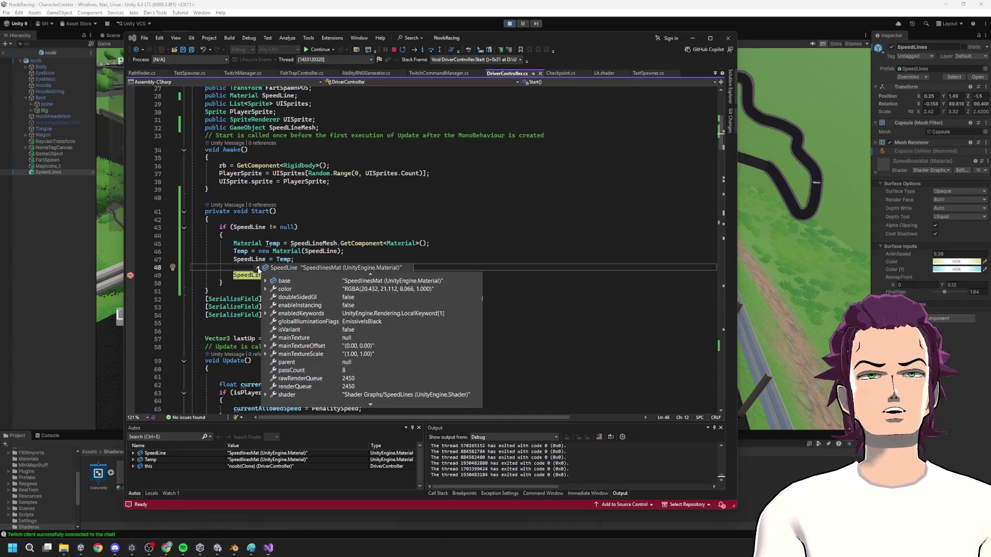
pyautogui.scroll(-1, 379, 345)
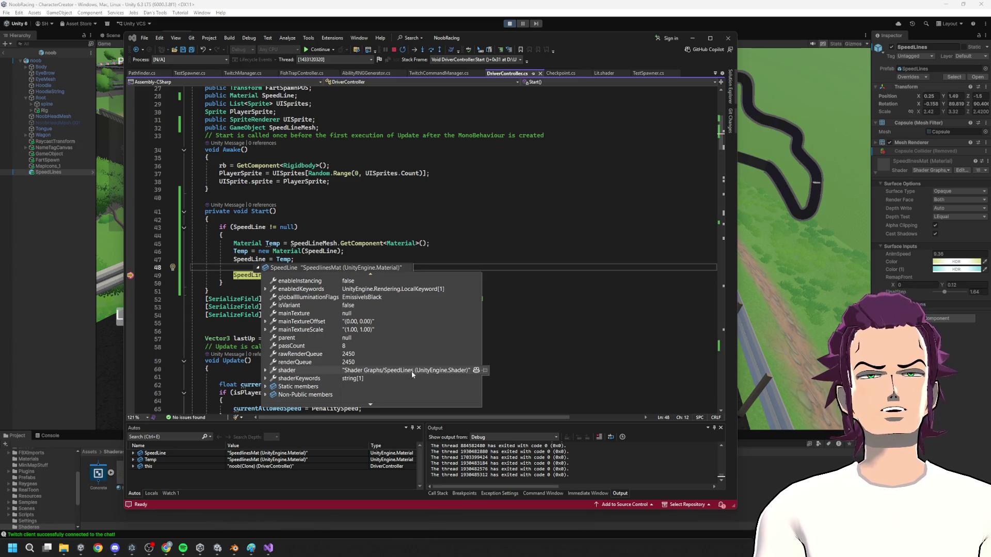
pyautogui.click(265, 370)
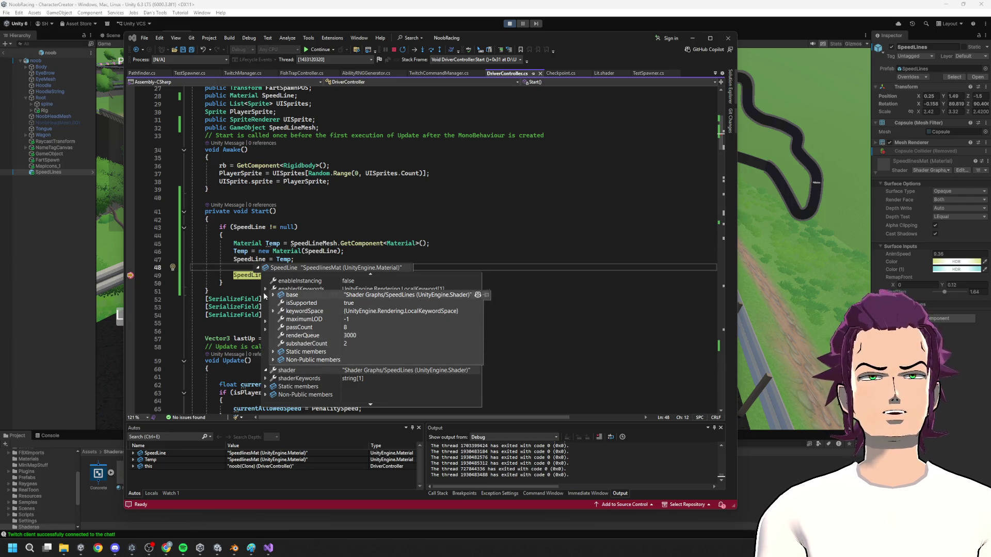
pyautogui.click(326, 237)
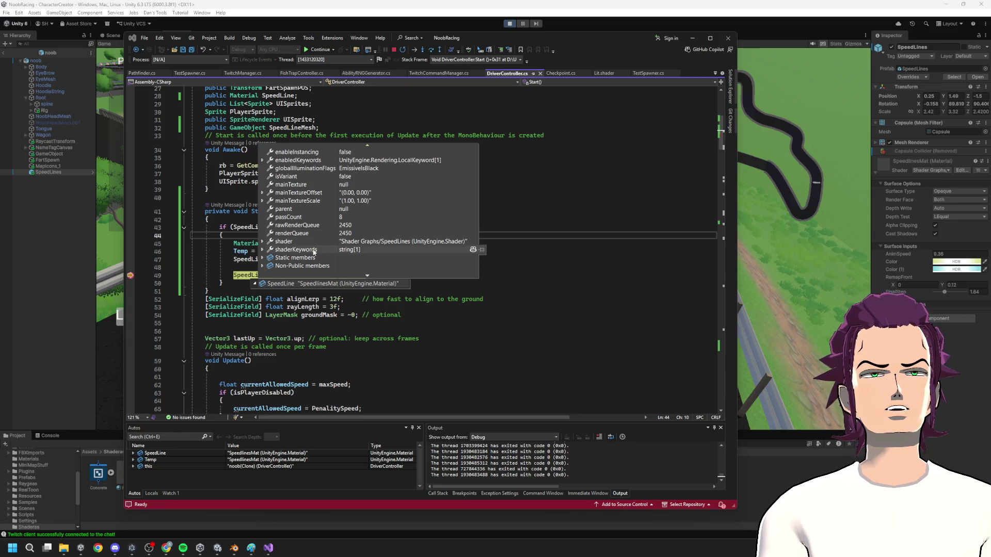
pyautogui.click(263, 251)
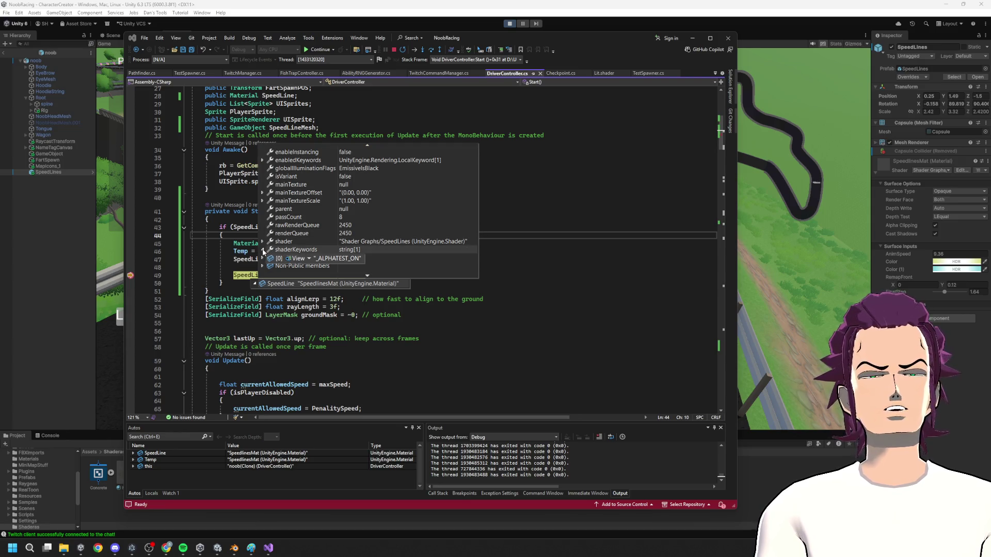
pyautogui.click(263, 251)
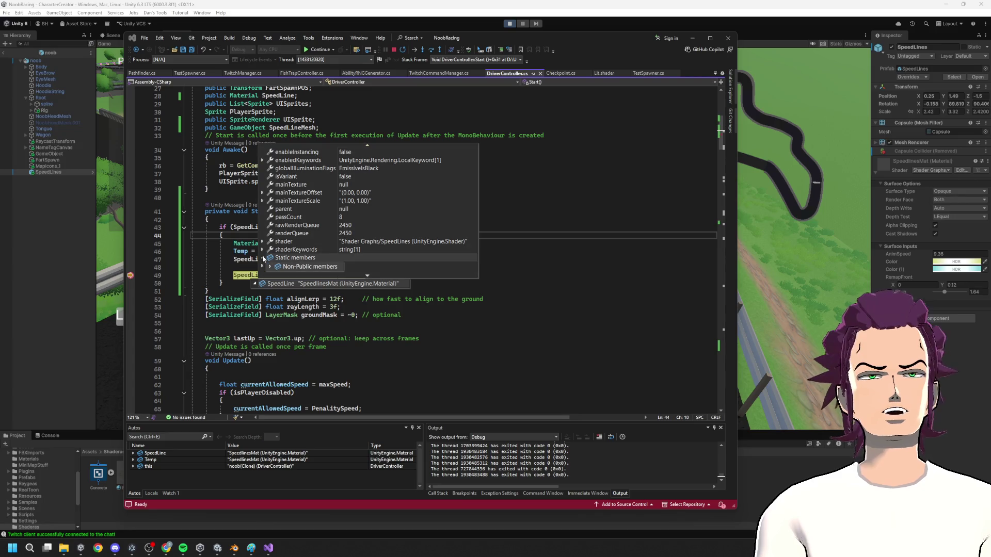
pyautogui.scroll(2, 353, 238)
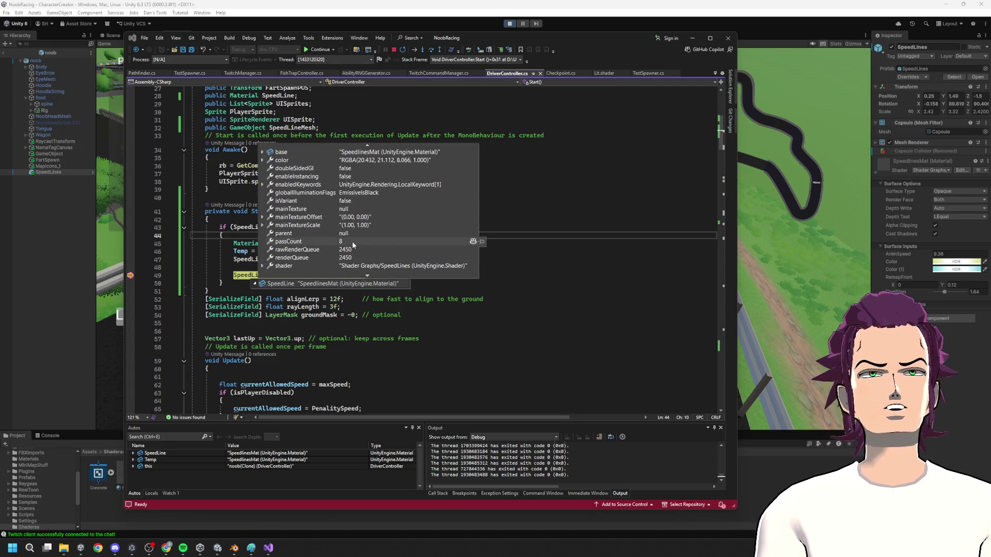
pyautogui.click(262, 185)
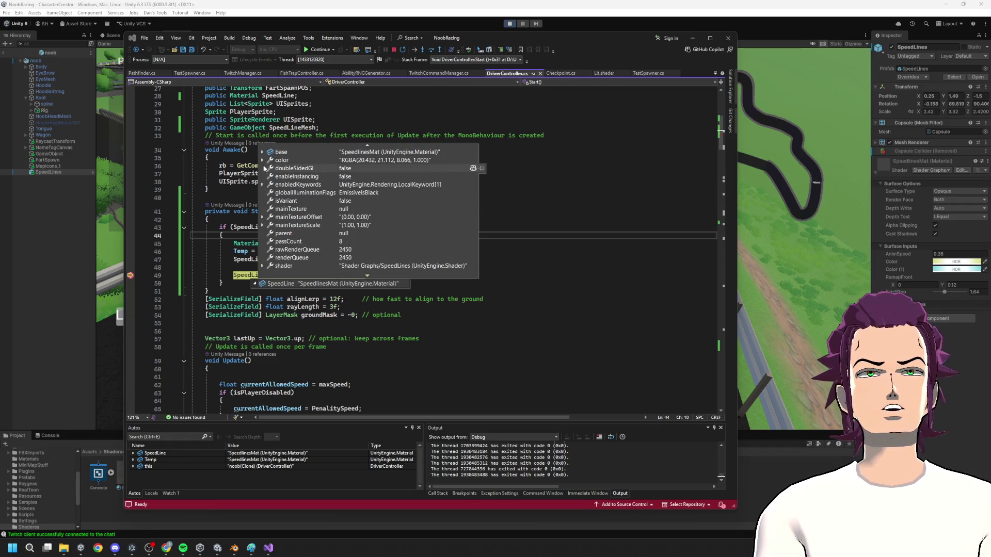
pyautogui.click(263, 161)
pyautogui.click(263, 161)
pyautogui.click(263, 152)
pyautogui.click(262, 153)
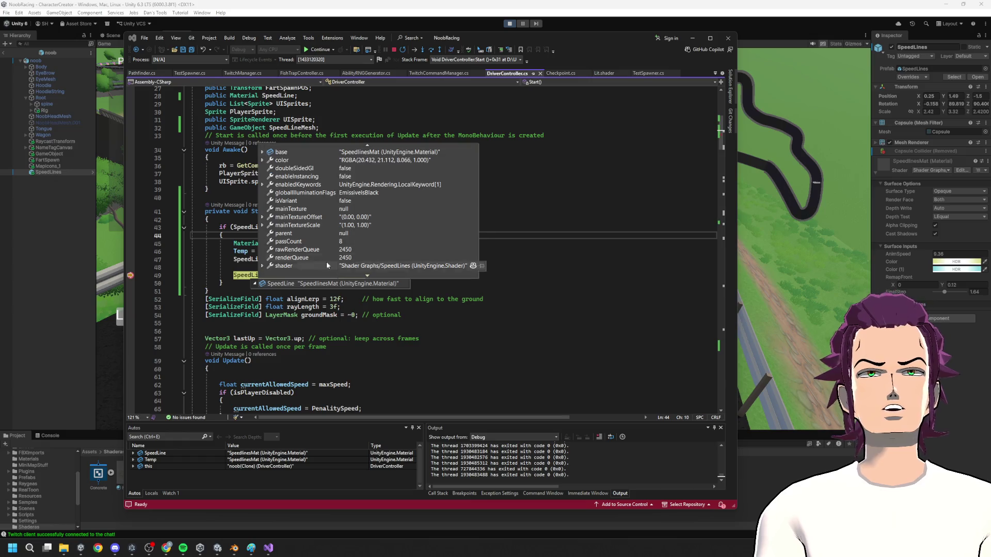
# - Continue past the breakpoint, remove it, save, stop debugging, and open a new Chrome window
pyautogui.click(544, 211)
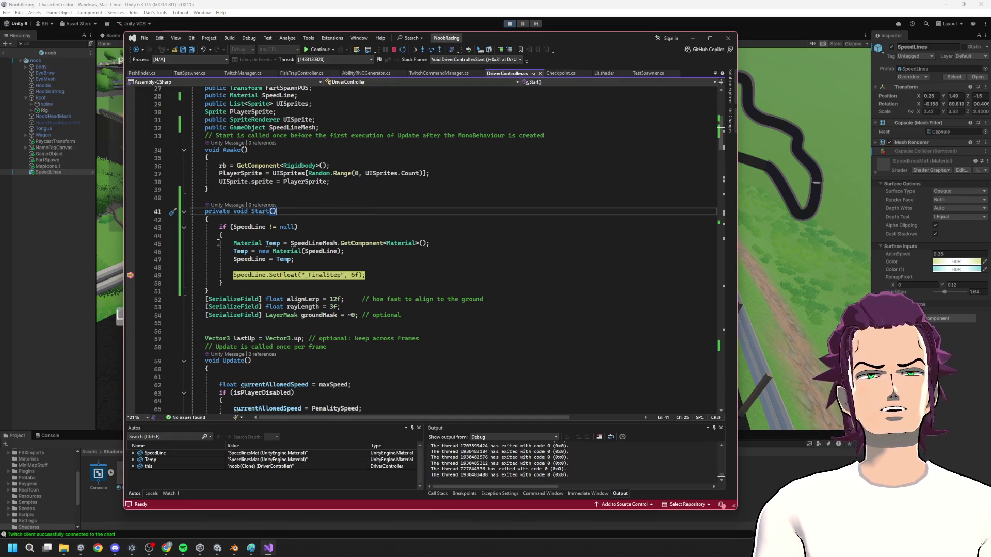
pyautogui.press('F5')
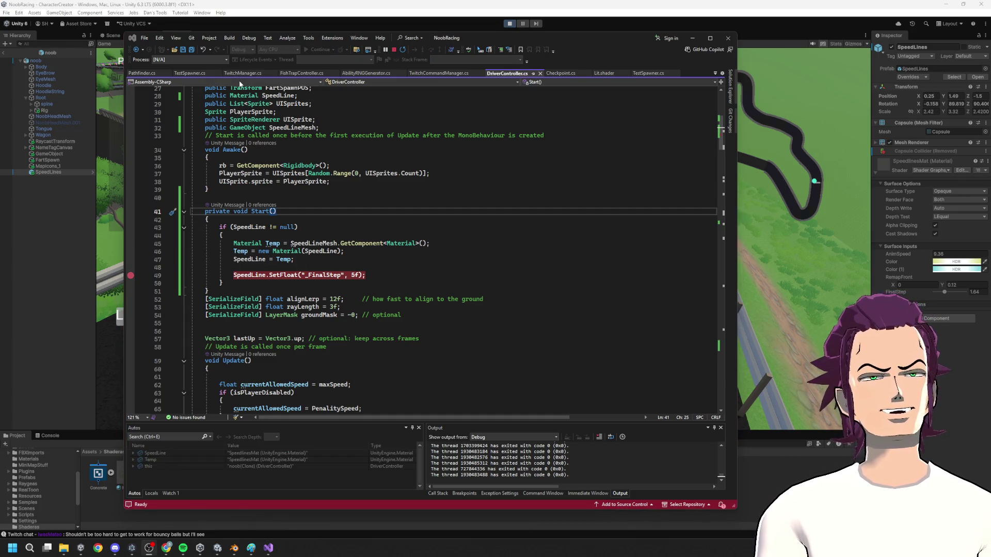
pyautogui.click(131, 275)
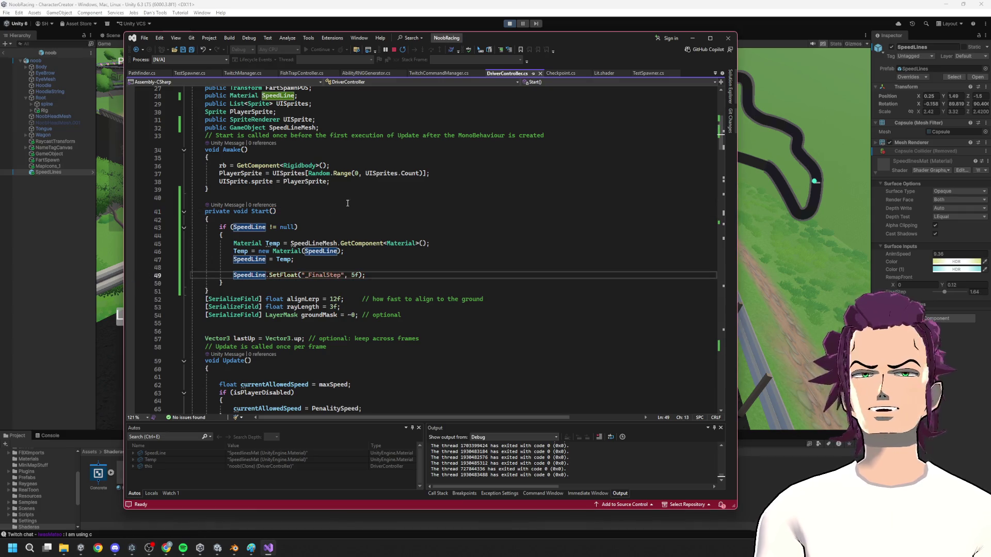
pyautogui.hotkey('ctrl', 's')
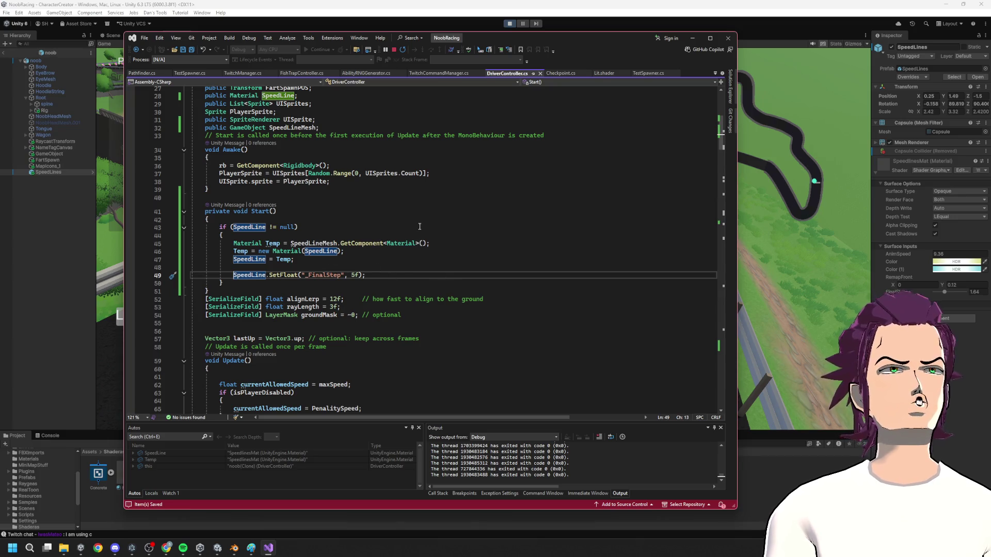
pyautogui.click(394, 50)
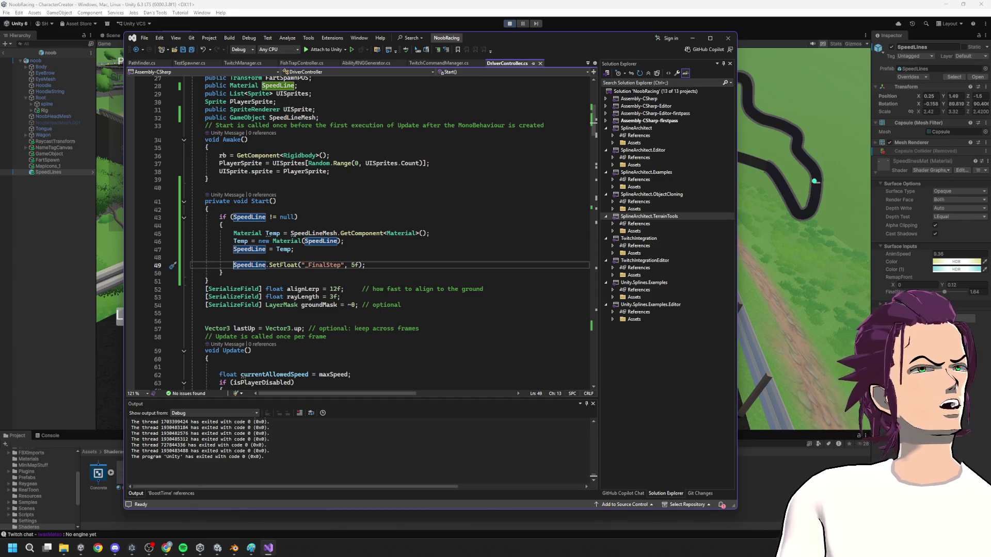
pyautogui.click(165, 548)
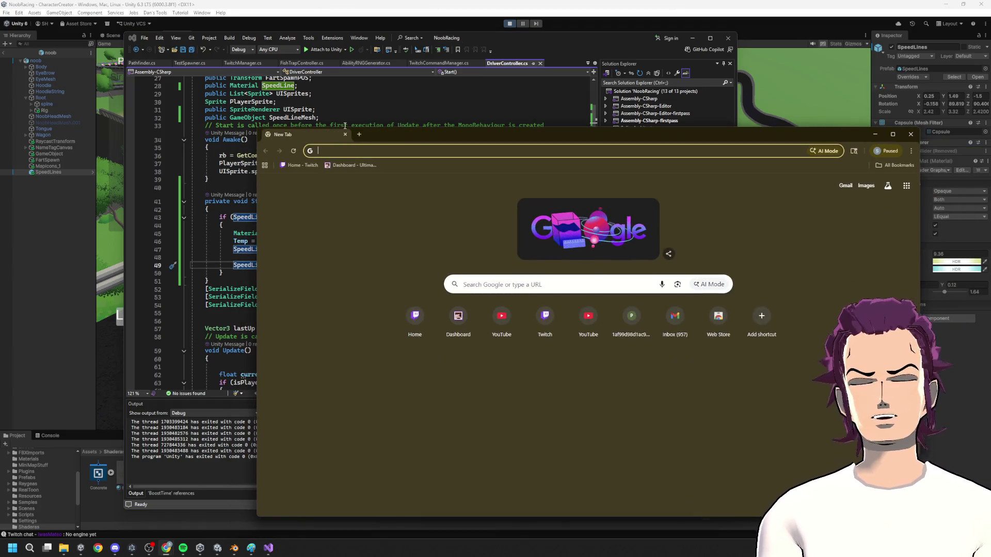
# - Search for 'unity make material unique instance in c#'
pyautogui.write('unityh')
pyautogui.press('BackSpace')
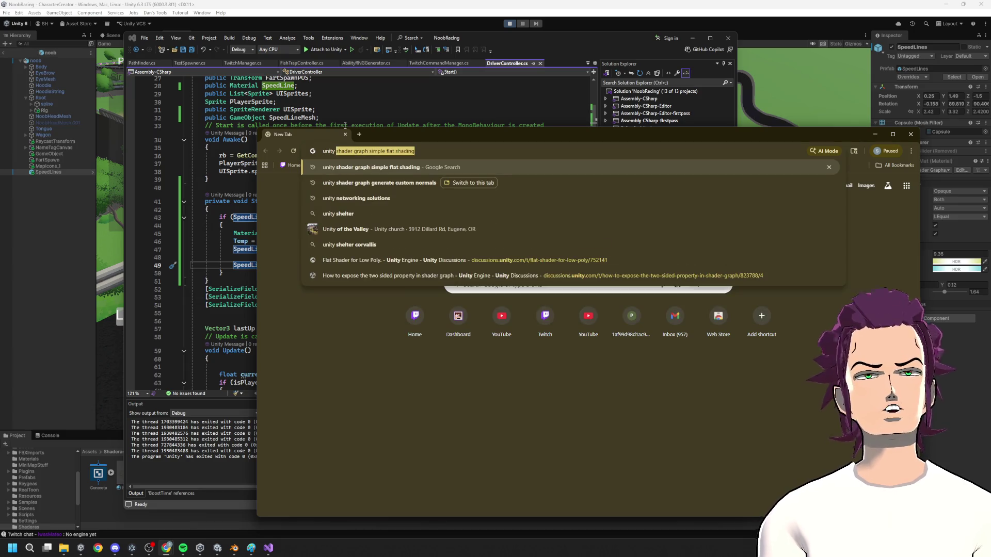
pyautogui.write('make ')
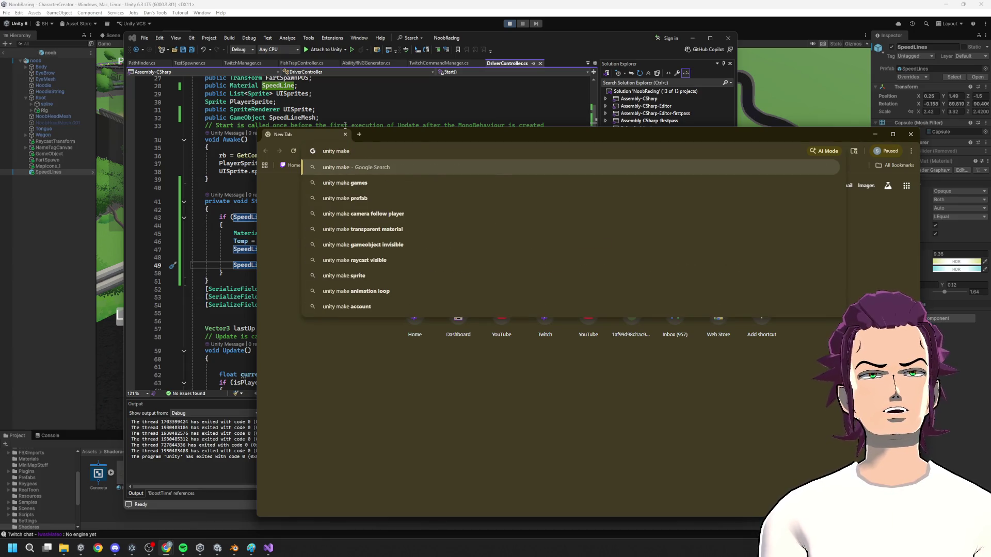
pyautogui.write('m,a')
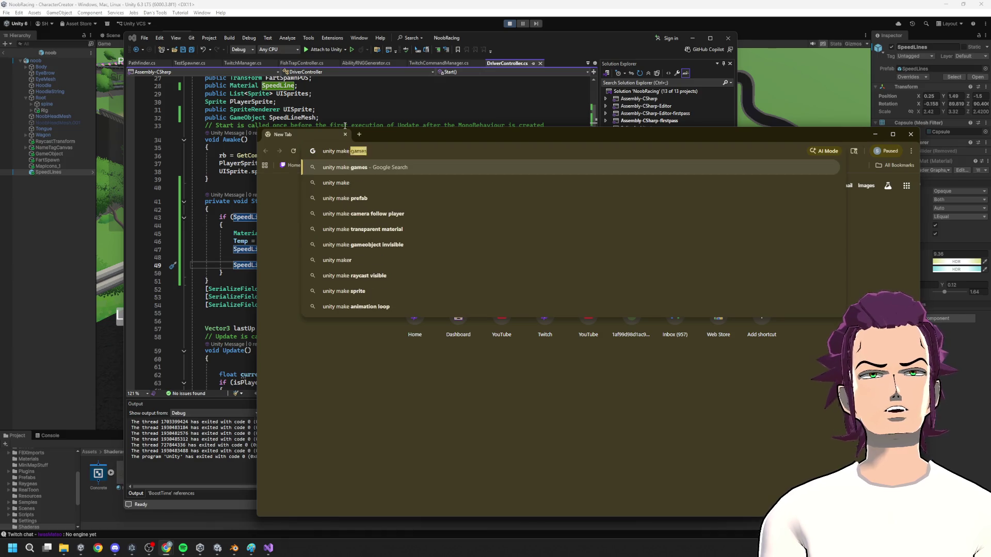
pyautogui.press('BackSpace')
pyautogui.press('BackSpace')
pyautogui.write('at')
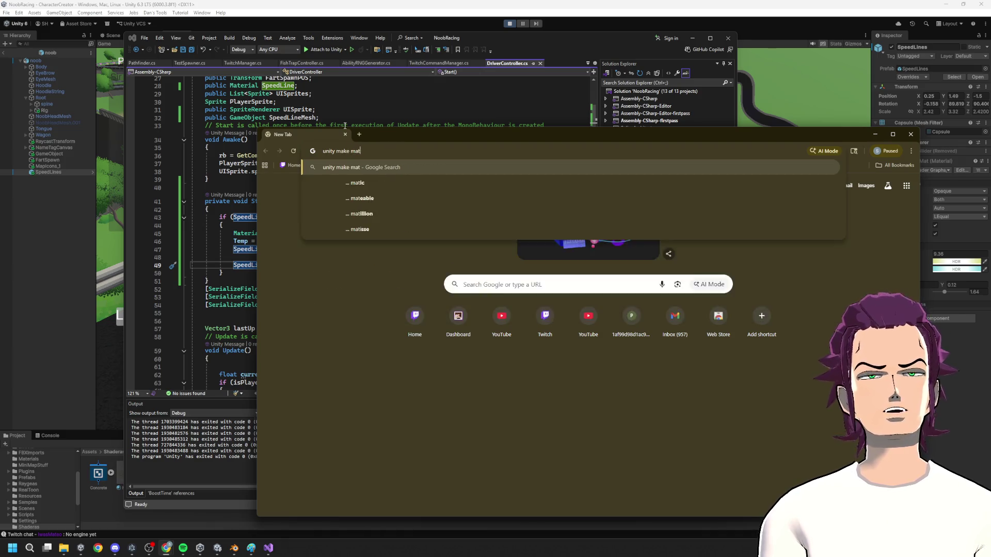
pyautogui.write('erial uniquy')
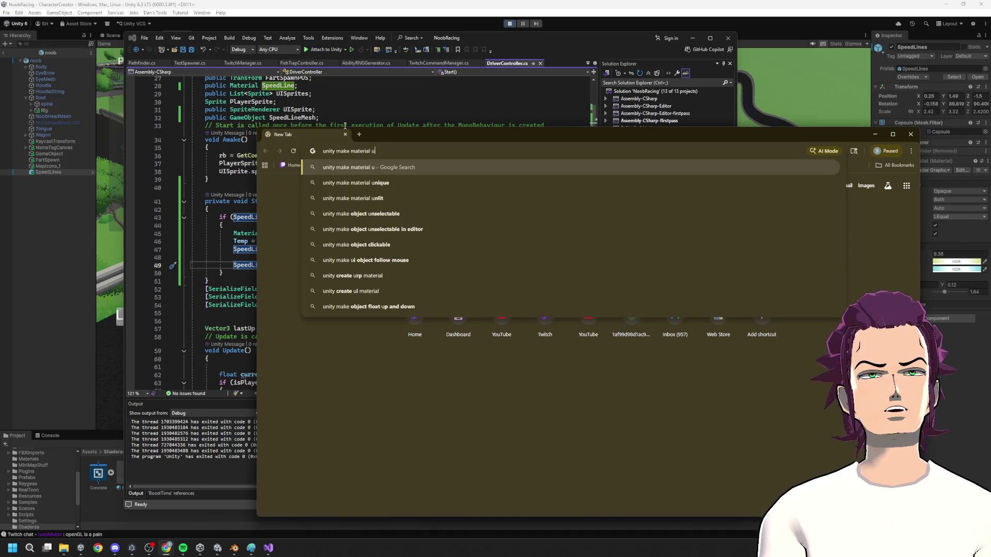
pyautogui.press('BackSpace')
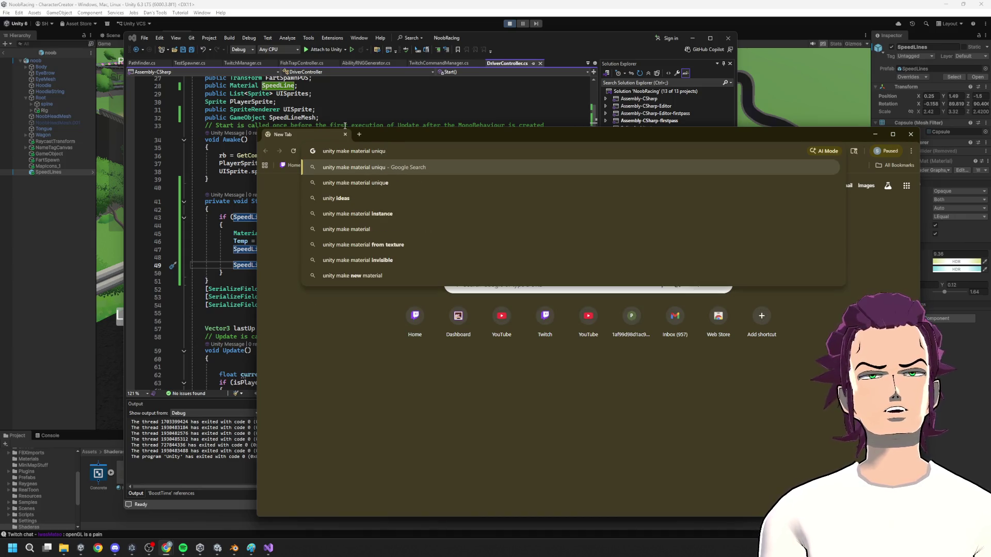
pyautogui.write('e instance in ')
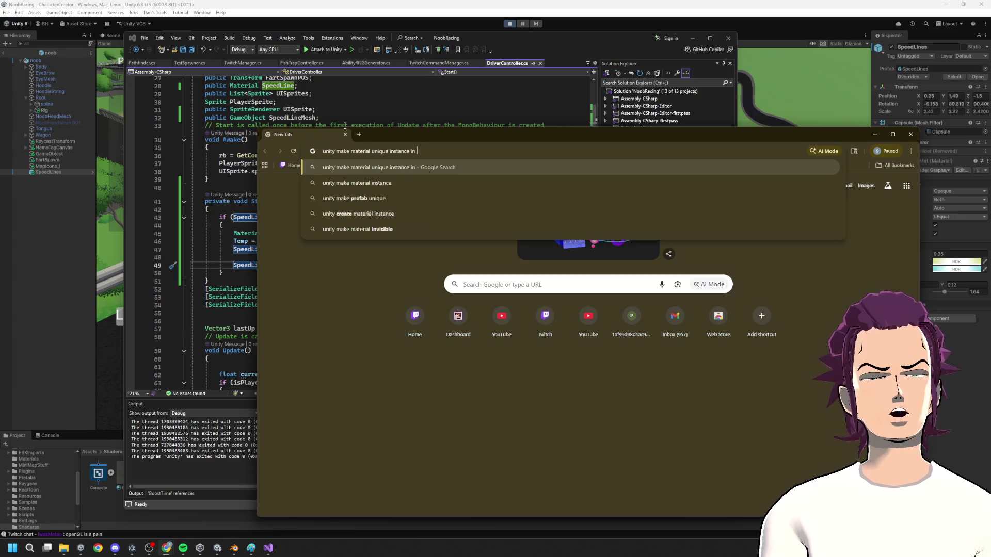
pyautogui.write('c#')
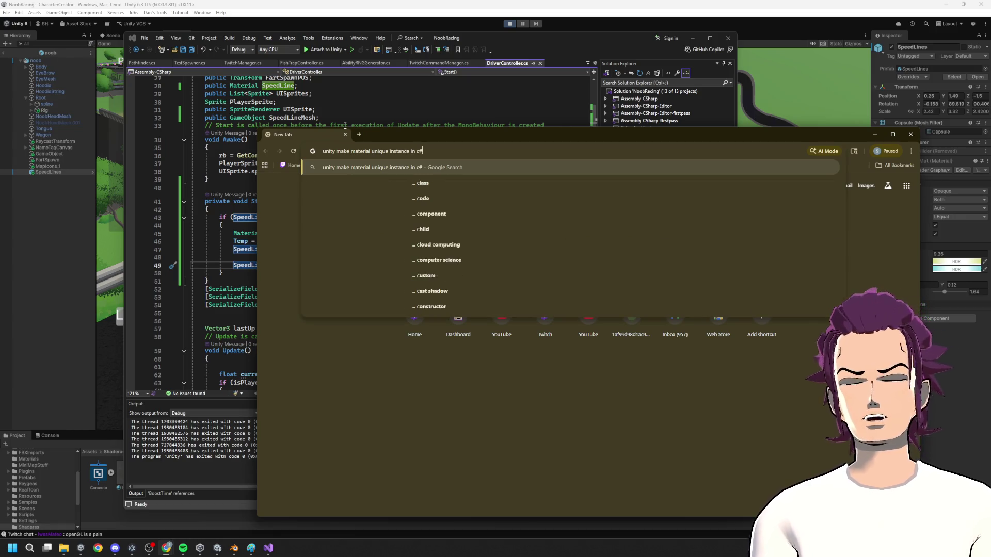
pyautogui.press('Return')
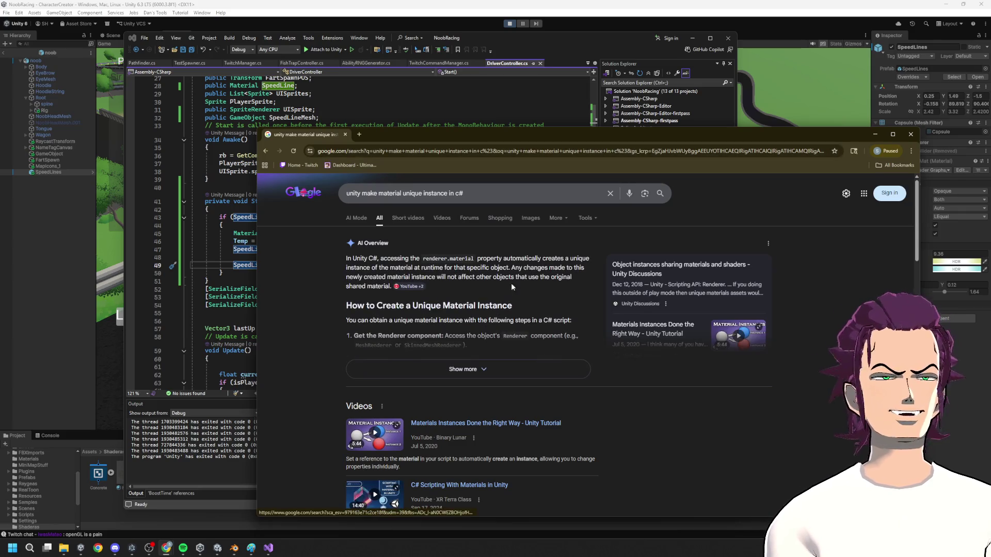
# - Read the expanded AI Overview's GetComponent<Renderer> example and open the Material.Material Scripting API page
pyautogui.click(490, 367)
pyautogui.scroll(-3, 481, 336)
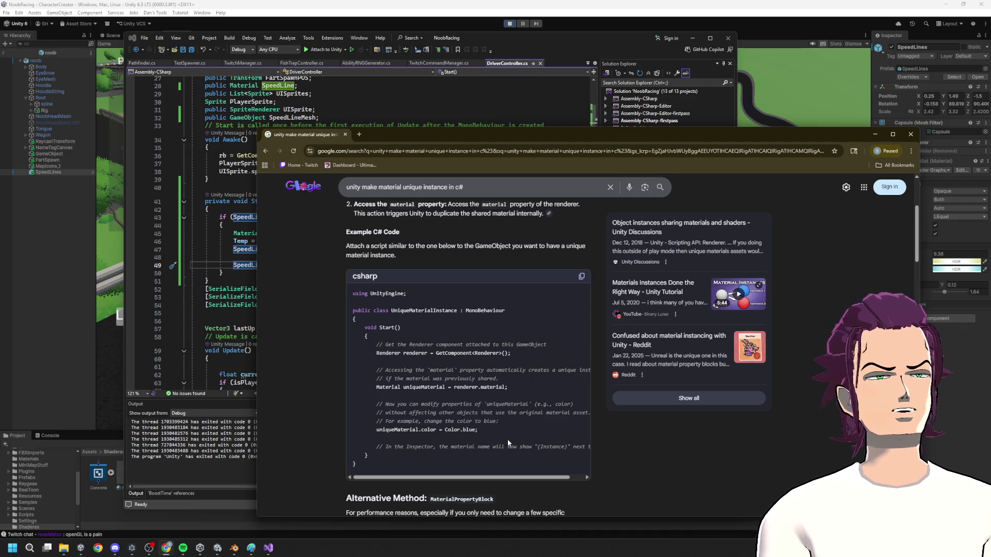
pyautogui.moveTo(511, 354); pyautogui.dragTo(390, 355)
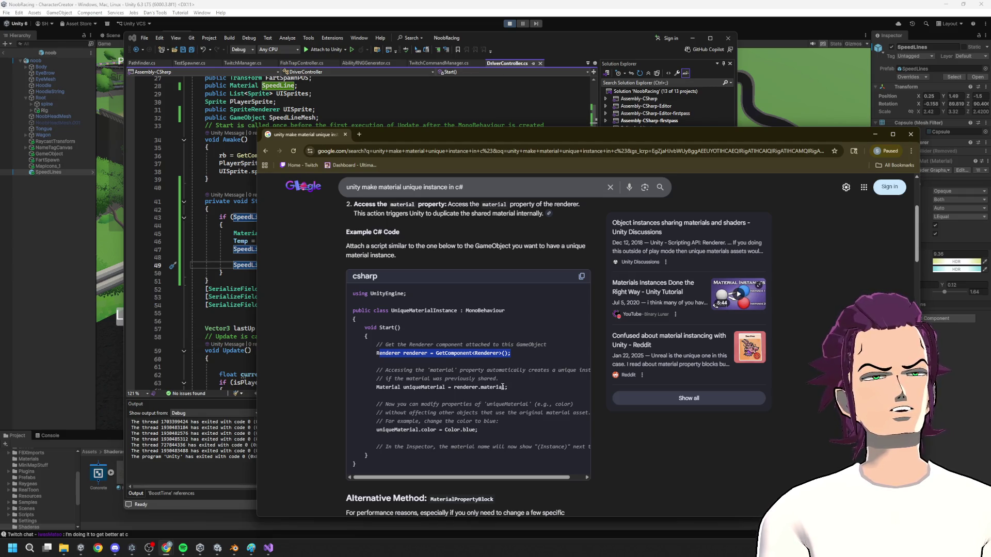
pyautogui.scroll(-5, 502, 386)
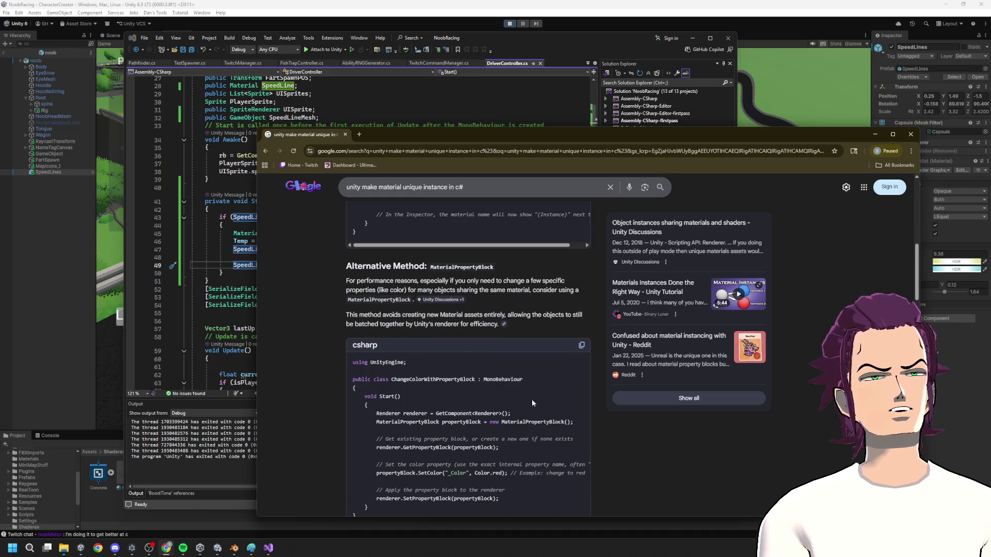
pyautogui.scroll(-5, 567, 413)
pyautogui.scroll(-4, 594, 423)
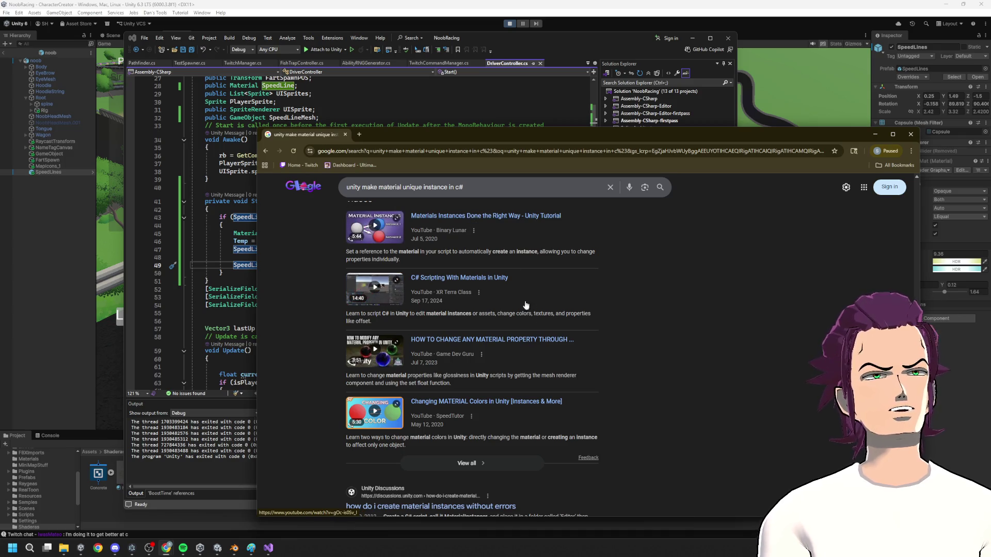
pyautogui.scroll(-3, 516, 366)
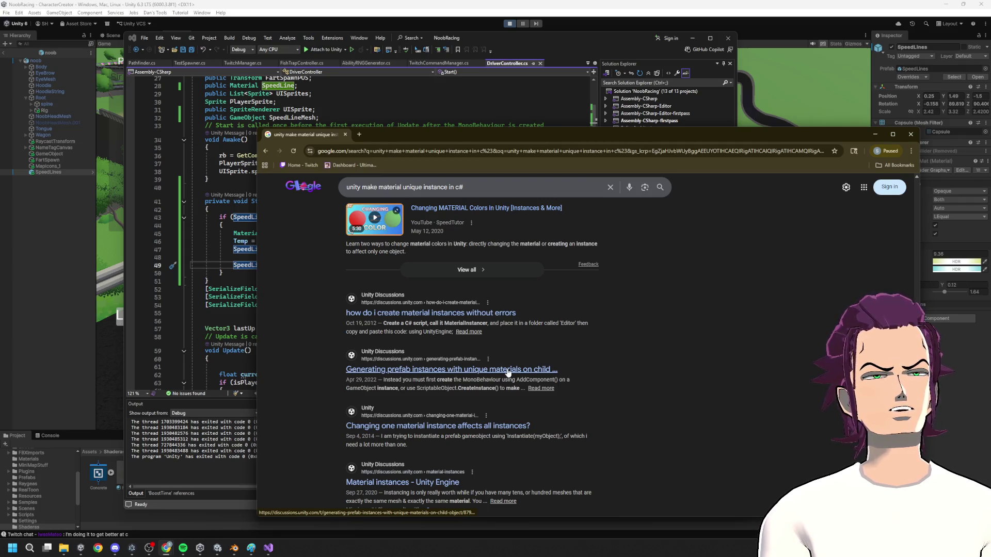
pyautogui.moveTo(483, 426); pyautogui.dragTo(556, 396)
pyautogui.scroll(-2, 506, 433)
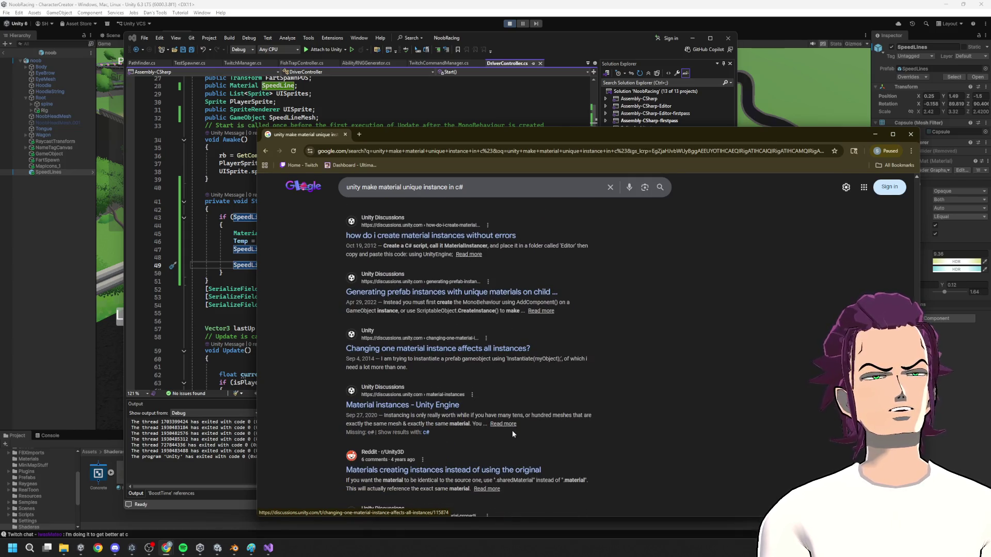
pyautogui.scroll(-5, 478, 349)
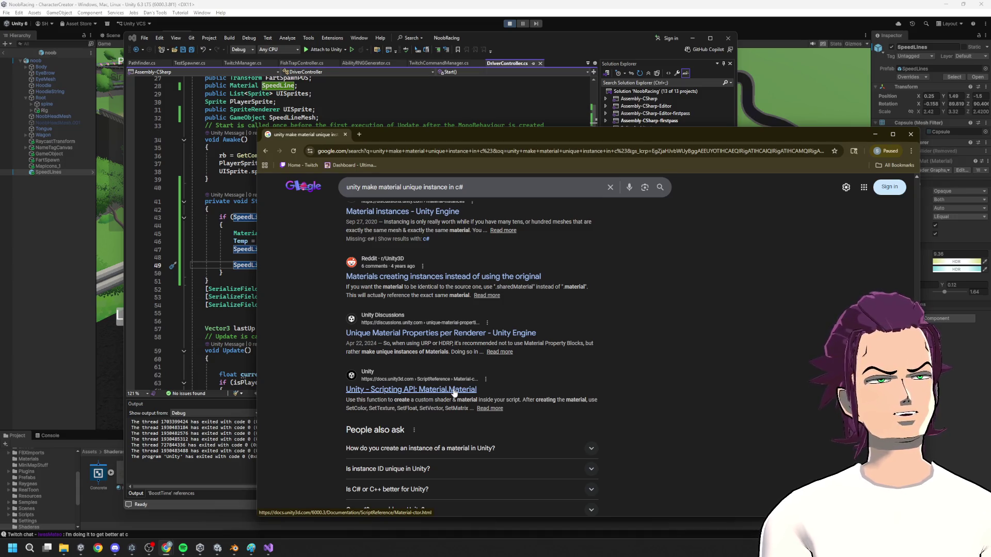
pyautogui.click(454, 391)
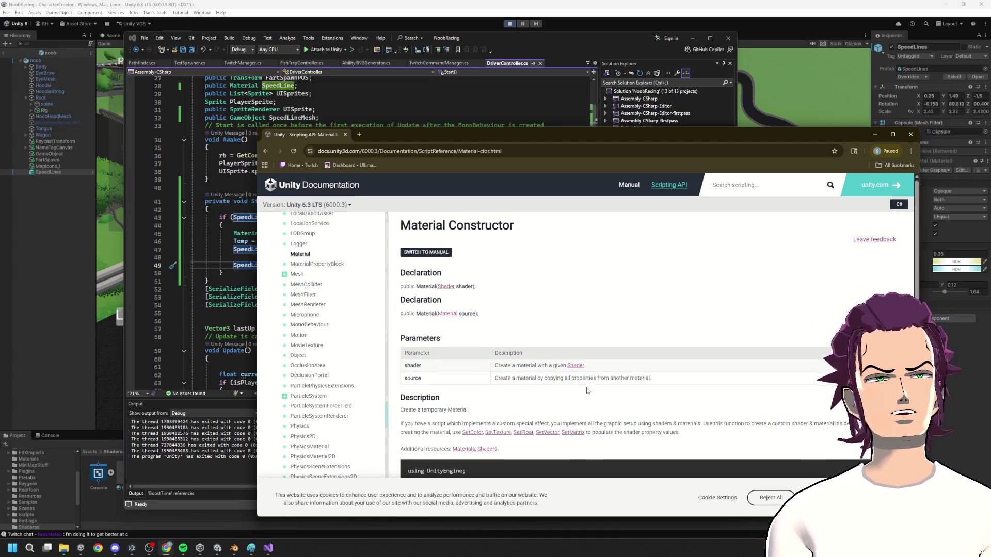
# - Highlight the example's new Material(shader) and Renderer rend = GetComponent<Renderer>() lines, then minimize Chrome
pyautogui.scroll(-3, 595, 372)
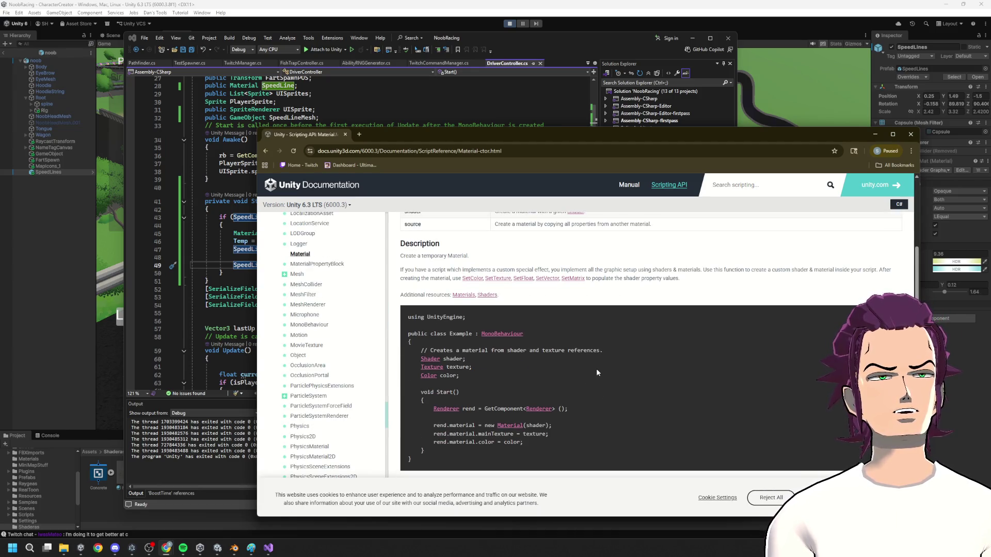
pyautogui.scroll(-1, 599, 370)
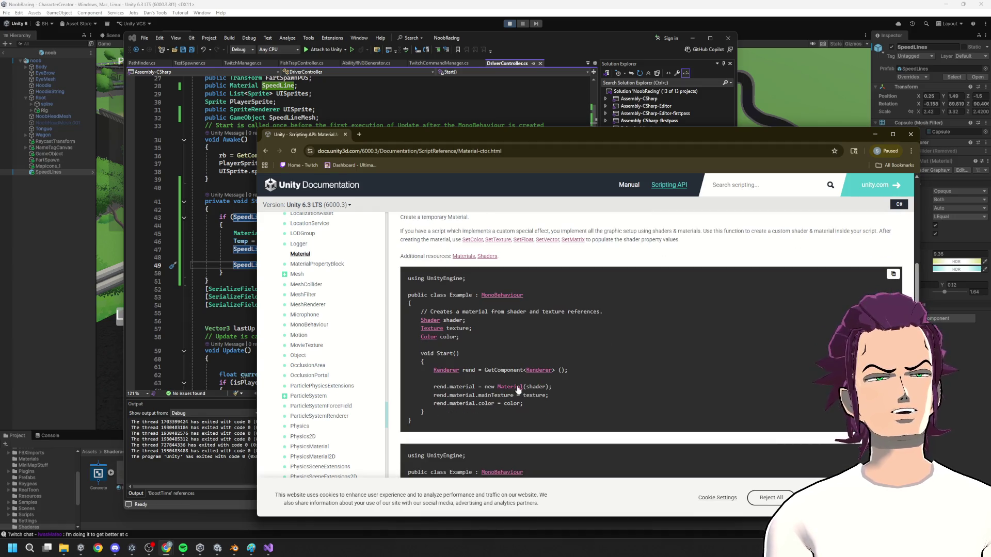
pyautogui.moveTo(482, 387); pyautogui.dragTo(570, 388)
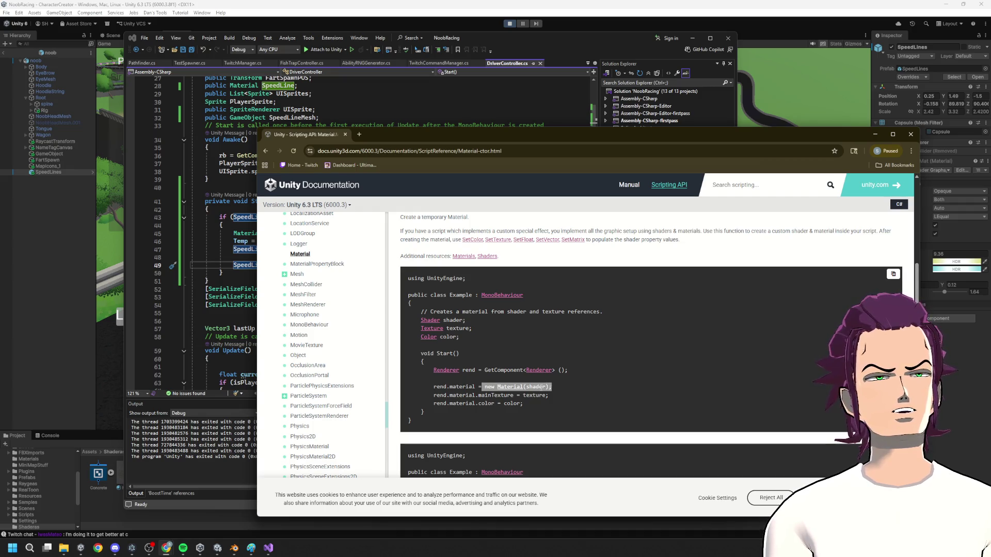
pyautogui.doubleClick(536, 386)
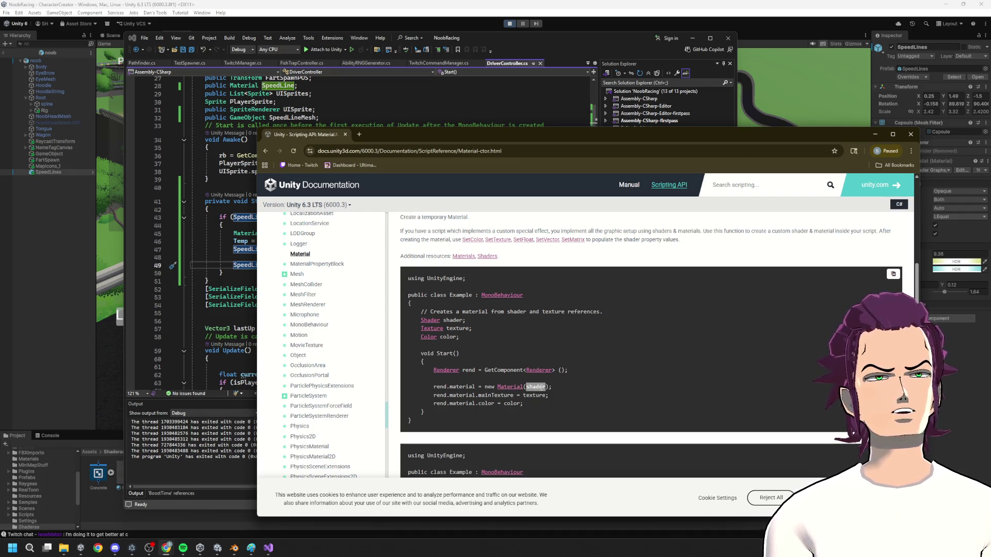
pyautogui.moveTo(428, 369); pyautogui.dragTo(560, 379)
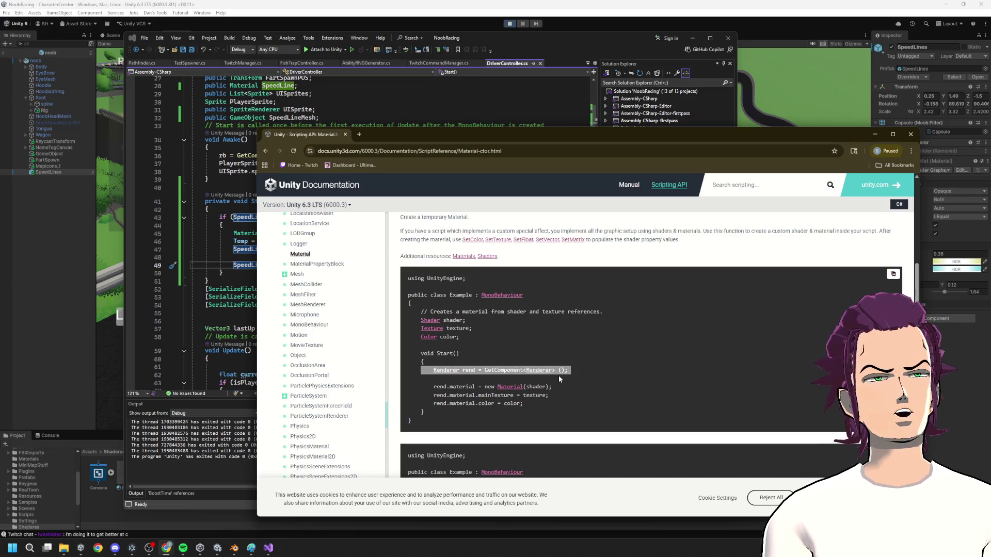
pyautogui.click(873, 134)
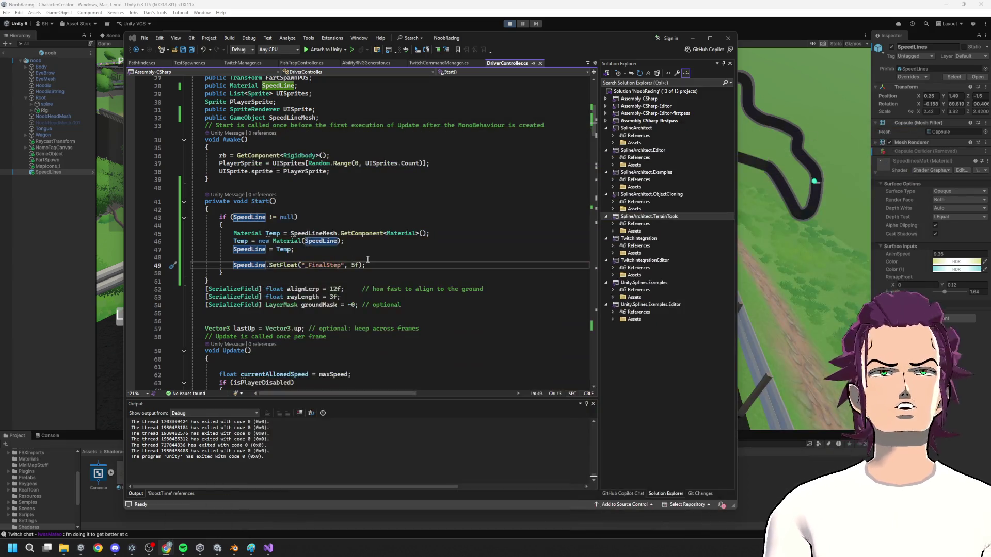
# - Rewrite line 45 as SpeedLineMesh.GetComponent<Renderer>().GetComponent<Material>()
pyautogui.doubleClick(243, 233)
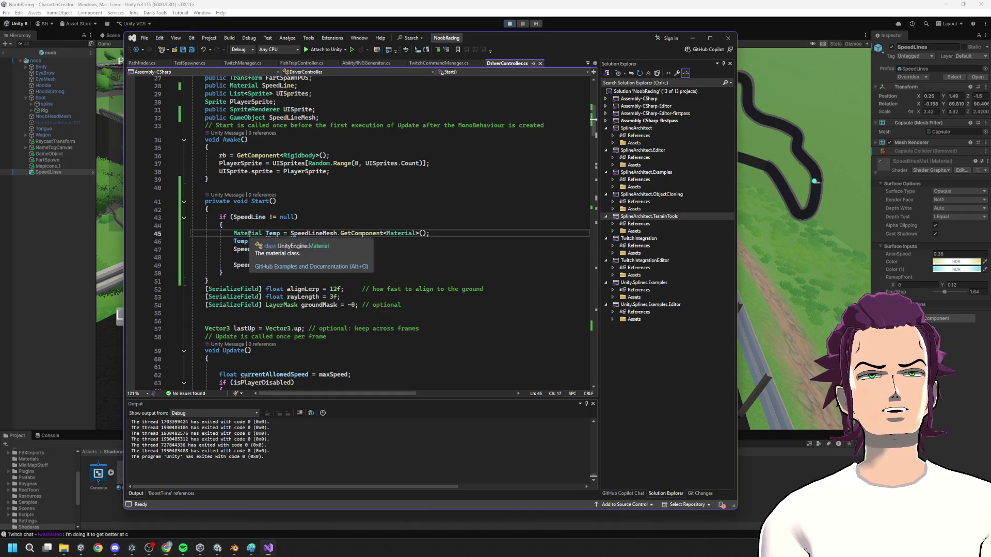
pyautogui.click(340, 233)
pyautogui.write('G')
pyautogui.press('BackSpace')
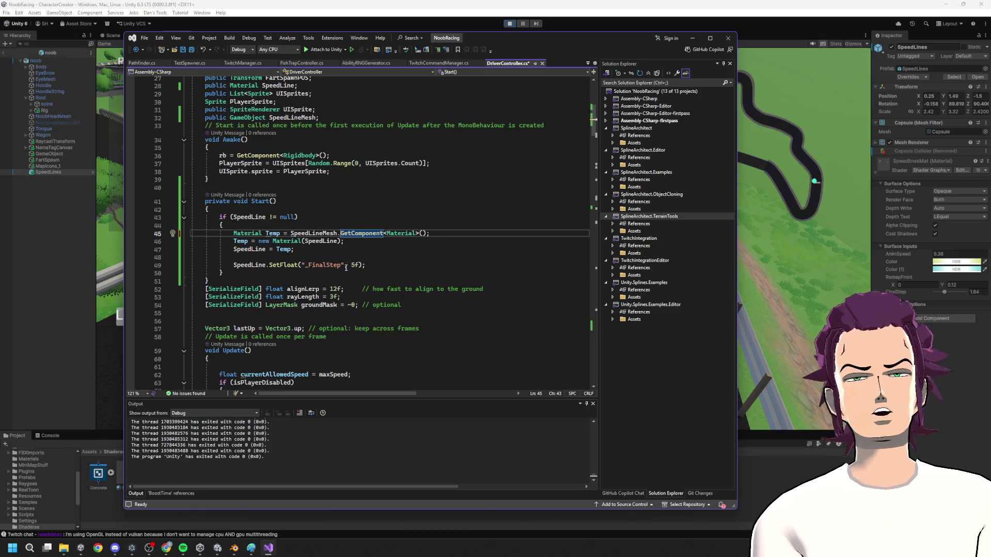
pyautogui.doubleClick(354, 236)
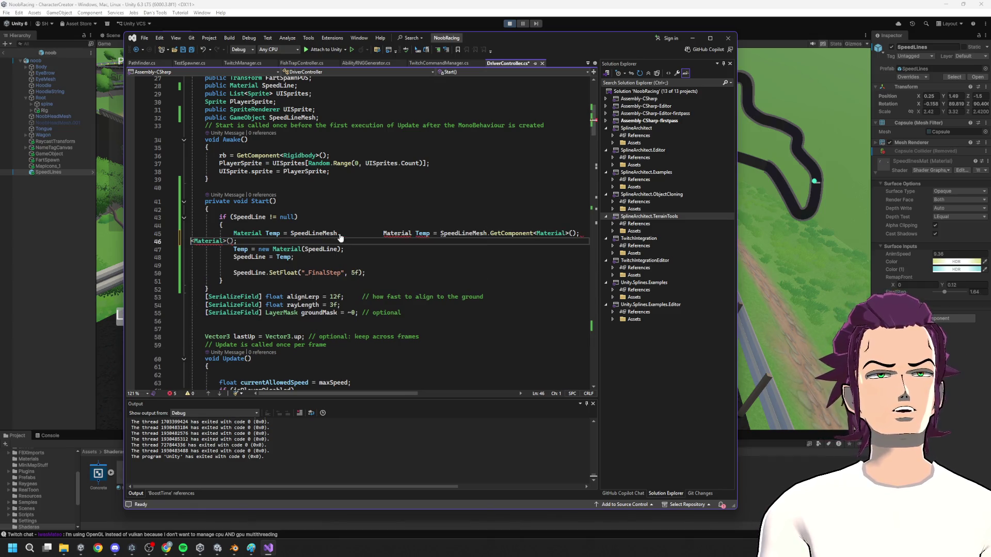
pyautogui.doubleClick(406, 234)
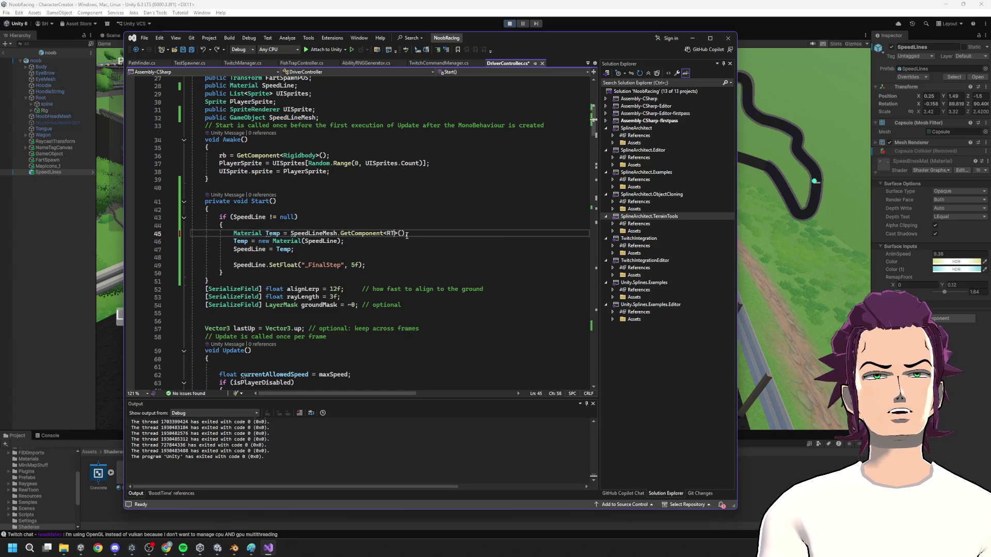
pyautogui.write('Re')
pyautogui.write('nderer>')
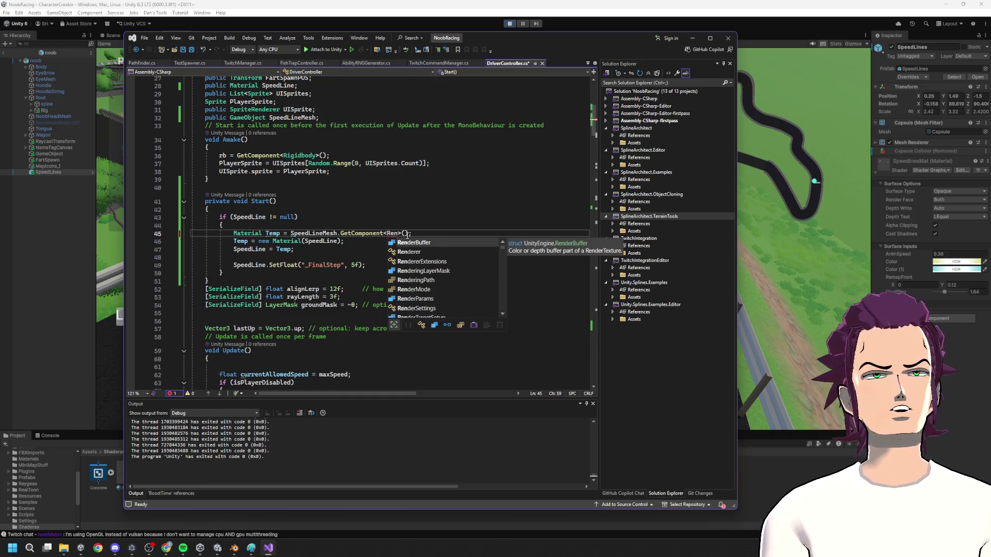
pyautogui.press('Right')
pyautogui.press('Right')
pyautogui.write('.Ge')
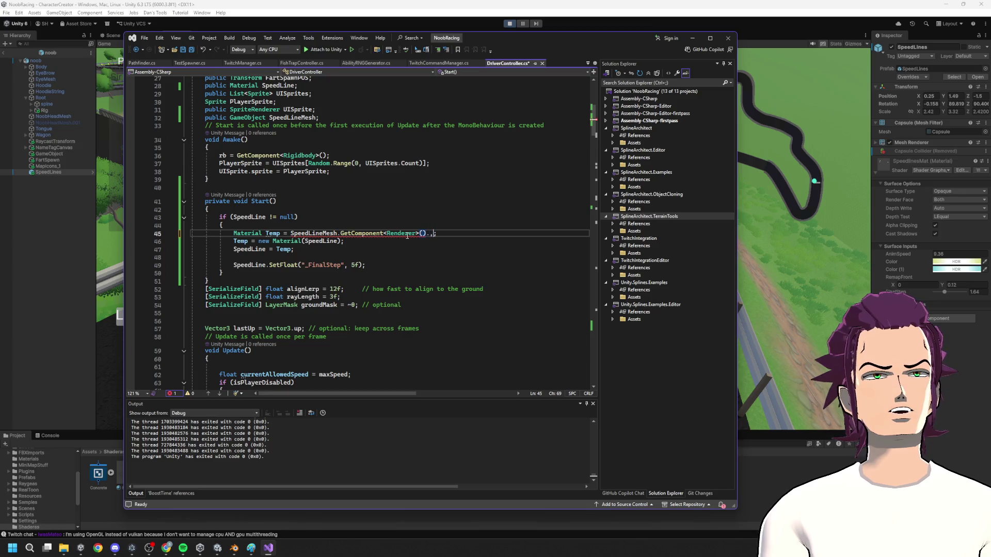
pyautogui.press('Tab')
pyautogui.write('<Mater')
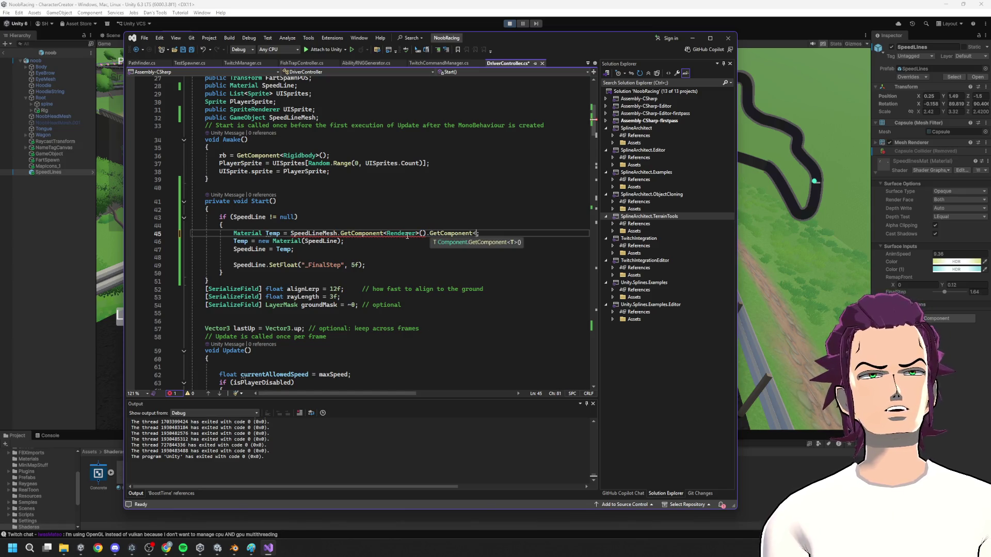
pyautogui.press('Tab')
pyautogui.write('>()')
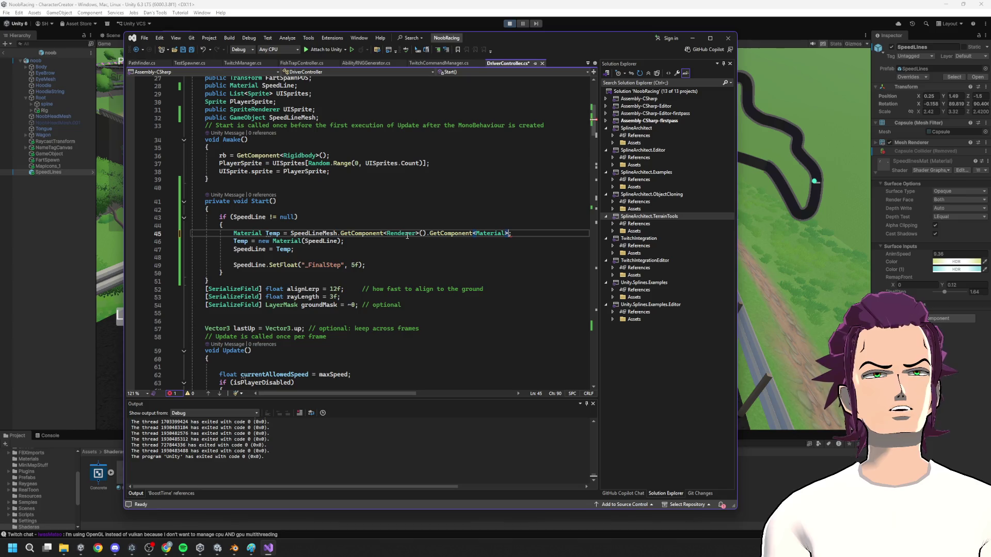
# - Save DriverController.cs and bring the Unity Material documentation back up in Chrome
pyautogui.hotkey('ctrl', 's')
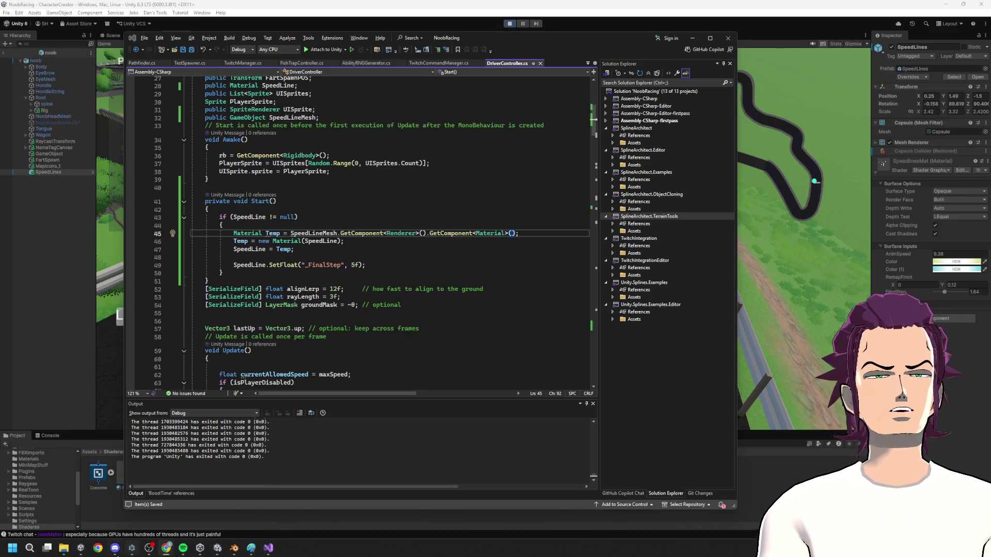
pyautogui.moveTo(166, 548)
pyautogui.click(229, 508)
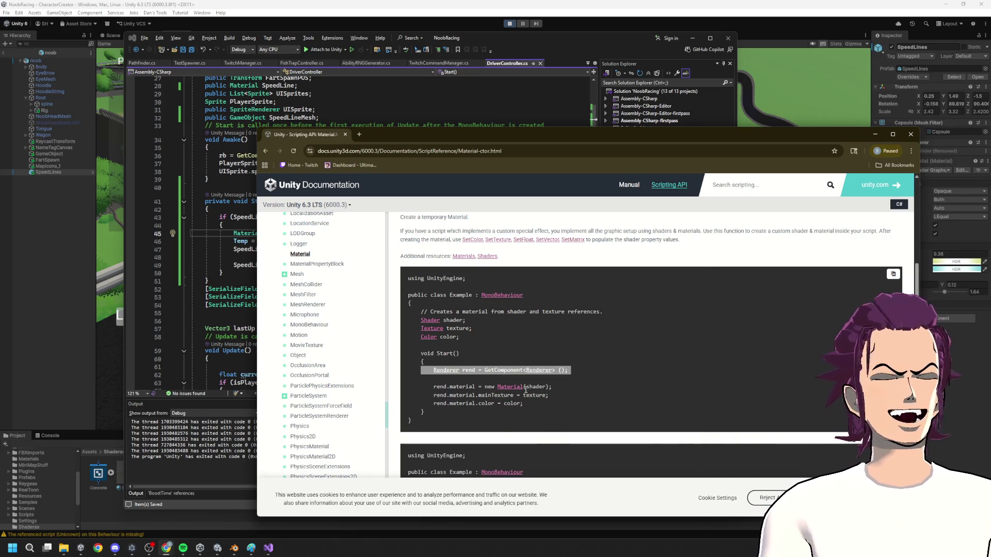
# - Study the docs example's Renderer lookup and rend.material lines, then return to DriverController.cs
pyautogui.click(519, 403)
pyautogui.moveTo(519, 403); pyautogui.dragTo(429, 388)
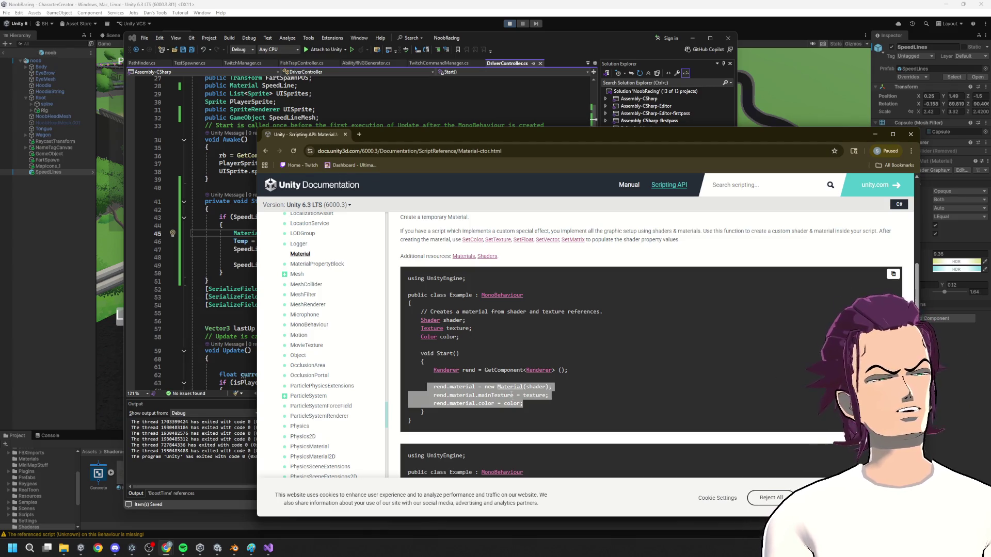
pyautogui.click(468, 384)
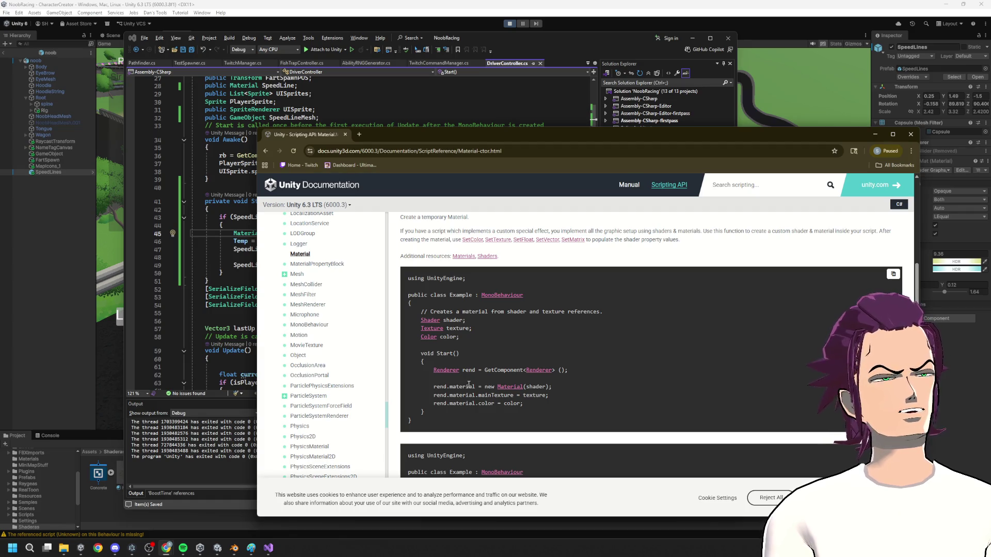
pyautogui.moveTo(434, 370); pyautogui.dragTo(570, 371)
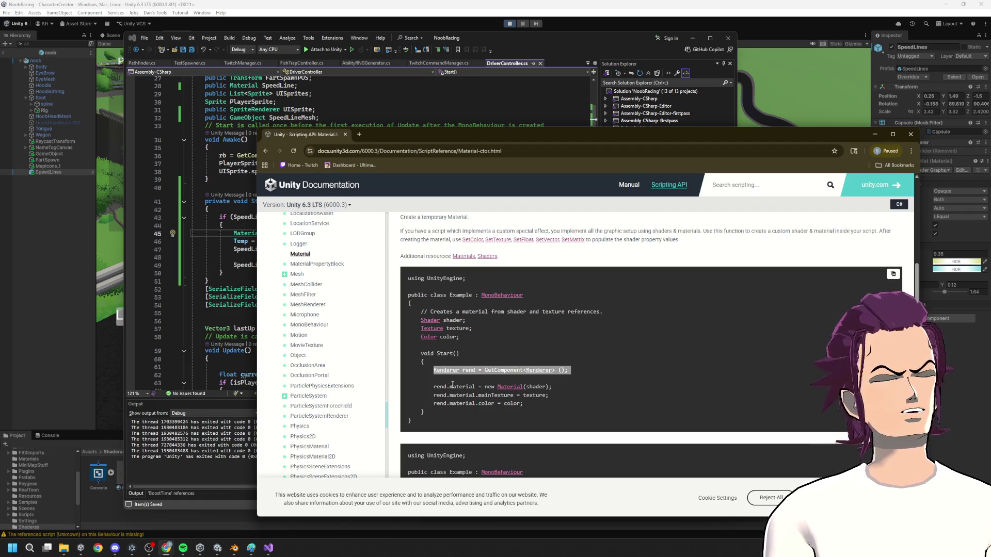
pyautogui.click(432, 388)
pyautogui.moveTo(432, 388)
pyautogui.mouseDown()
pyautogui.moveTo(486, 388)
pyautogui.moveTo(476, 388)
pyautogui.mouseUp()
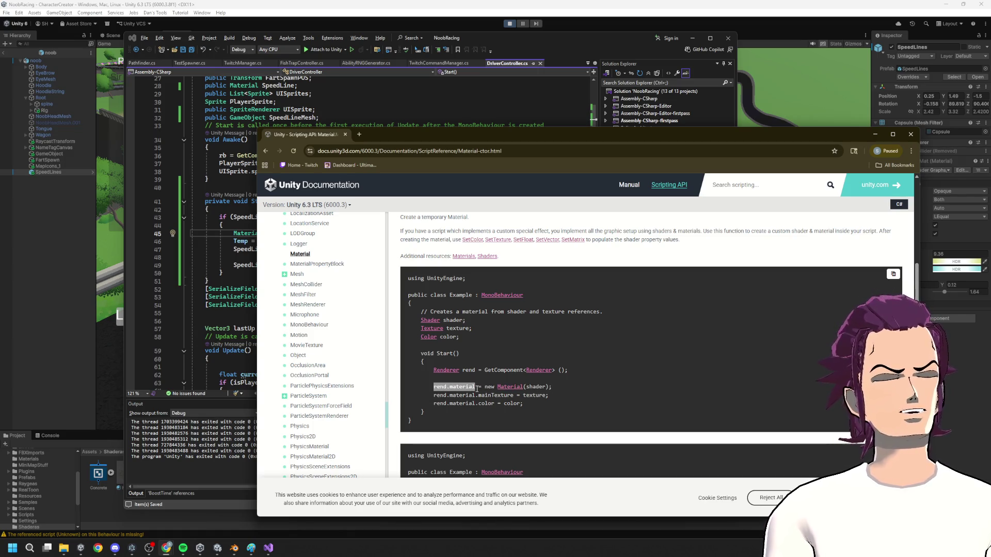
pyautogui.click(282, 294)
pyautogui.click(227, 249)
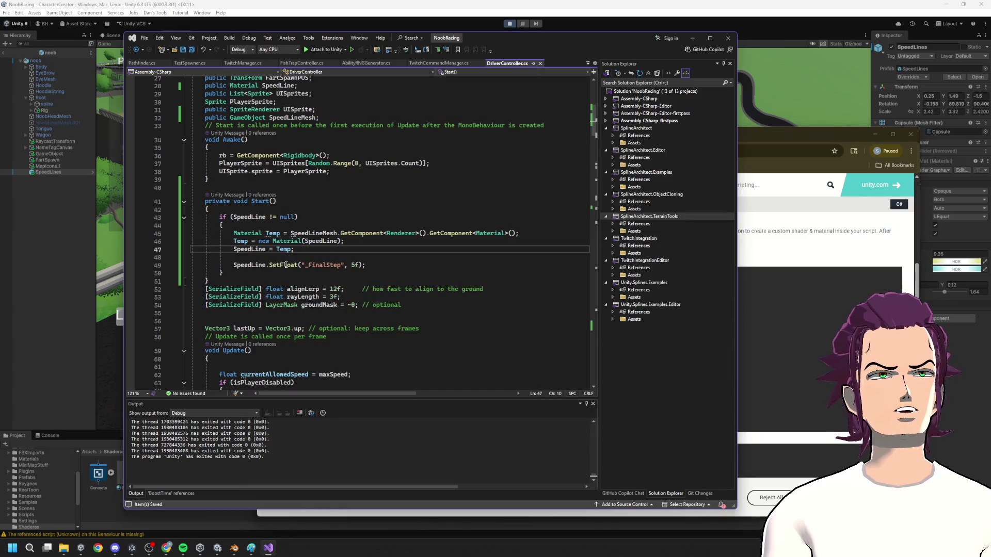
# - Change line 45 to 'Renderer Temp = SpeedLineMesh.GetComponent<Renderer>();' without the chained Material lookup
pyautogui.click(243, 233)
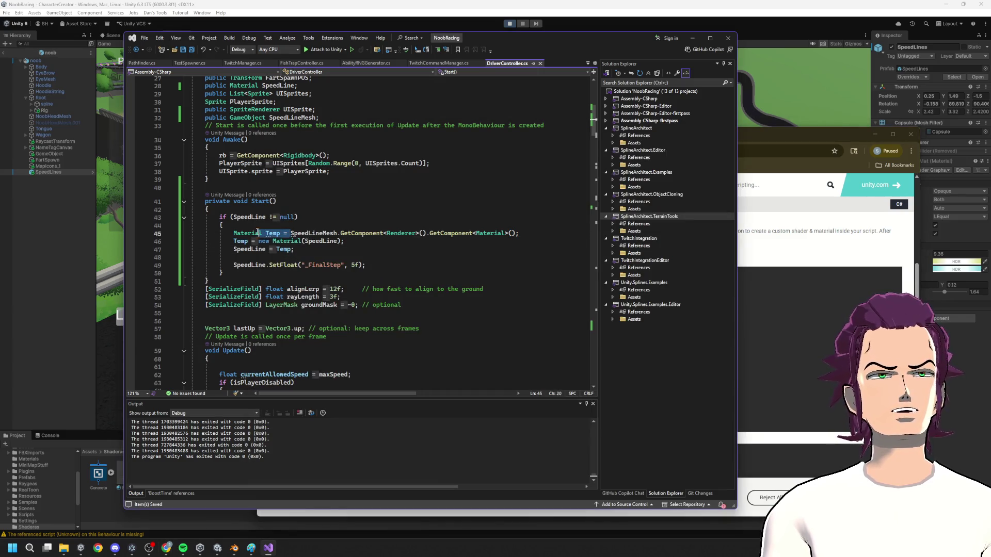
pyautogui.click(770, 364)
pyautogui.hotkey('alt', 'Tab')
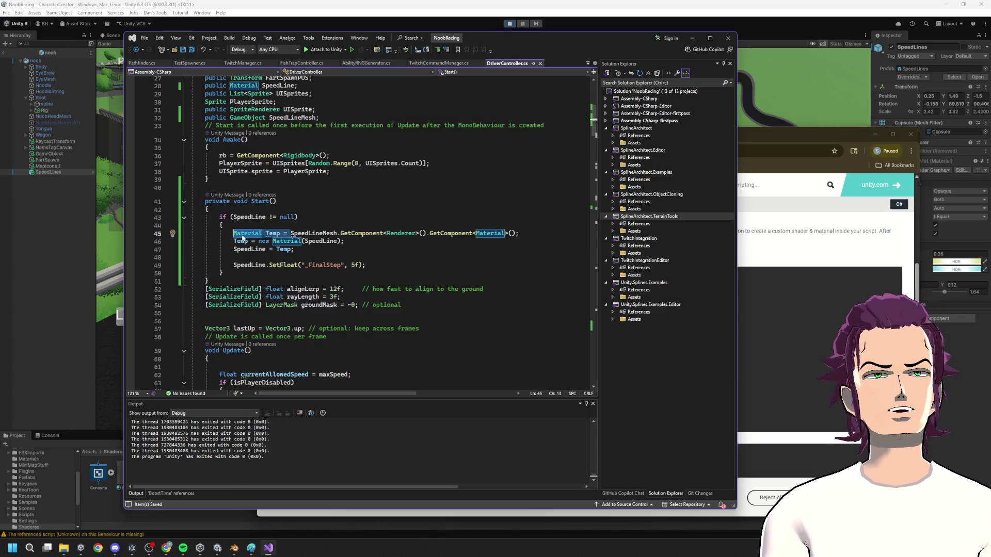
pyautogui.write('Rend')
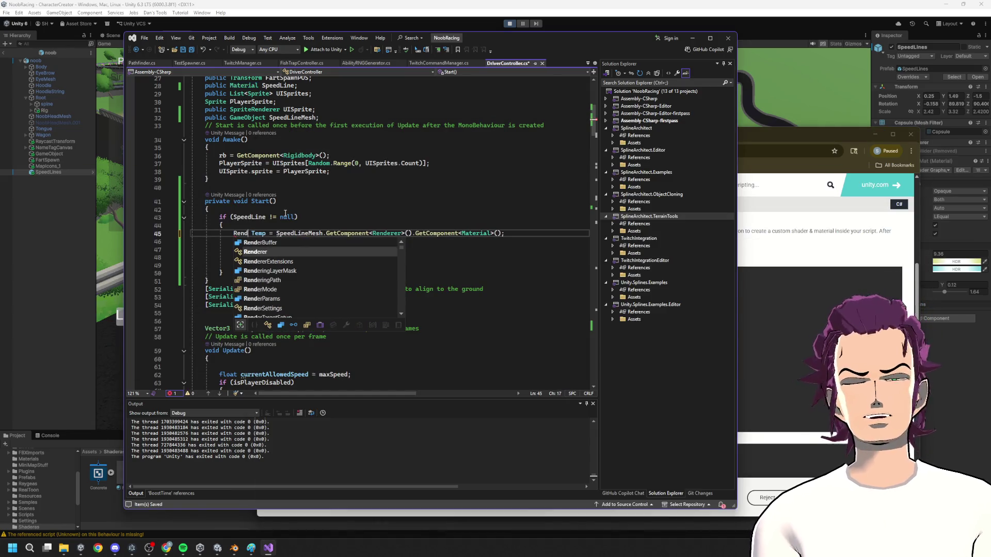
pyautogui.press('Tab')
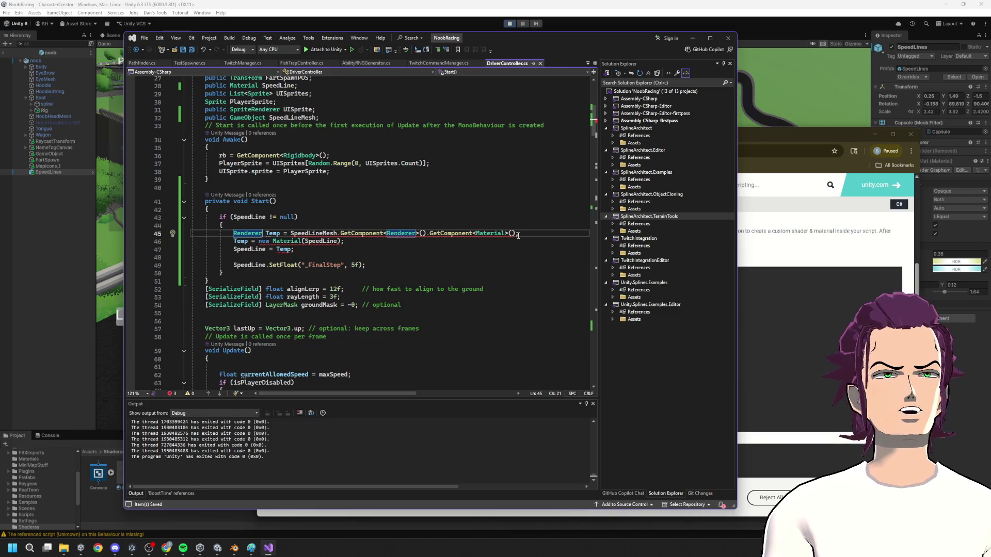
pyautogui.moveTo(519, 236); pyautogui.dragTo(428, 234)
pyautogui.press('BackSpace')
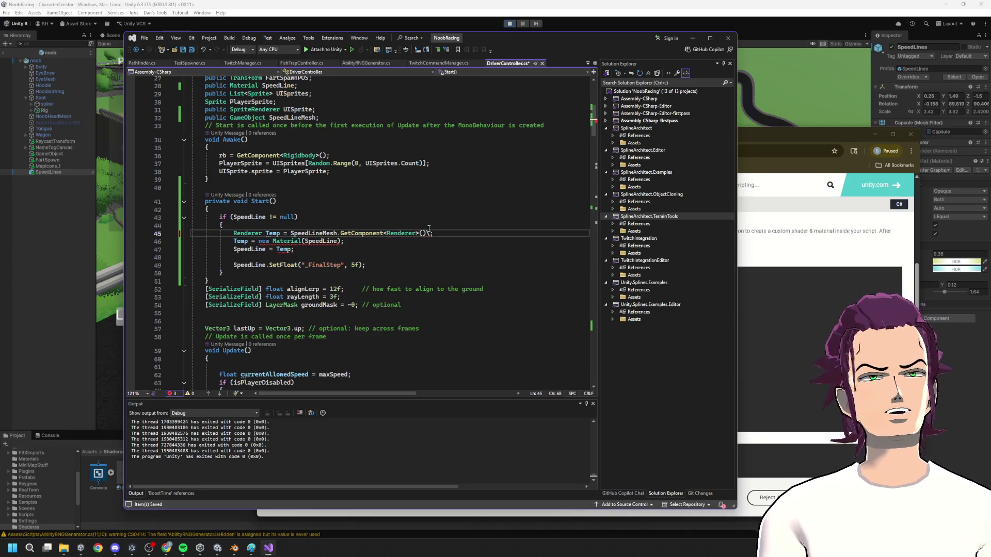
# - After checking the Material docs, begin rewriting line 46 as Temp.GetComponent<Material
pyautogui.click(787, 280)
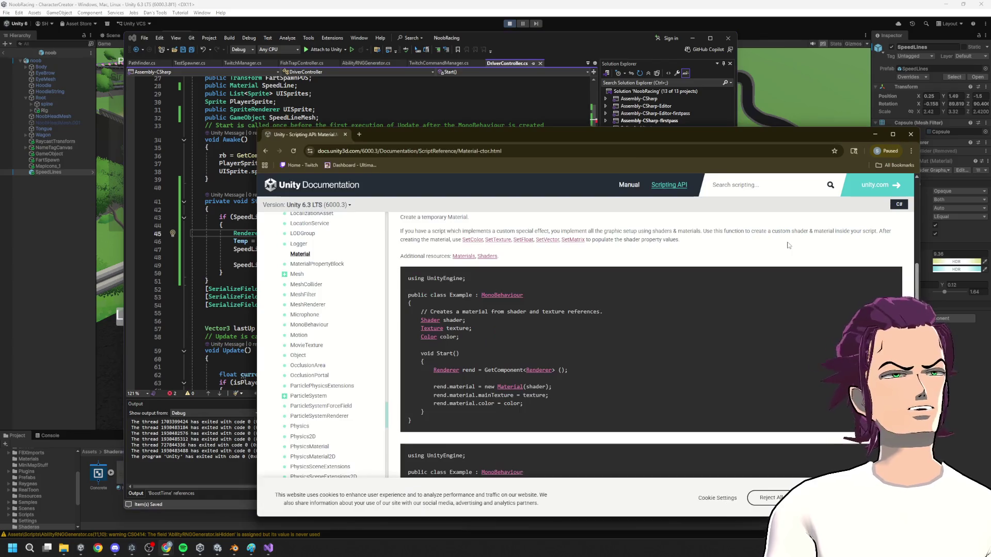
pyautogui.hotkey('alt', 'Tab')
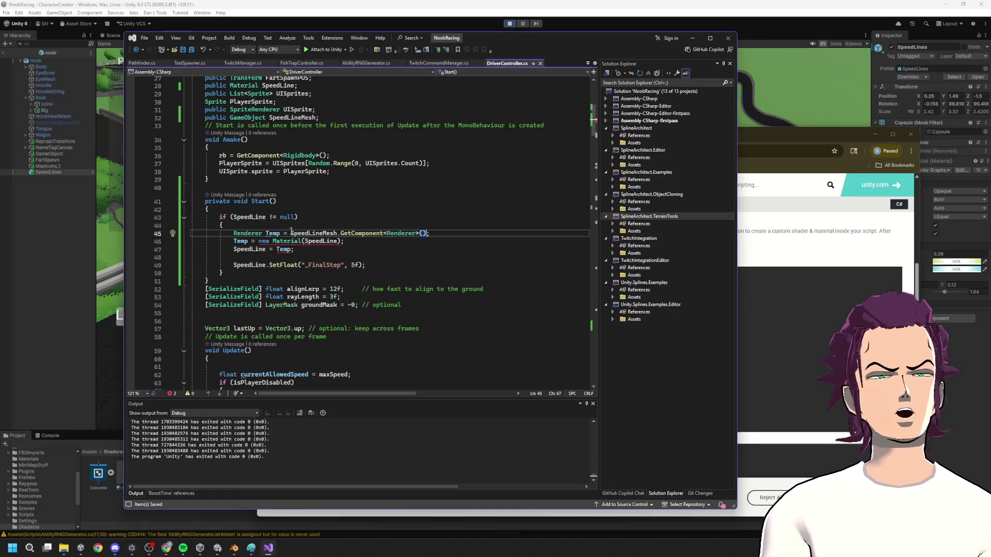
pyautogui.moveTo(344, 241); pyautogui.dragTo(232, 242)
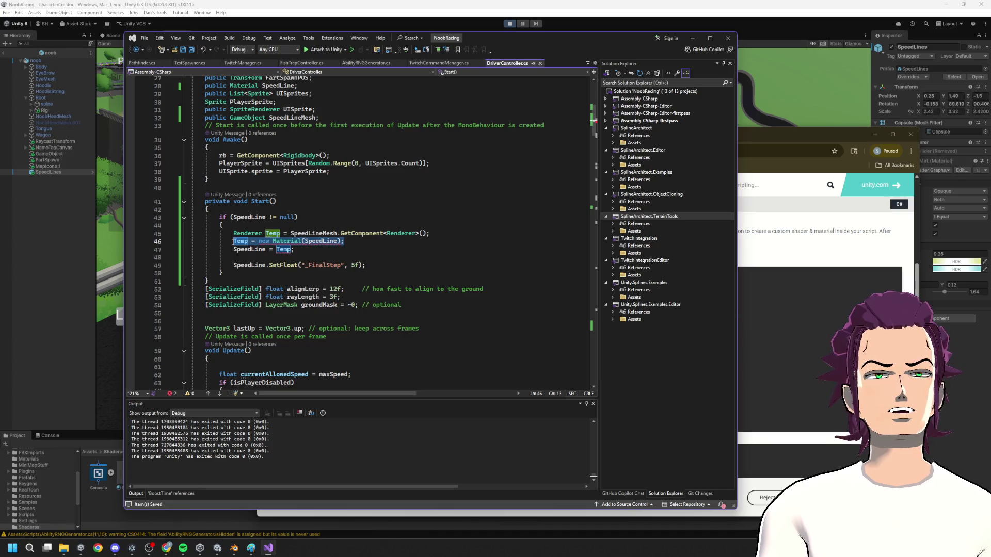
pyautogui.click(250, 241)
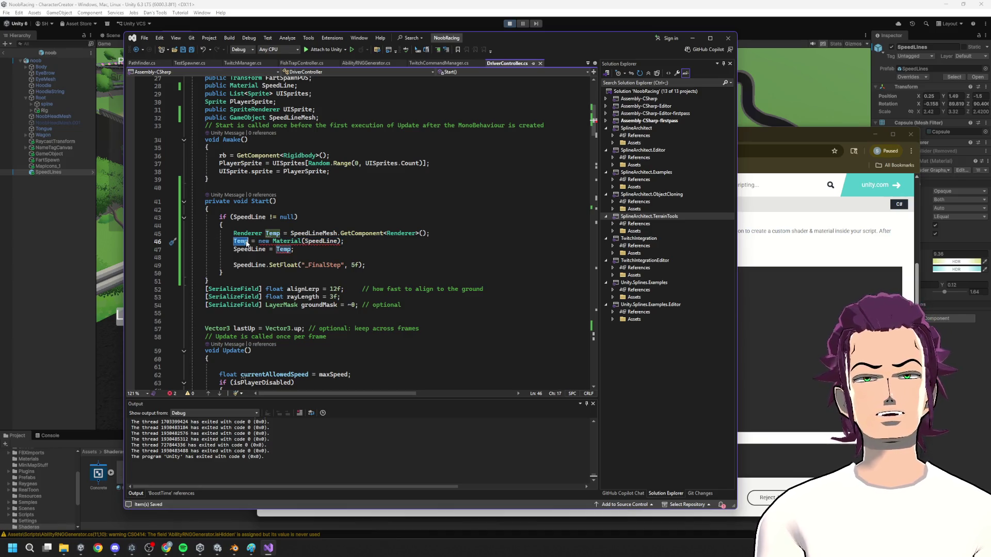
pyautogui.press('BackSpace')
pyautogui.write('p.')
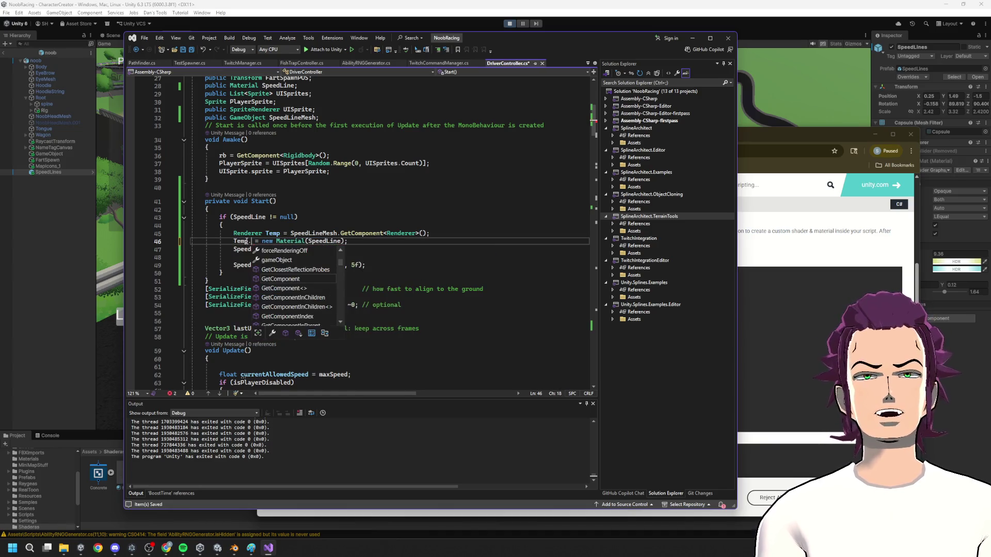
pyautogui.write(',')
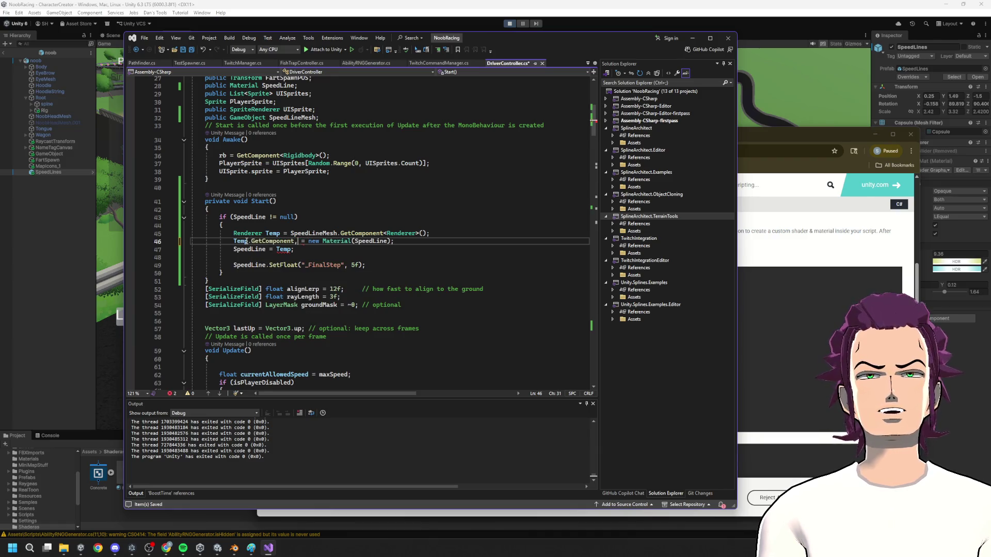
pyautogui.write('<Material')
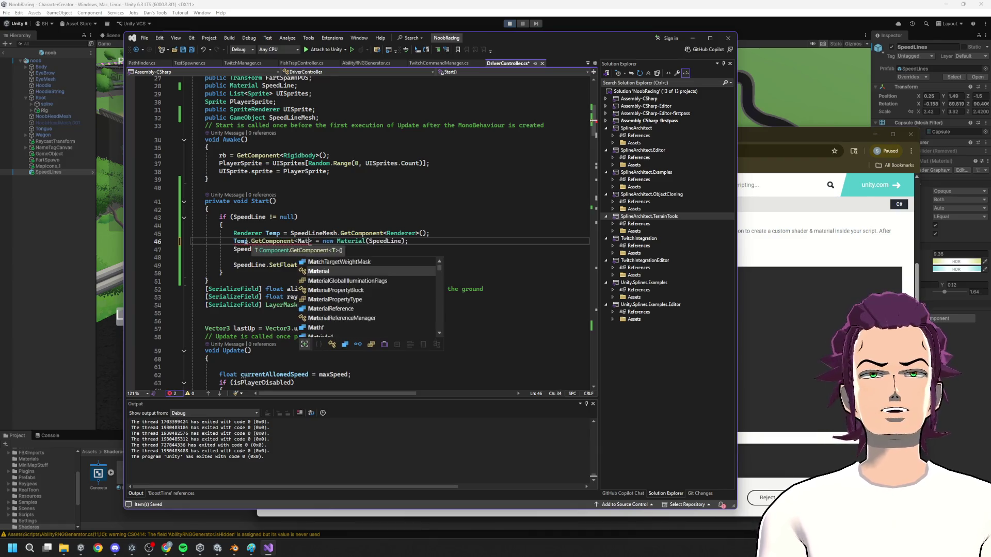